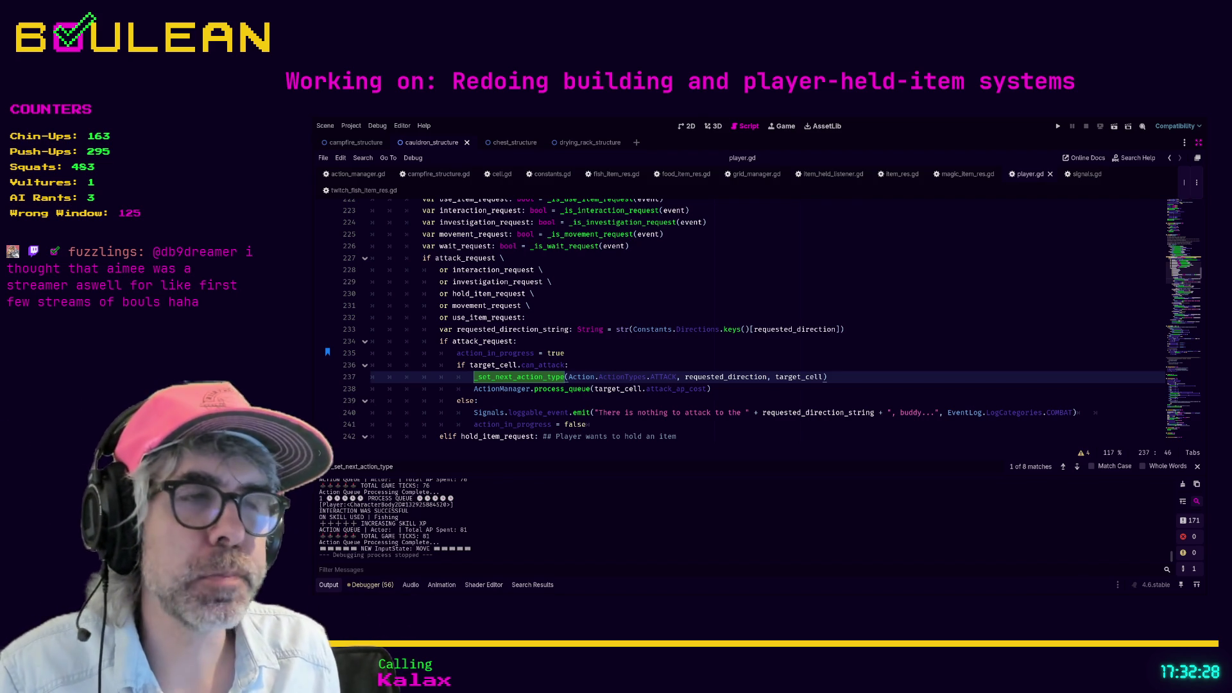
# Step: Review the attack handling in _input on lines 235–251, including the can_attack check and nothing-to-attack message
pyautogui.scroll(1, 601, 369)
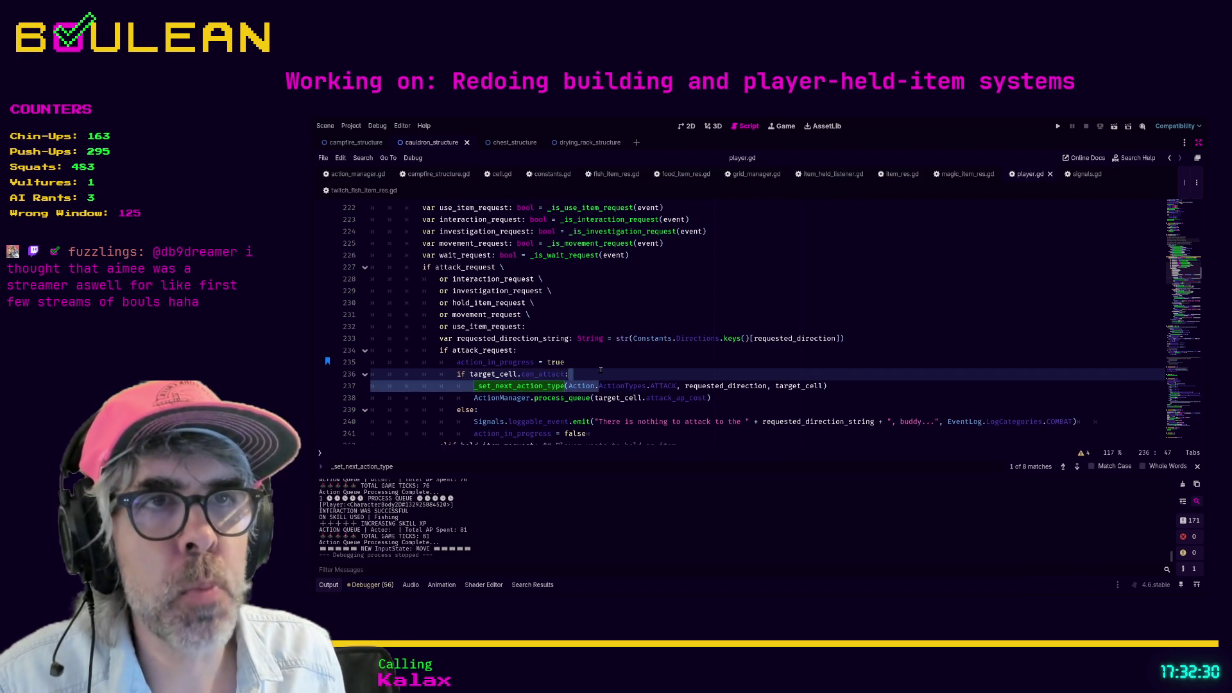
pyautogui.click(600, 371)
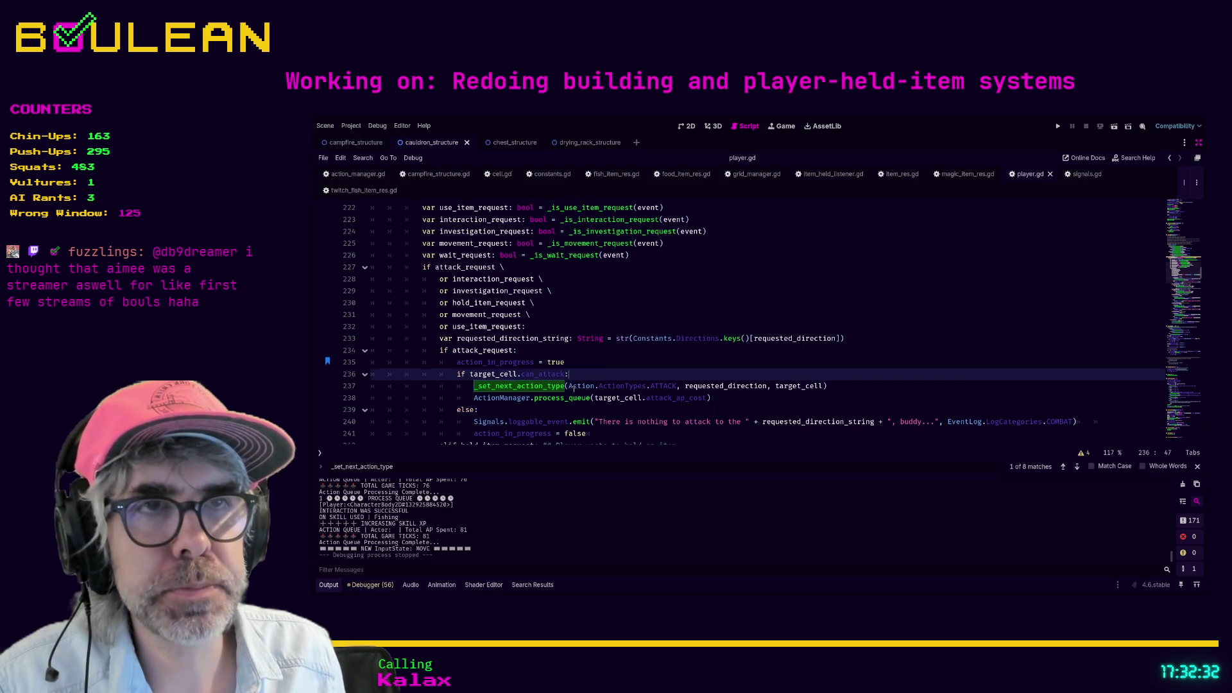
pyautogui.click(572, 386)
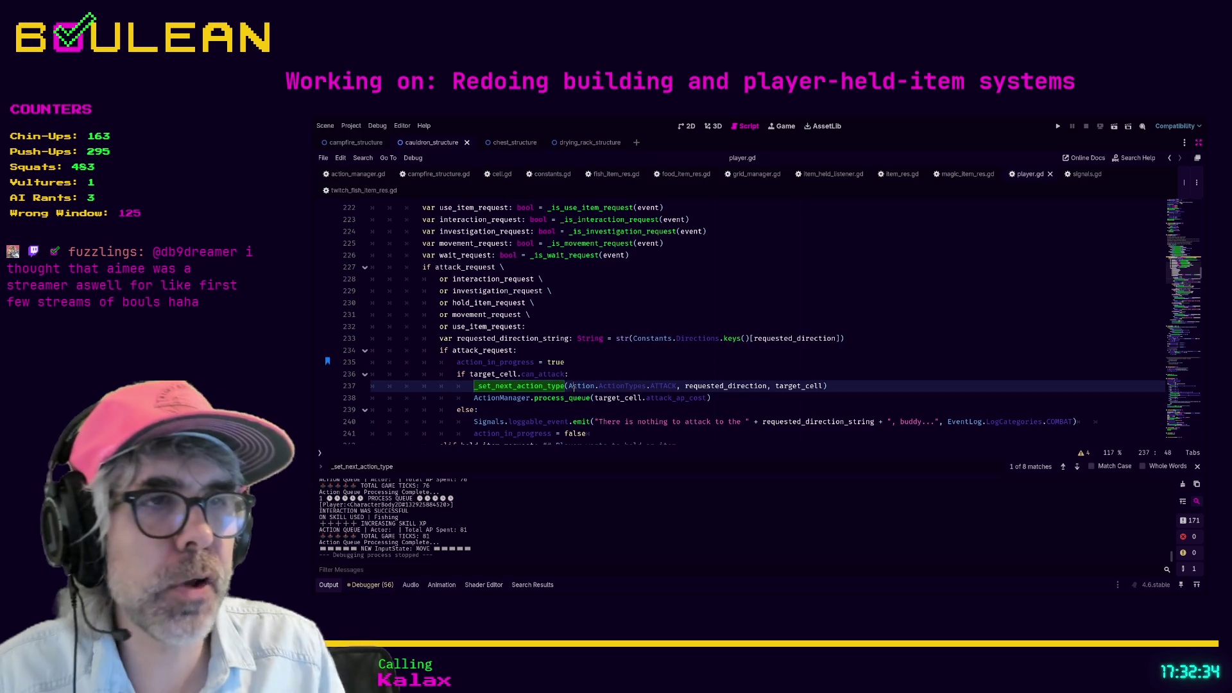
pyautogui.click(617, 361)
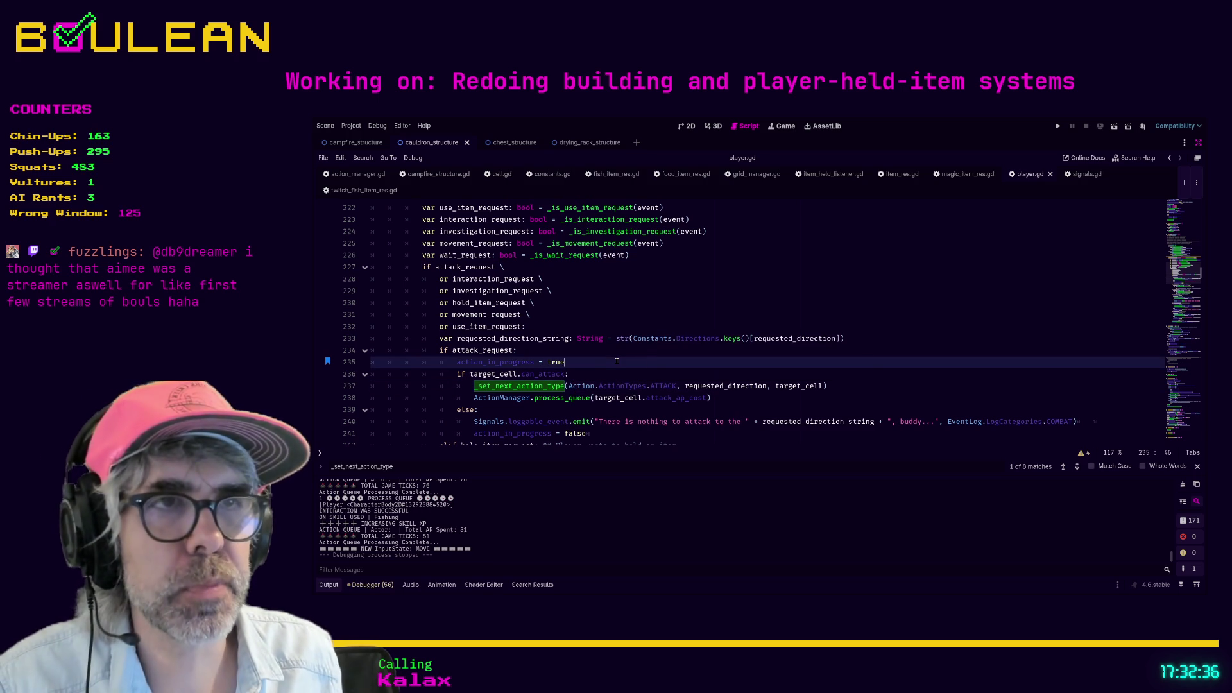
pyautogui.scroll(-4, 614, 356)
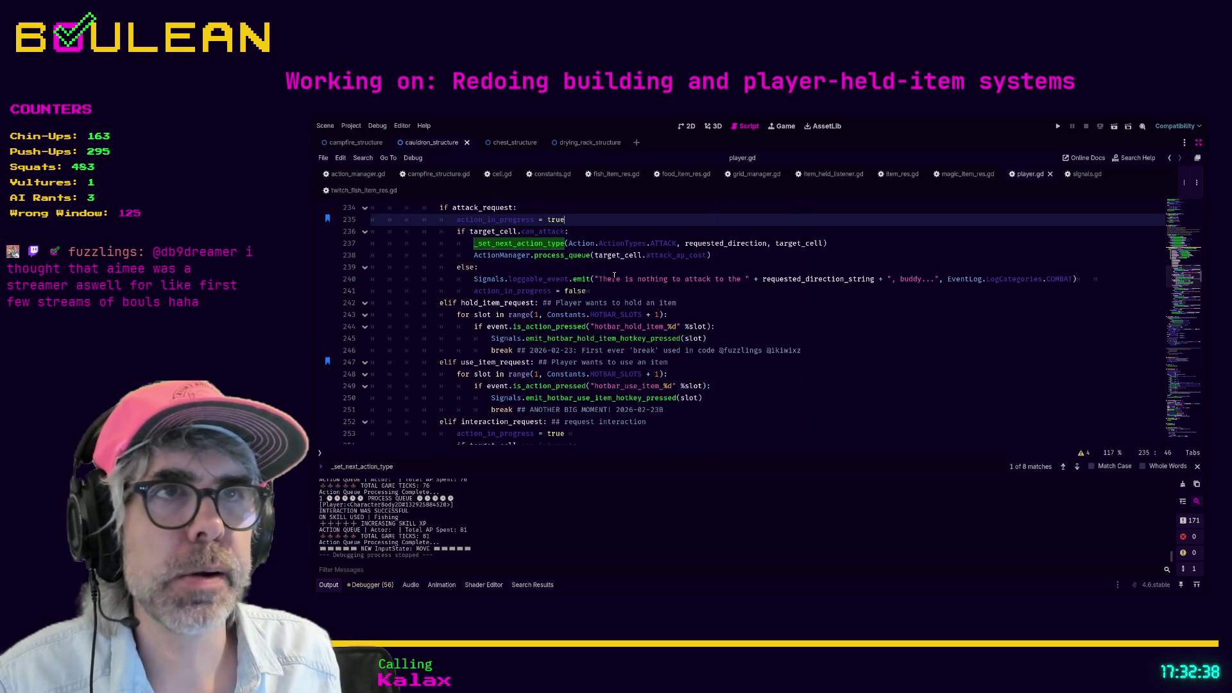
pyautogui.click(595, 279)
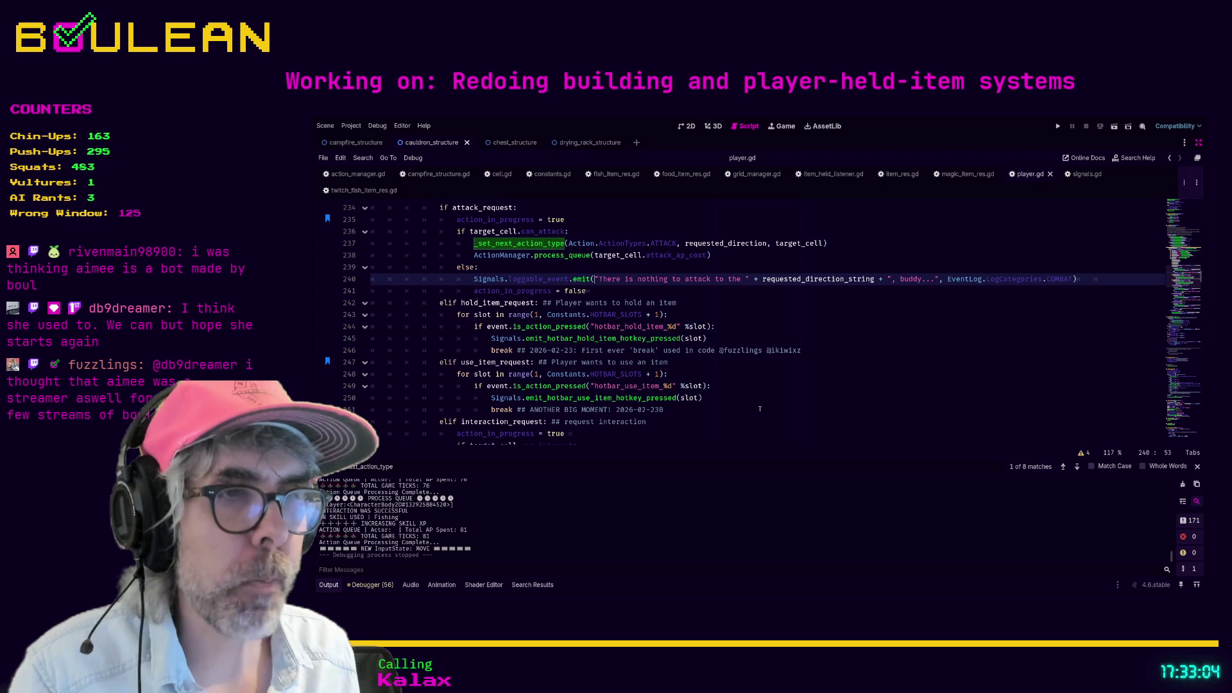
pyautogui.click(725, 407)
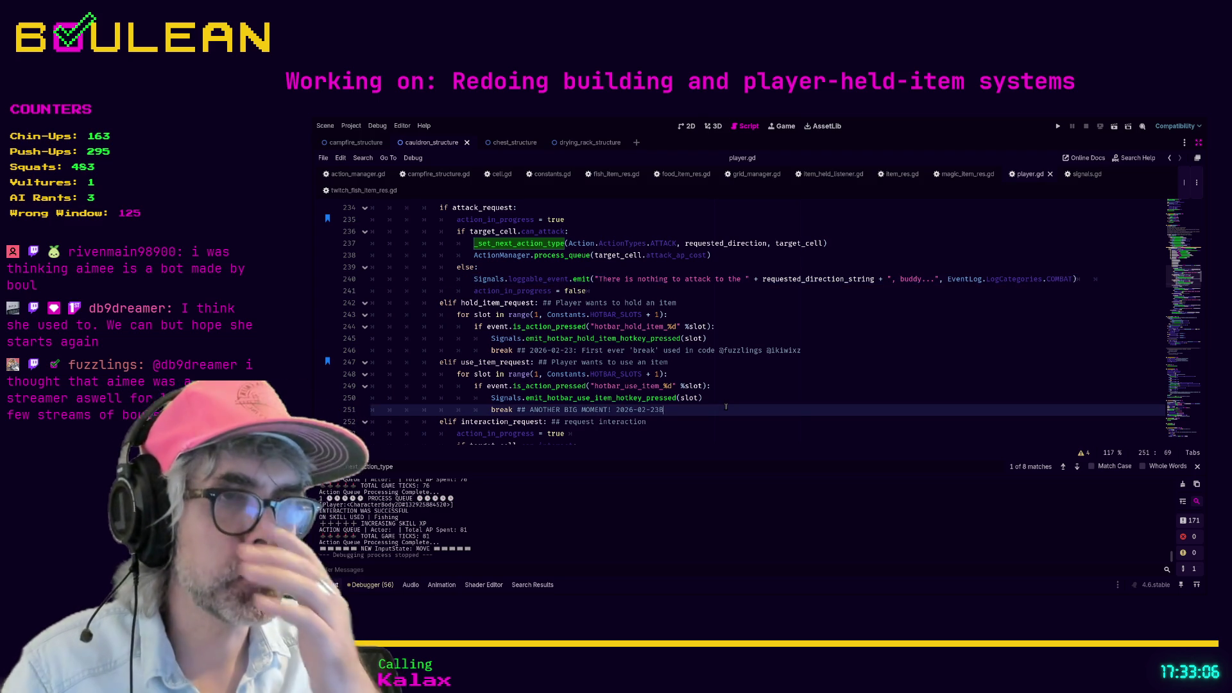
# Step: Inspect the INPUT STATES block on lines 205–211, then run the project with F5
pyautogui.scroll(10, 731, 395)
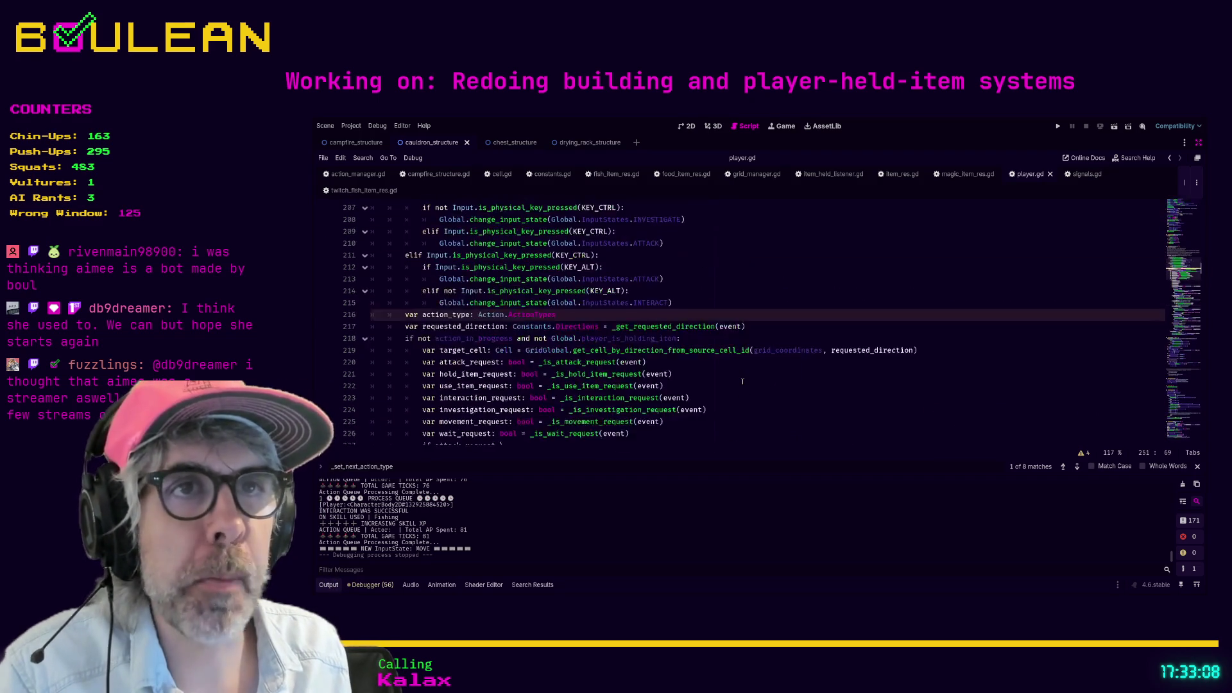
pyautogui.scroll(1, 742, 382)
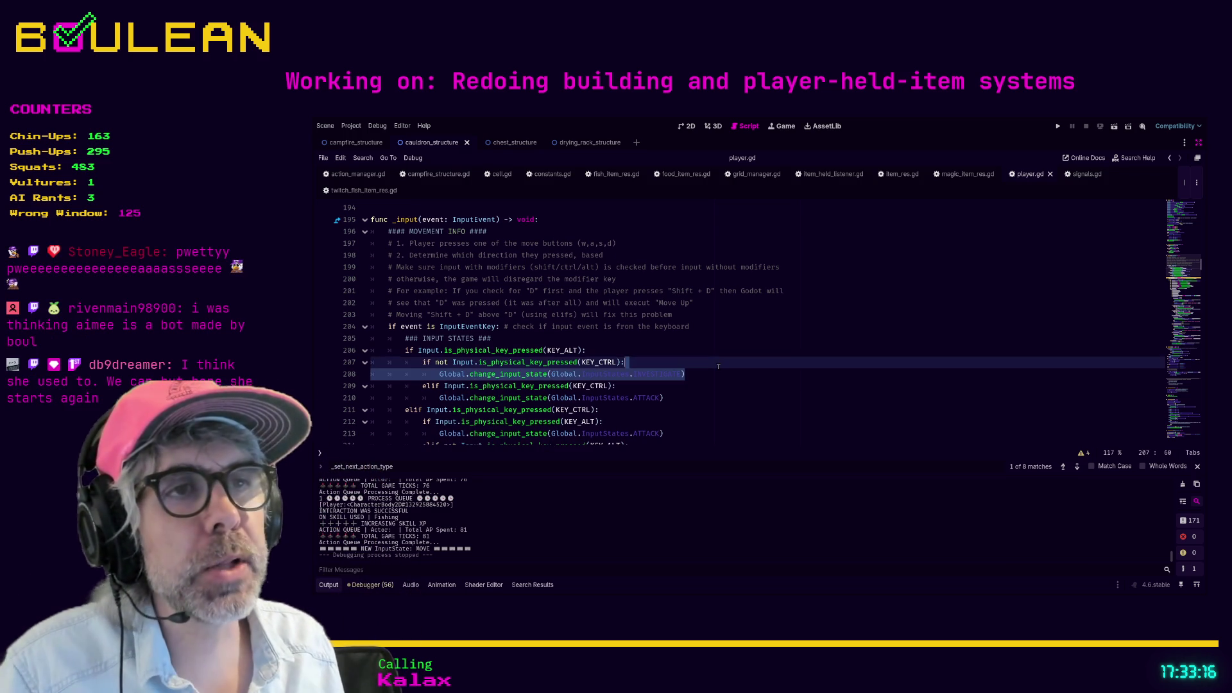
pyautogui.click(693, 336)
pyautogui.scroll(-2, 691, 342)
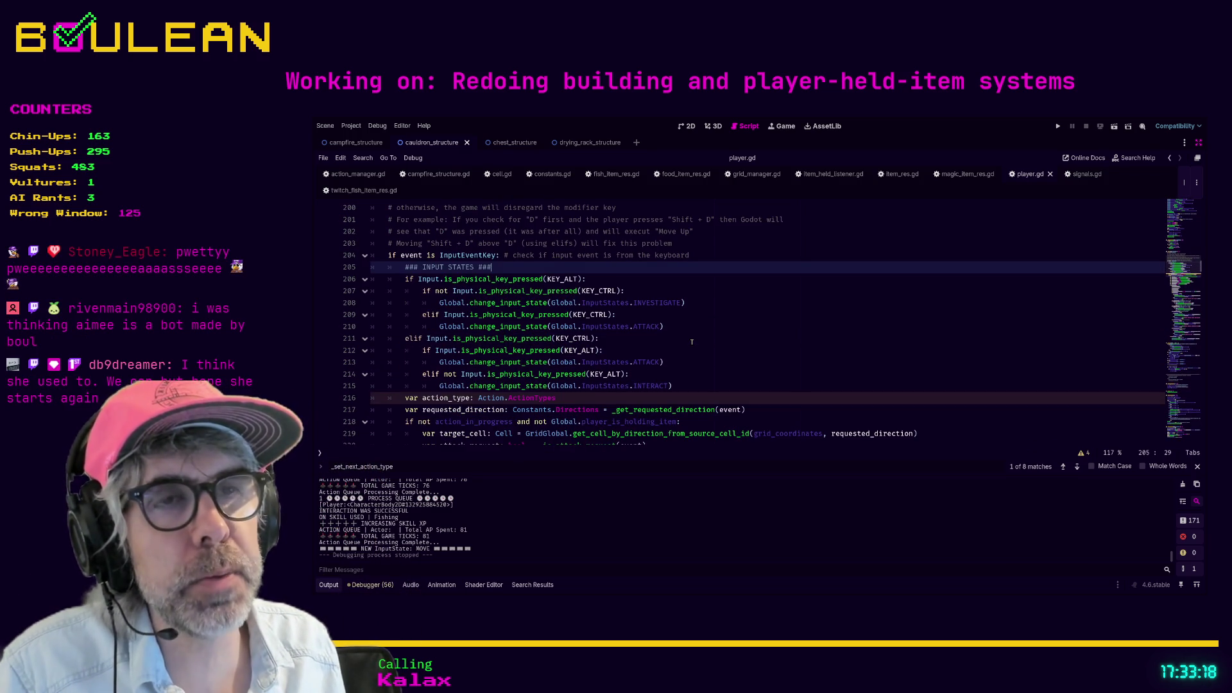
pyautogui.click(691, 341)
pyautogui.press('F5')
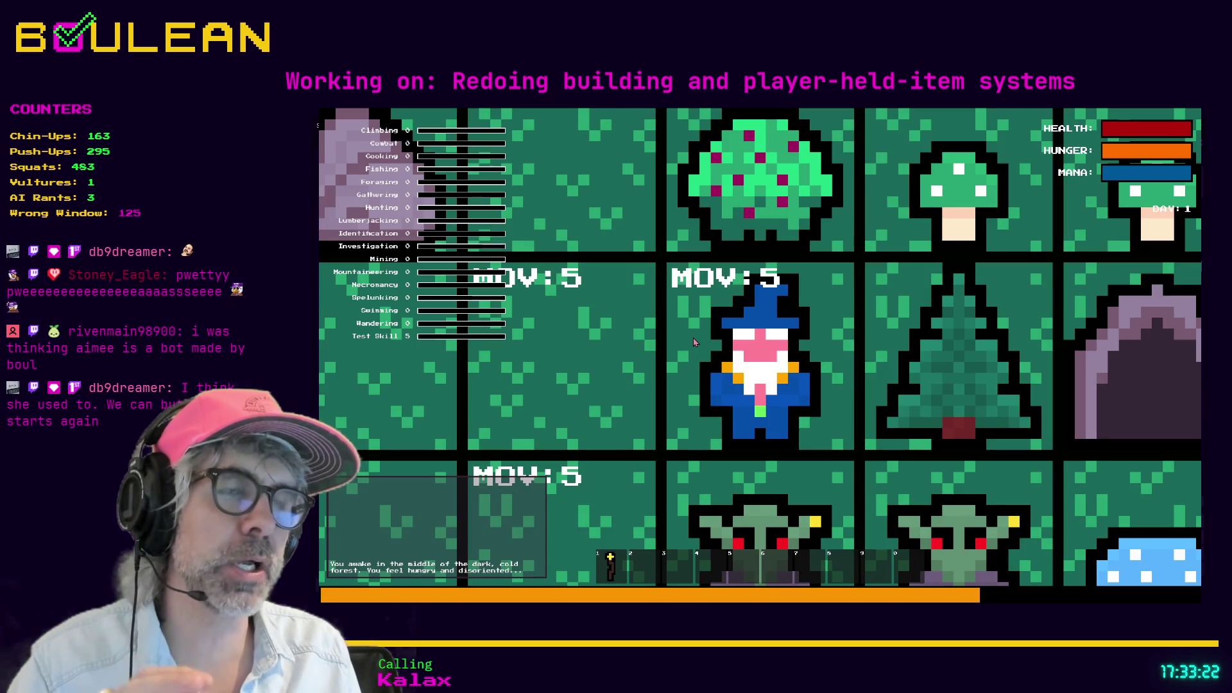
# Step: Zoom the game camera out and walk the wizard one tile left, then up and down
pyautogui.scroll(-5, 693, 342)
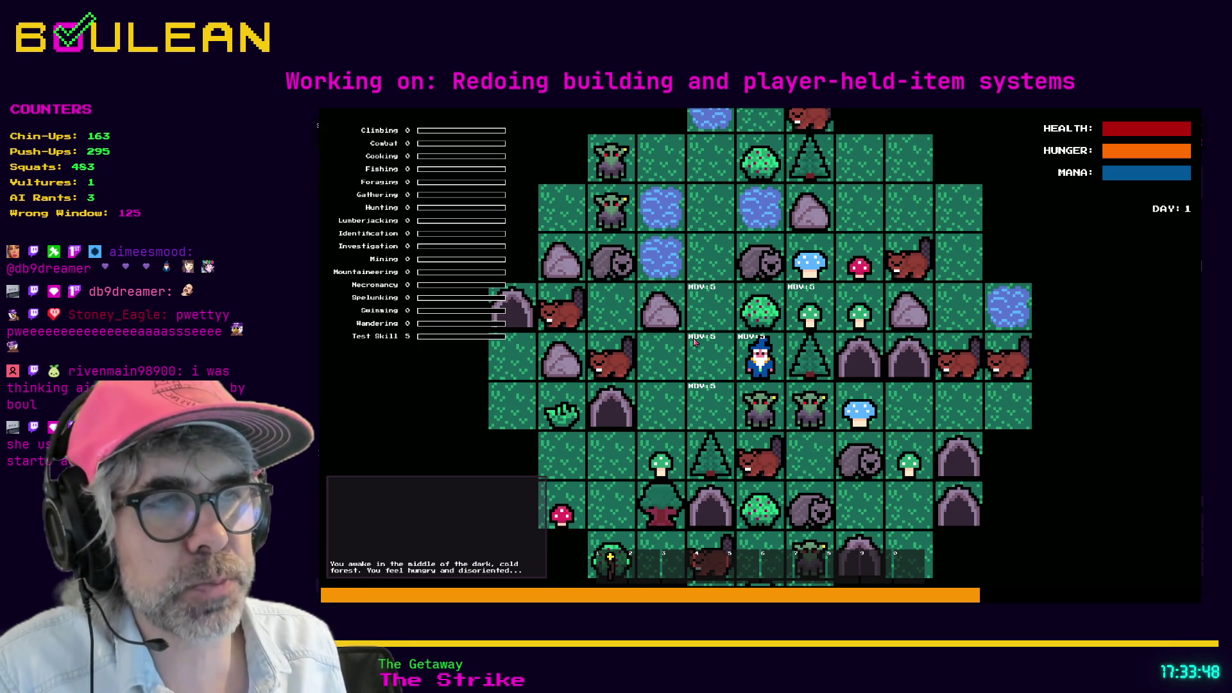
pyautogui.click(693, 341)
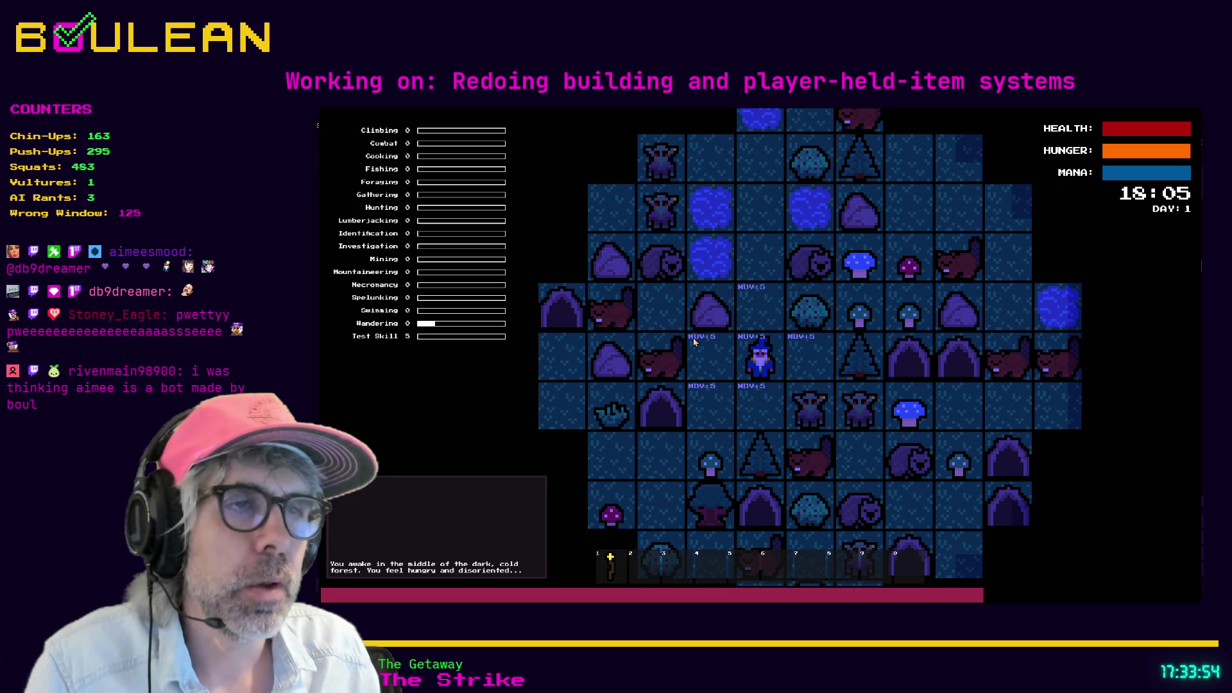
pyautogui.press('Up')
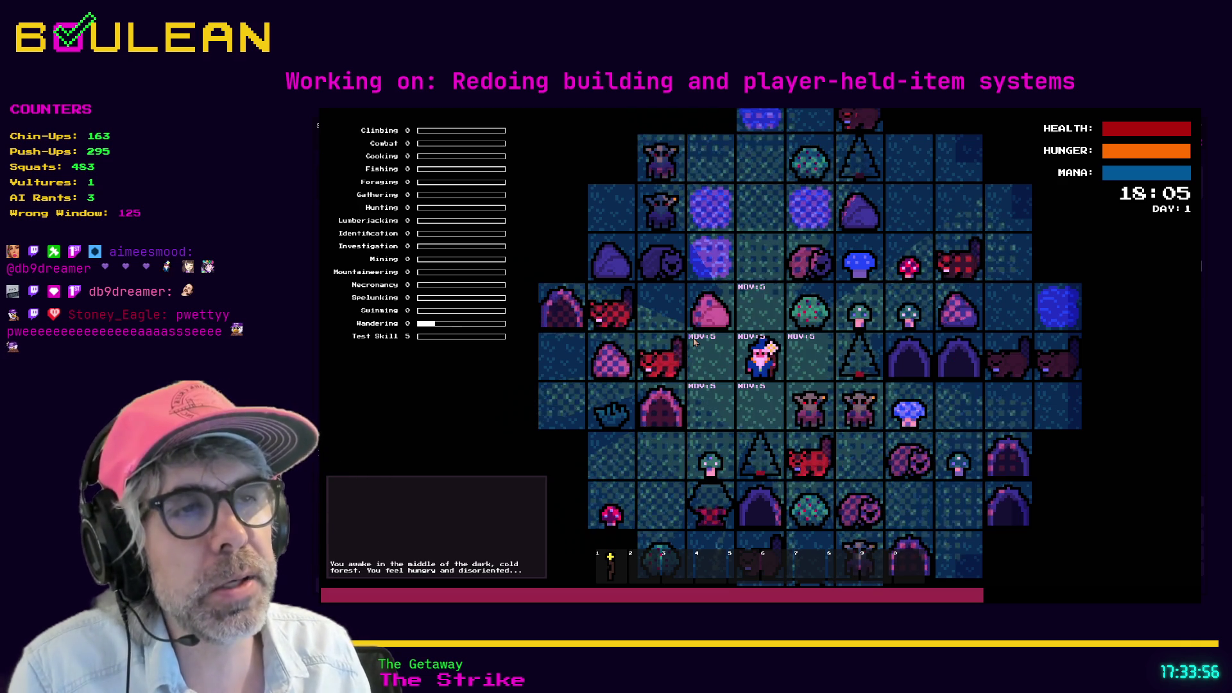
pyautogui.press('Up')
pyautogui.press('Up')
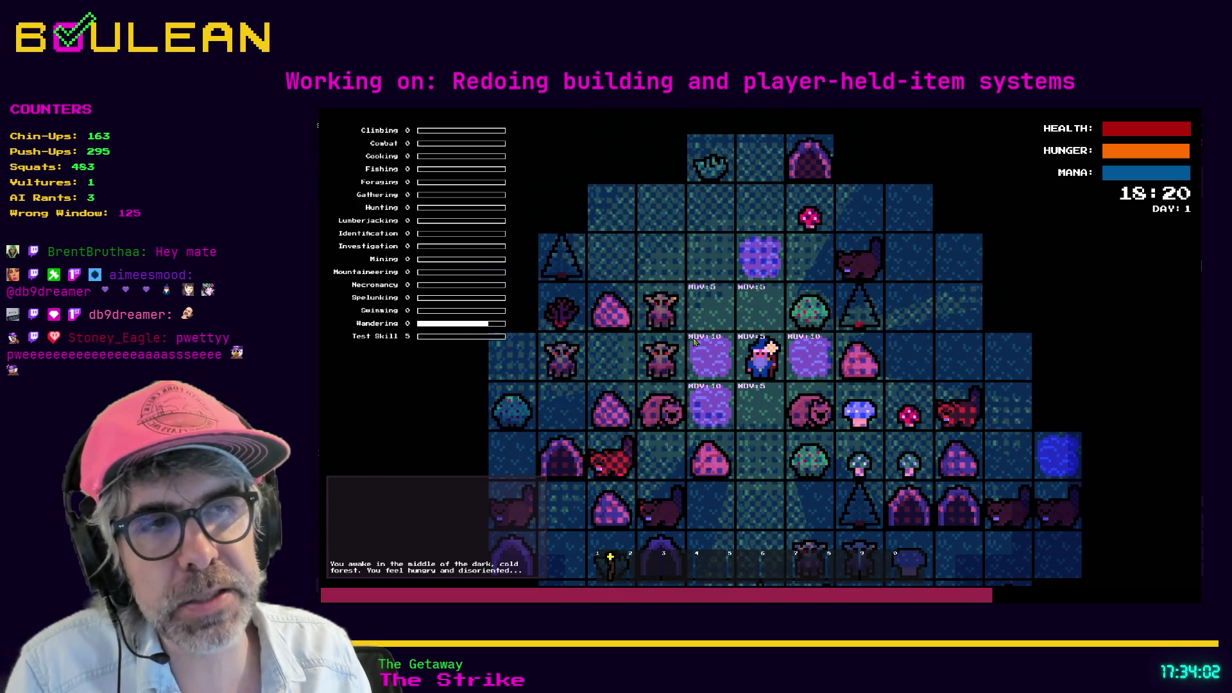
pyautogui.press('Down')
pyautogui.press('Down')
pyautogui.press('Down')
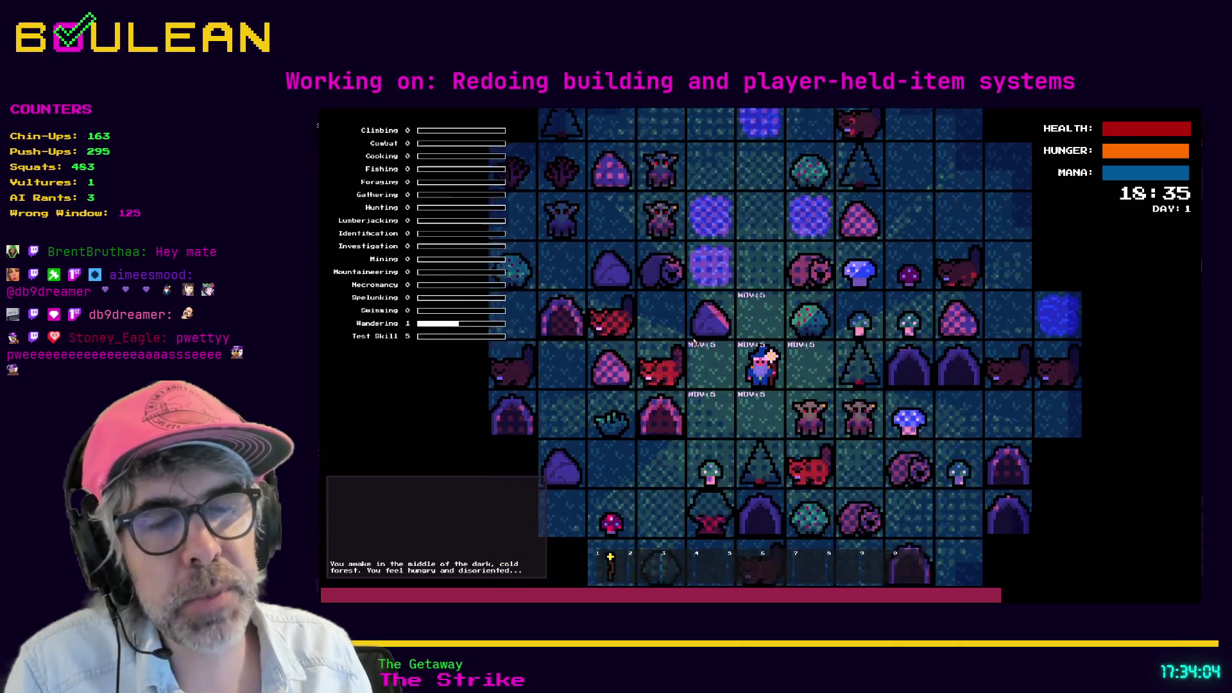
pyautogui.press('Up')
pyautogui.press('Up')
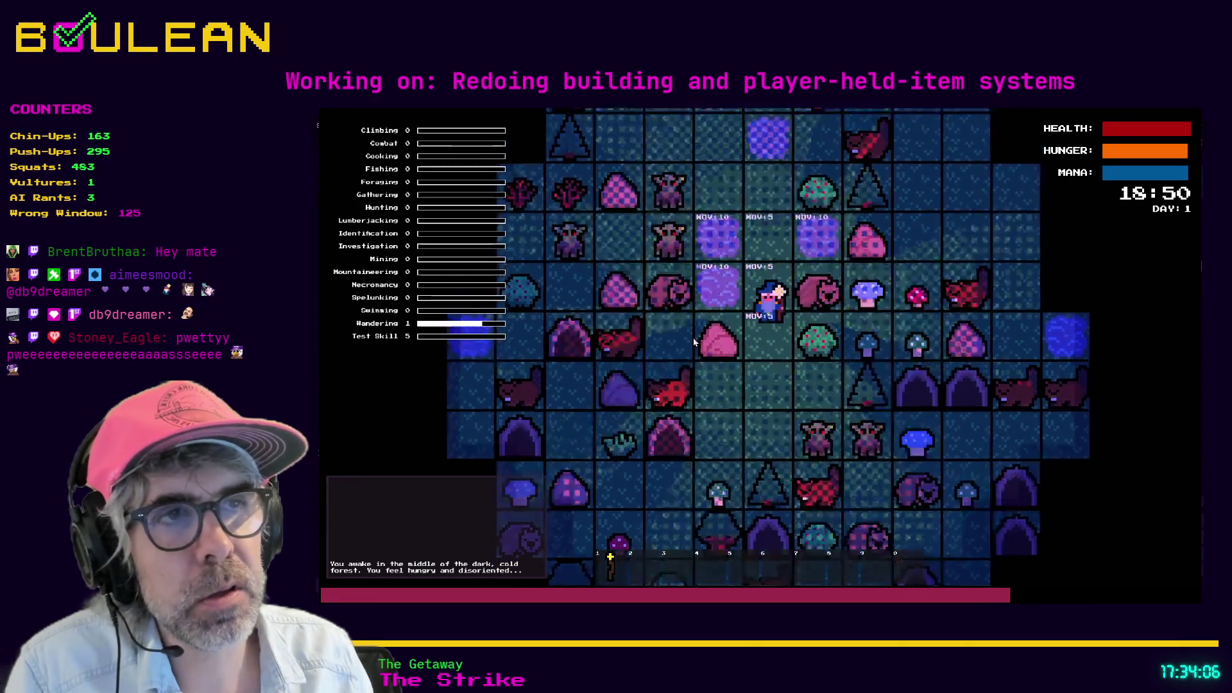
# Step: Walk the wizard up-left, one tile right, four tiles down and one tile left
pyautogui.press('Up')
pyautogui.press('Up')
pyautogui.press('Left')
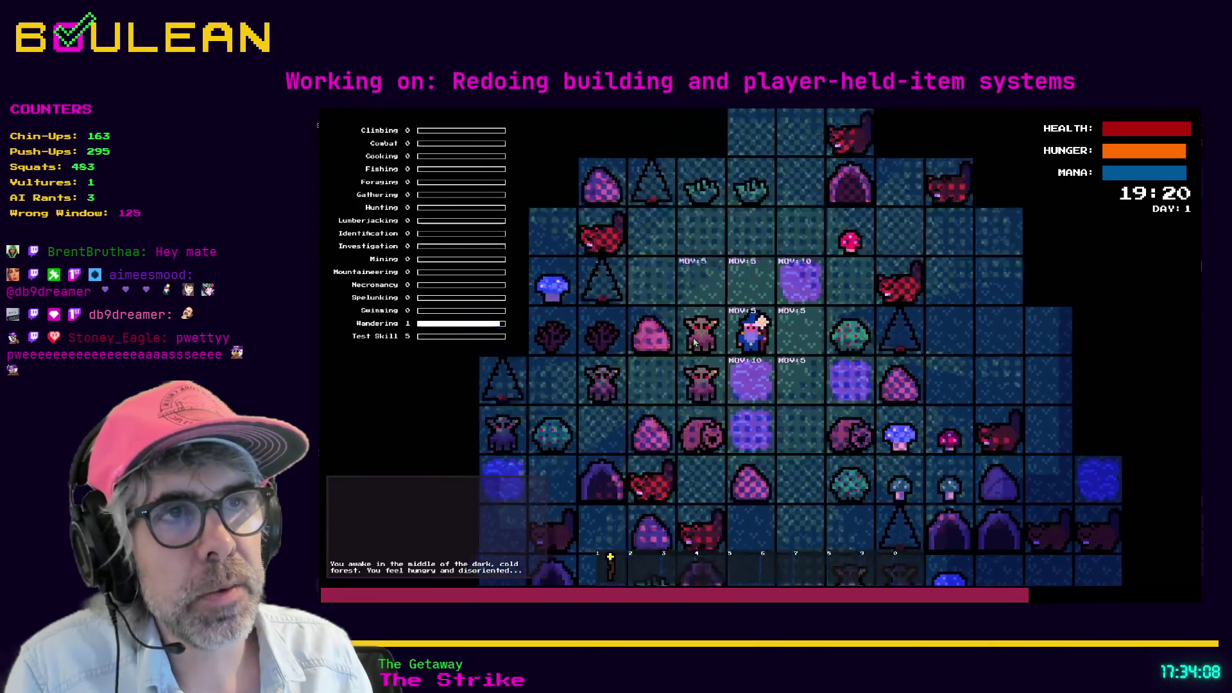
pyautogui.press('Right')
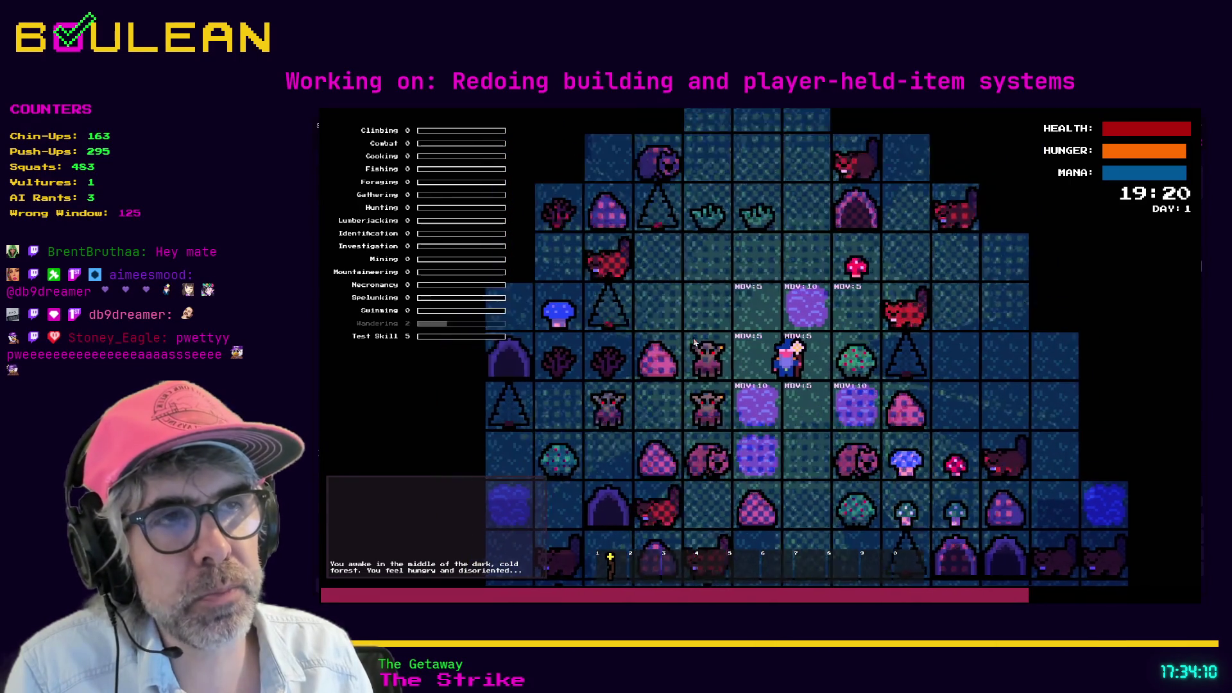
pyautogui.press('Down')
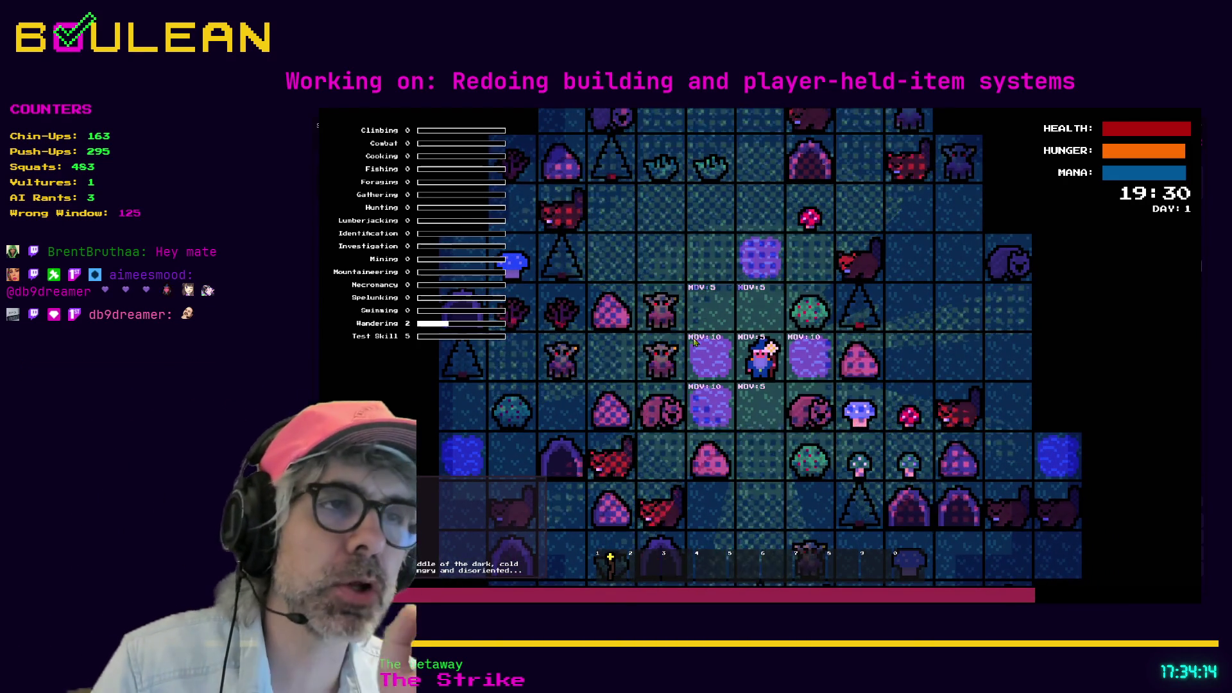
pyautogui.press('Down')
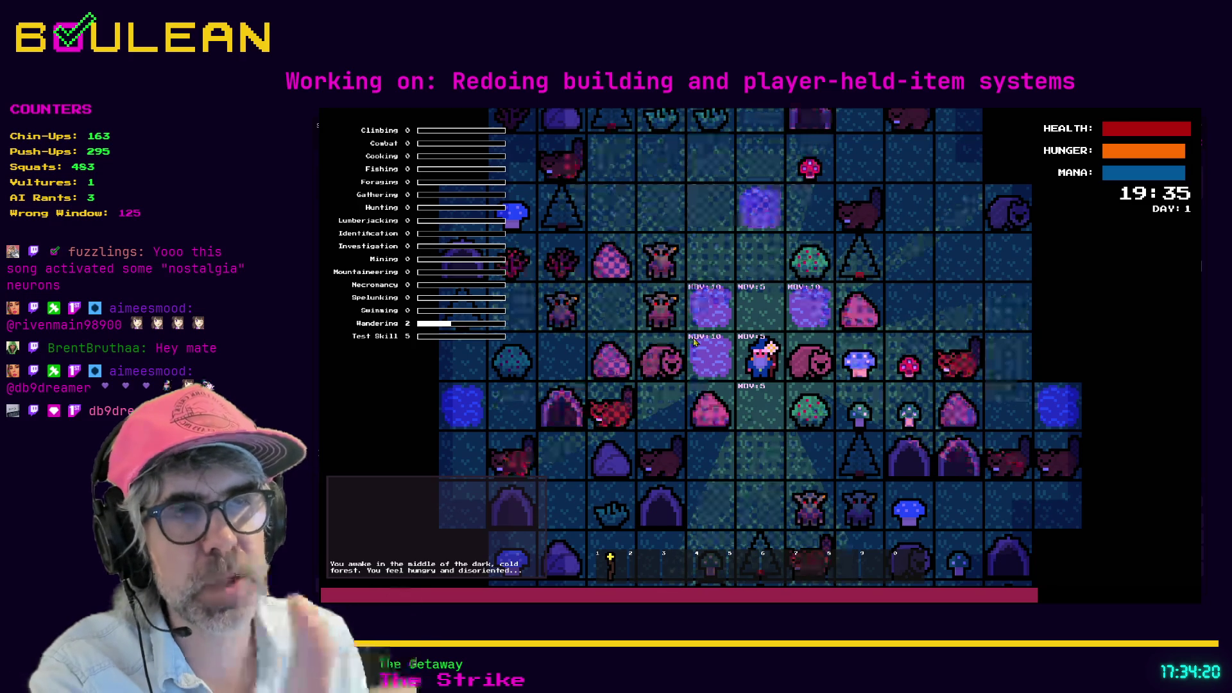
pyautogui.press('Down')
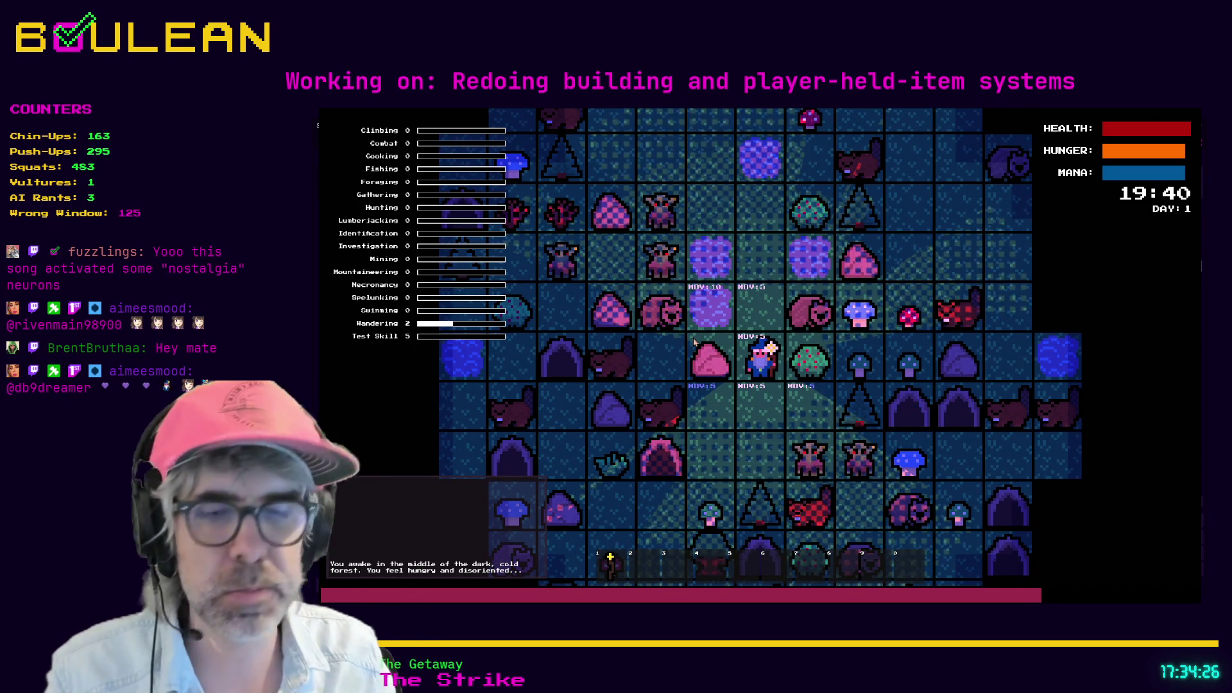
pyautogui.press('Down')
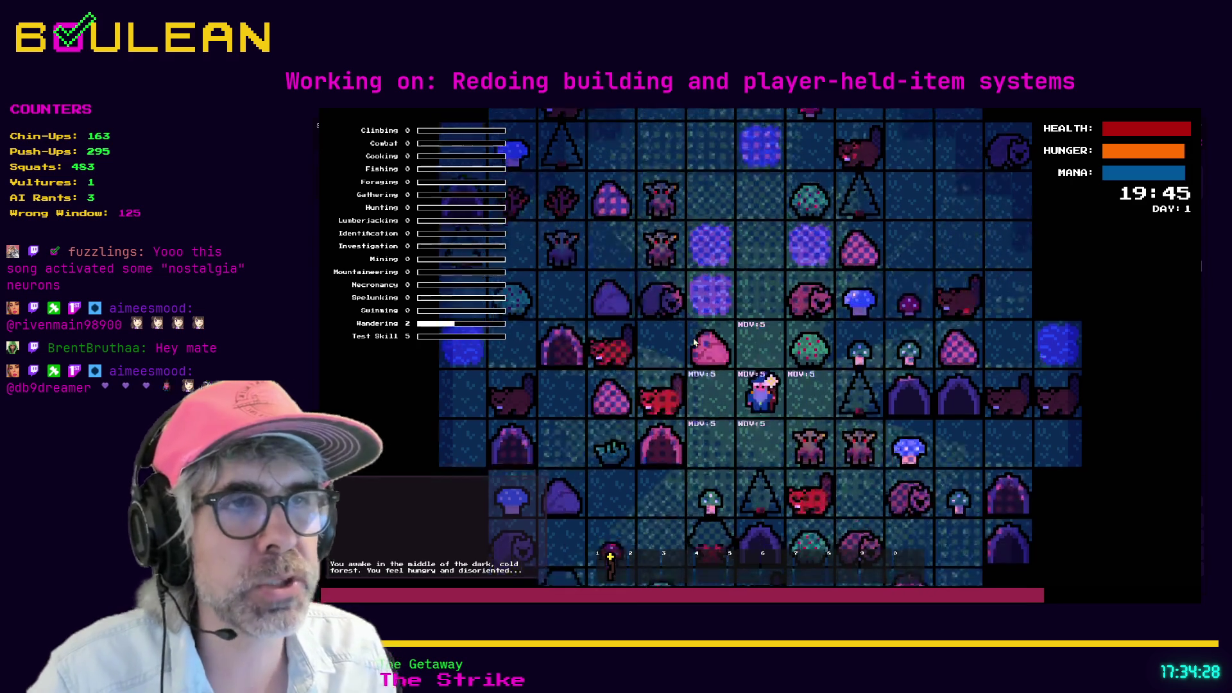
pyautogui.press('Left')
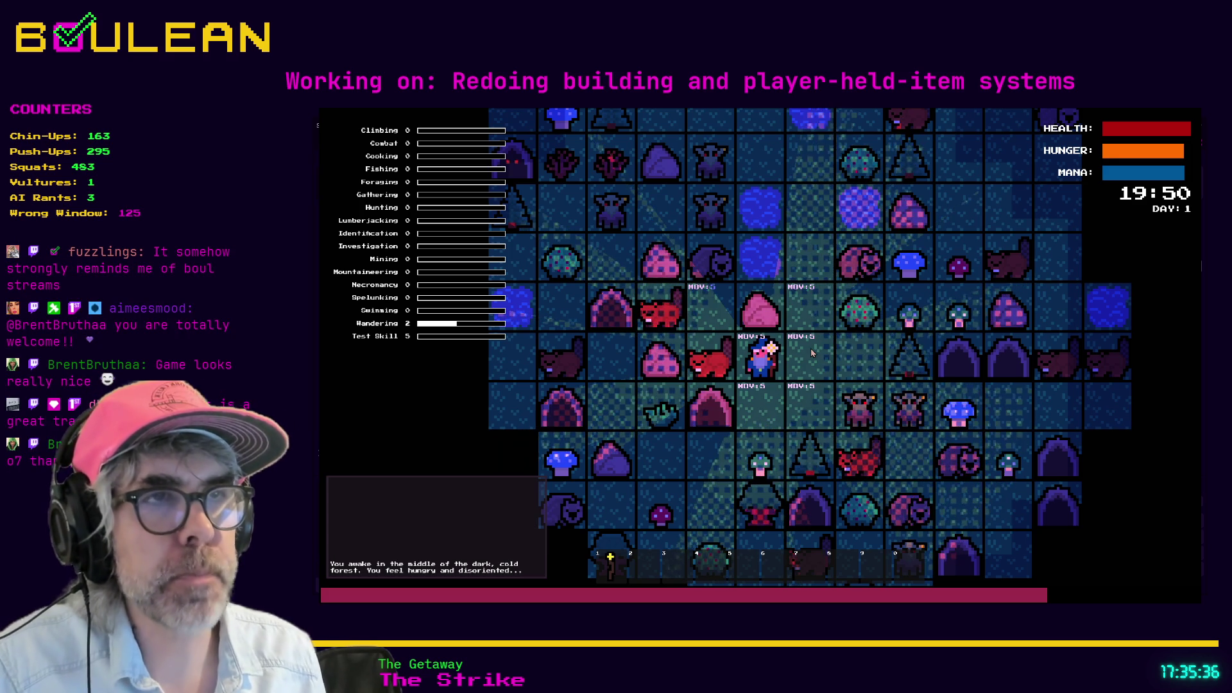
# Step: Mine the rock for 6 pebbles and a stone, step one tile west, then stop the game with F8
pyautogui.click(810, 347)
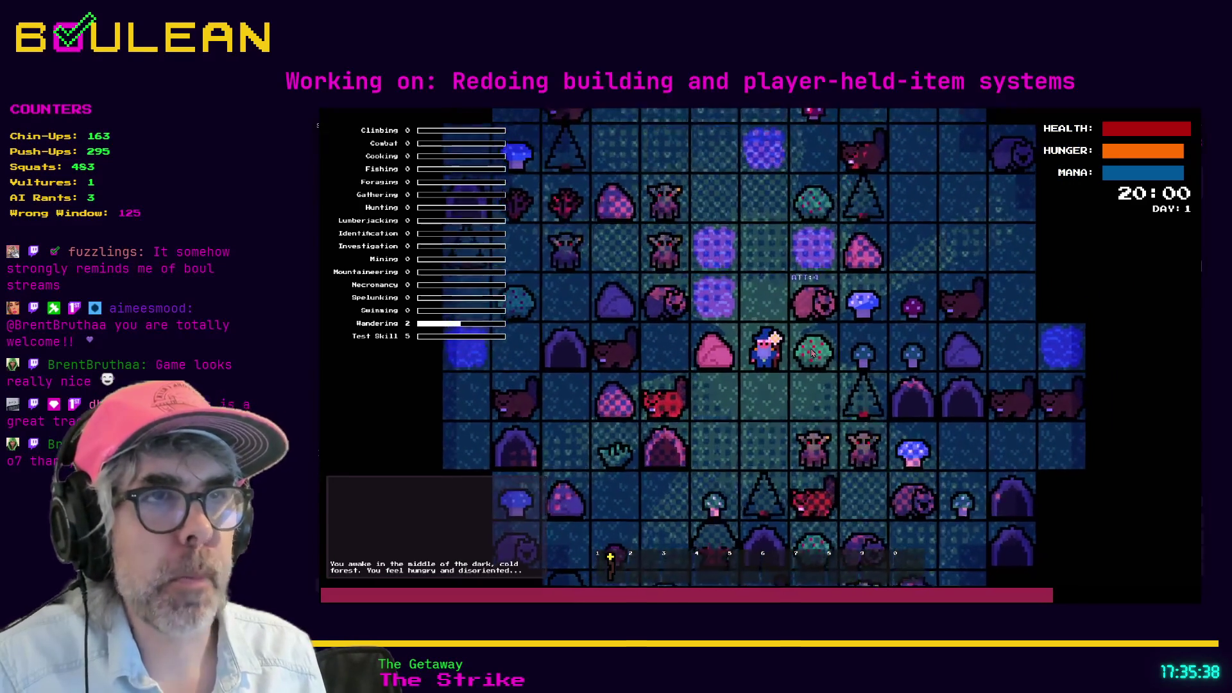
pyautogui.click(811, 351)
pyautogui.click(810, 351)
pyautogui.click(811, 352)
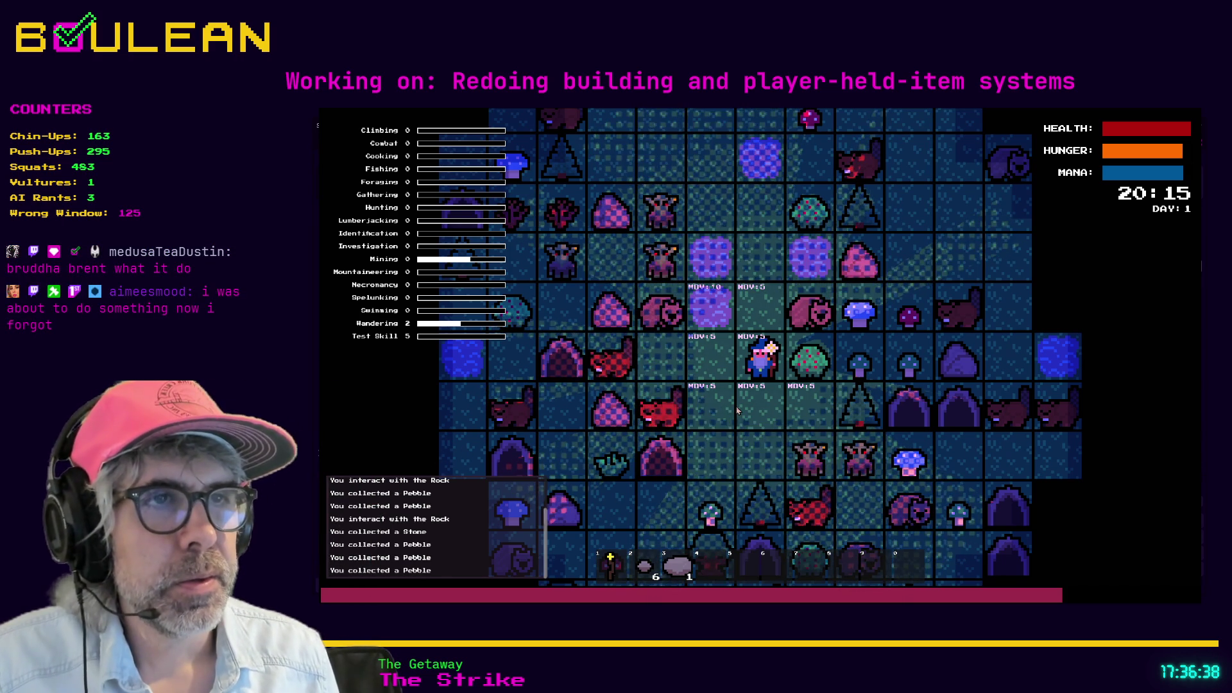
pyautogui.press('a')
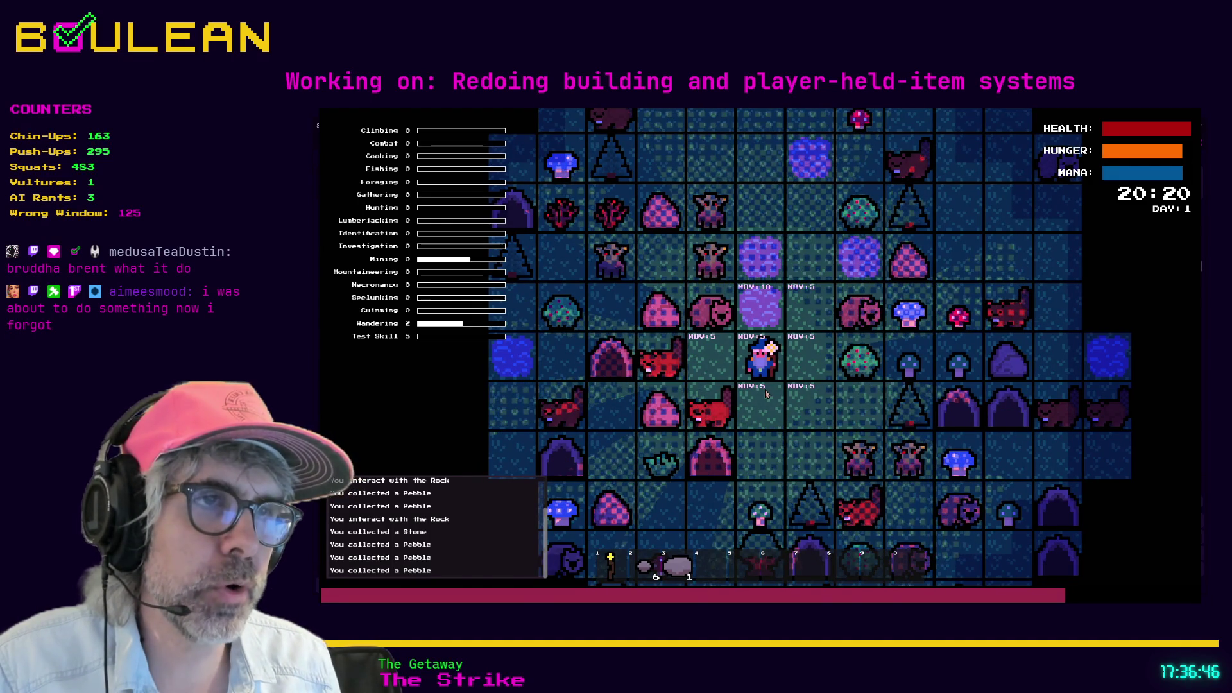
pyautogui.press('F8')
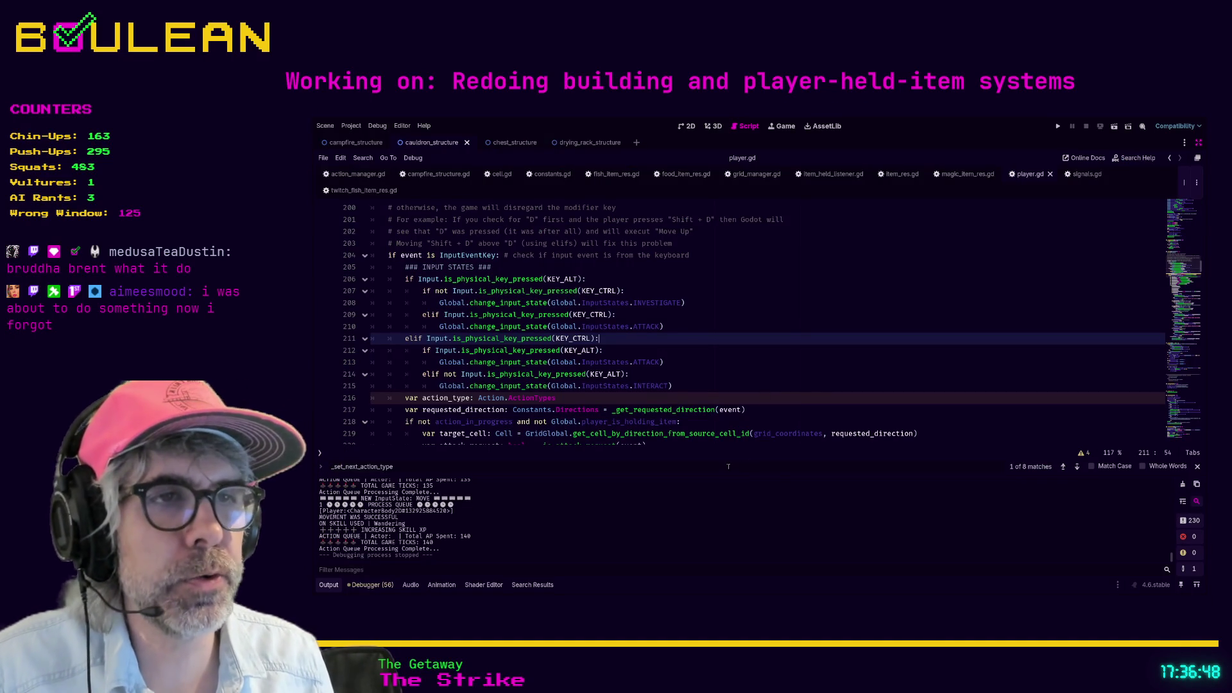
# Step: Review the interact request branch from line 214 to the nothing-to-interact message on line 258
pyautogui.click(777, 373)
pyautogui.scroll(3, 778, 374)
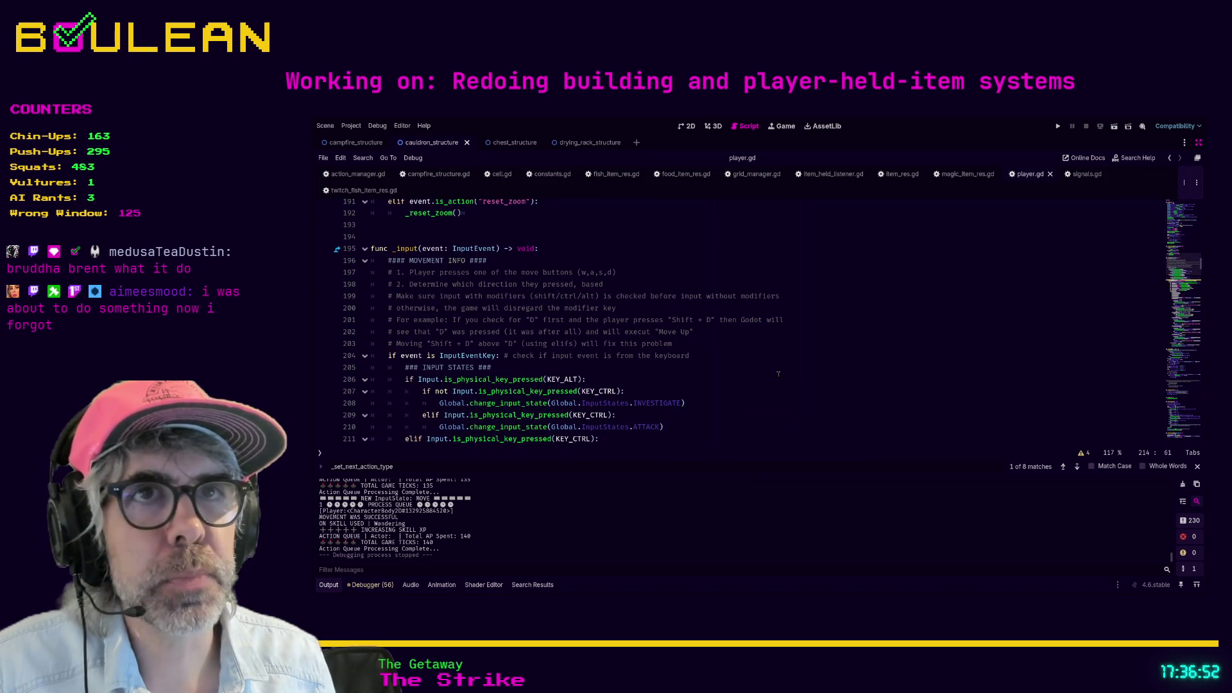
pyautogui.scroll(-10, 778, 374)
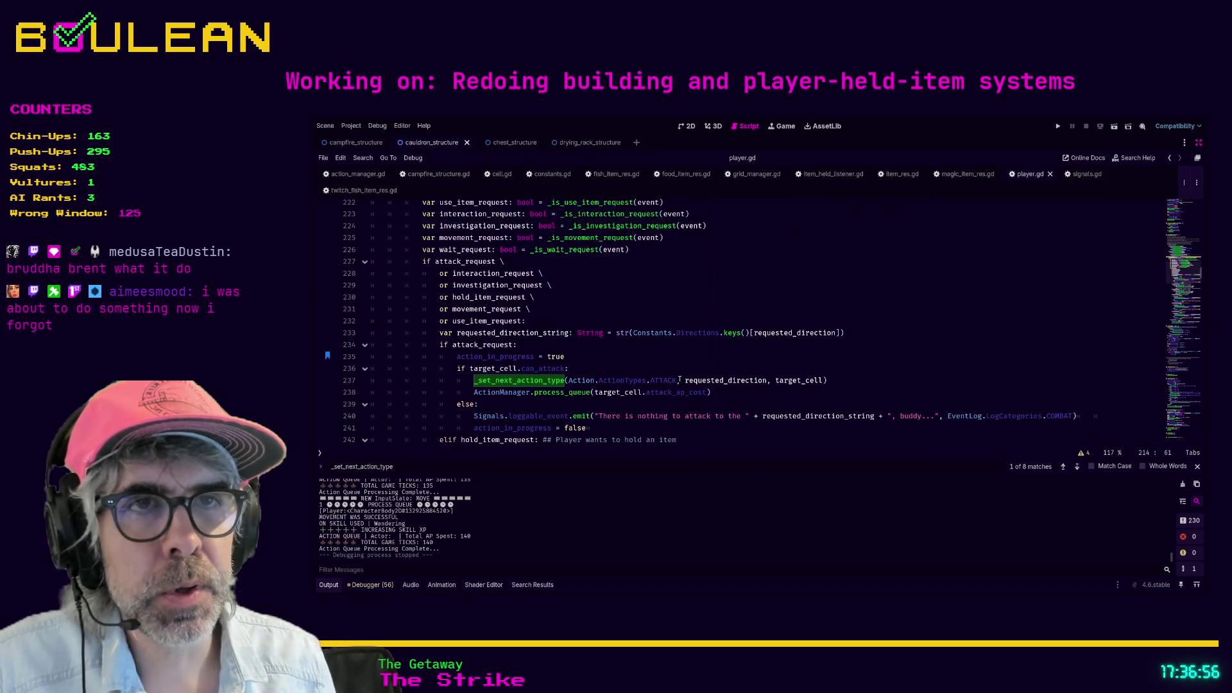
pyautogui.scroll(-7, 680, 379)
pyautogui.moveTo(571, 372); pyautogui.dragTo(589, 364)
pyautogui.click(635, 388)
# Step: Review the remaining request branches through the else on line 289, then run the game with F5
pyautogui.scroll(-3, 626, 386)
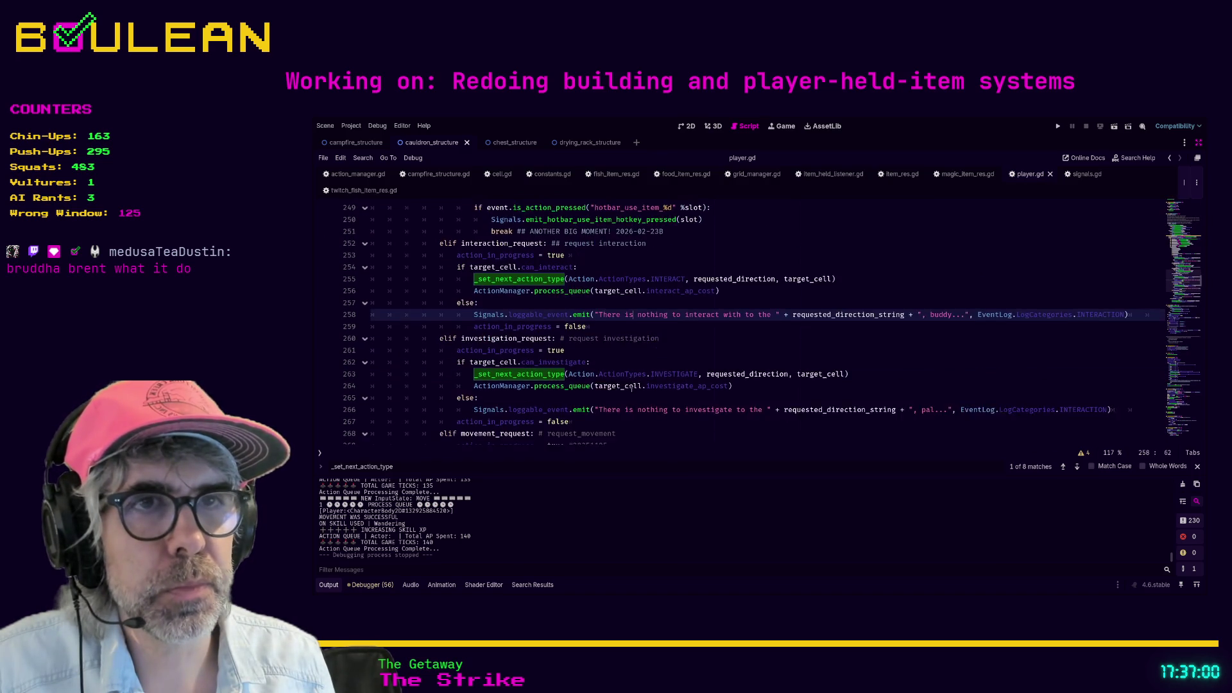
pyautogui.scroll(-3, 467, 331)
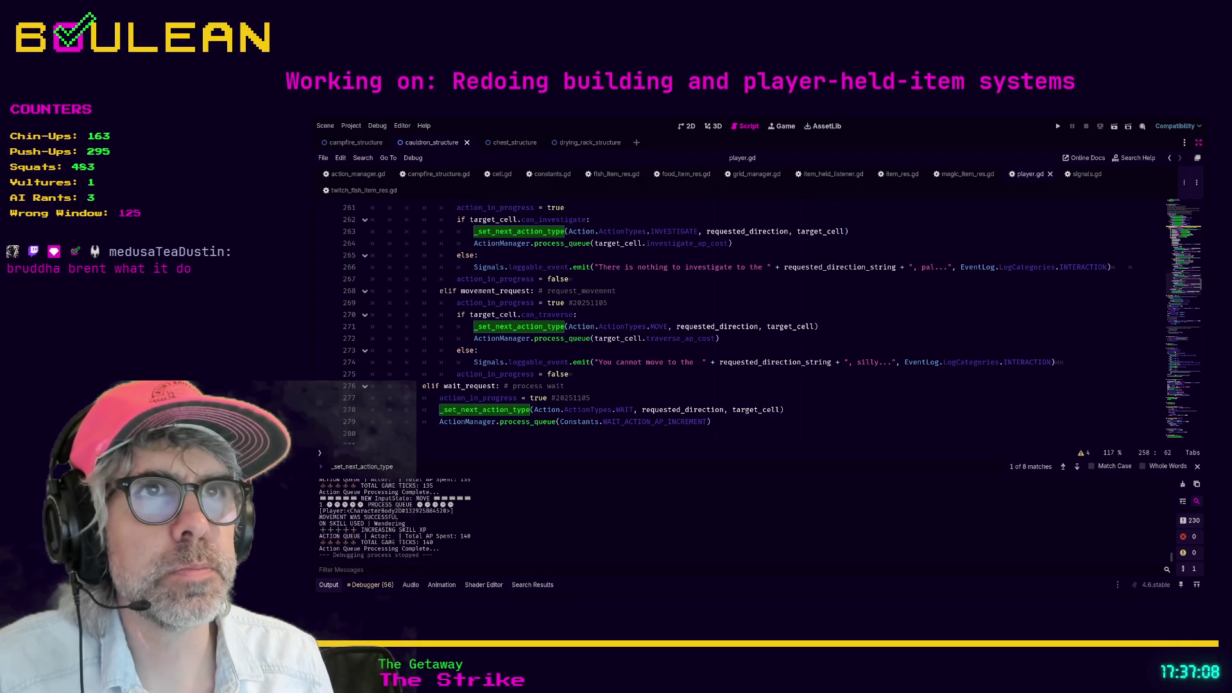
pyautogui.click(617, 375)
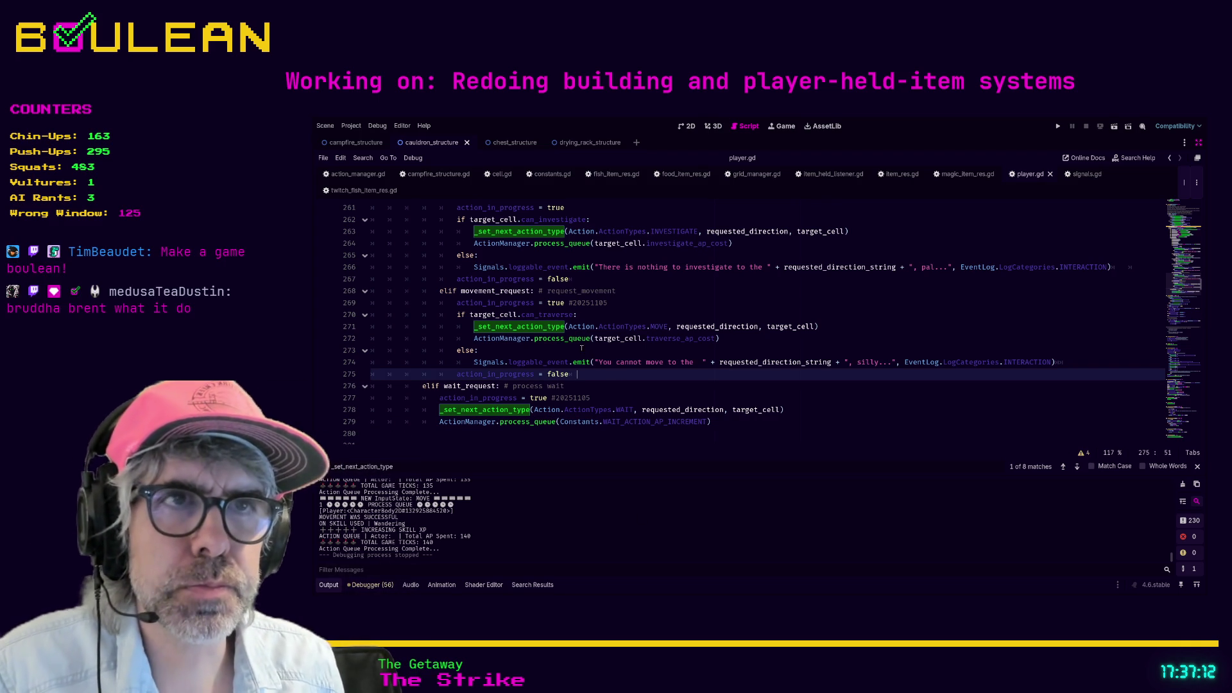
pyautogui.scroll(-1, 581, 349)
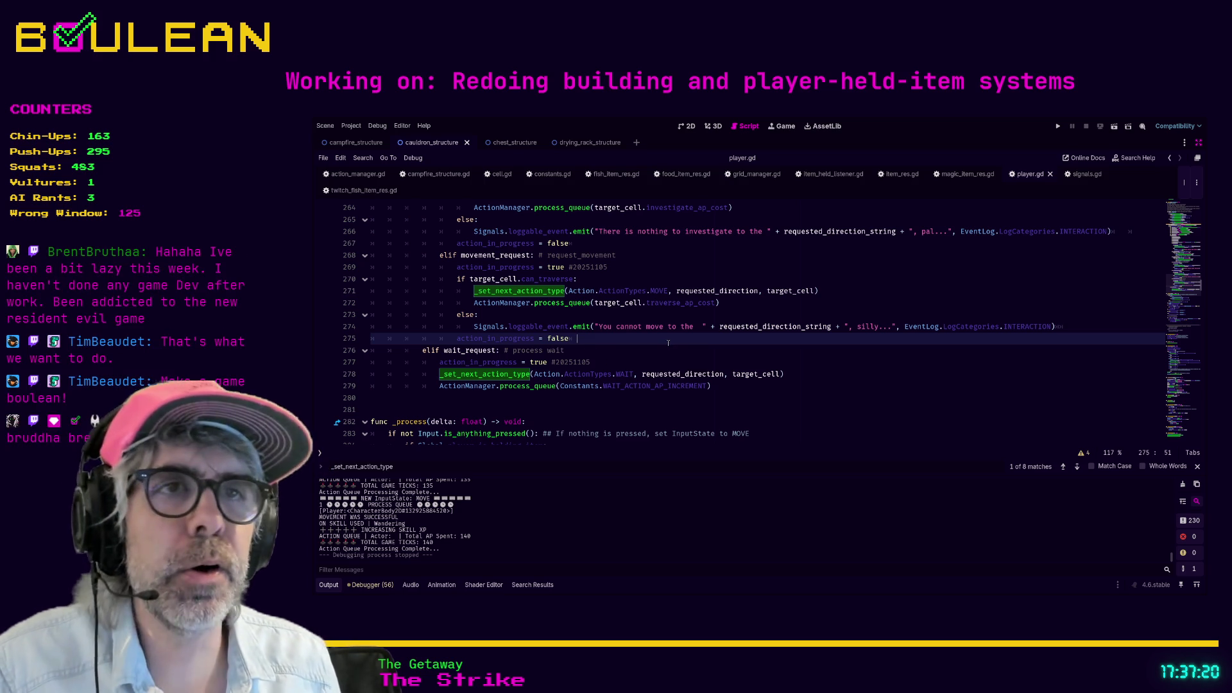
pyautogui.scroll(-1, 647, 327)
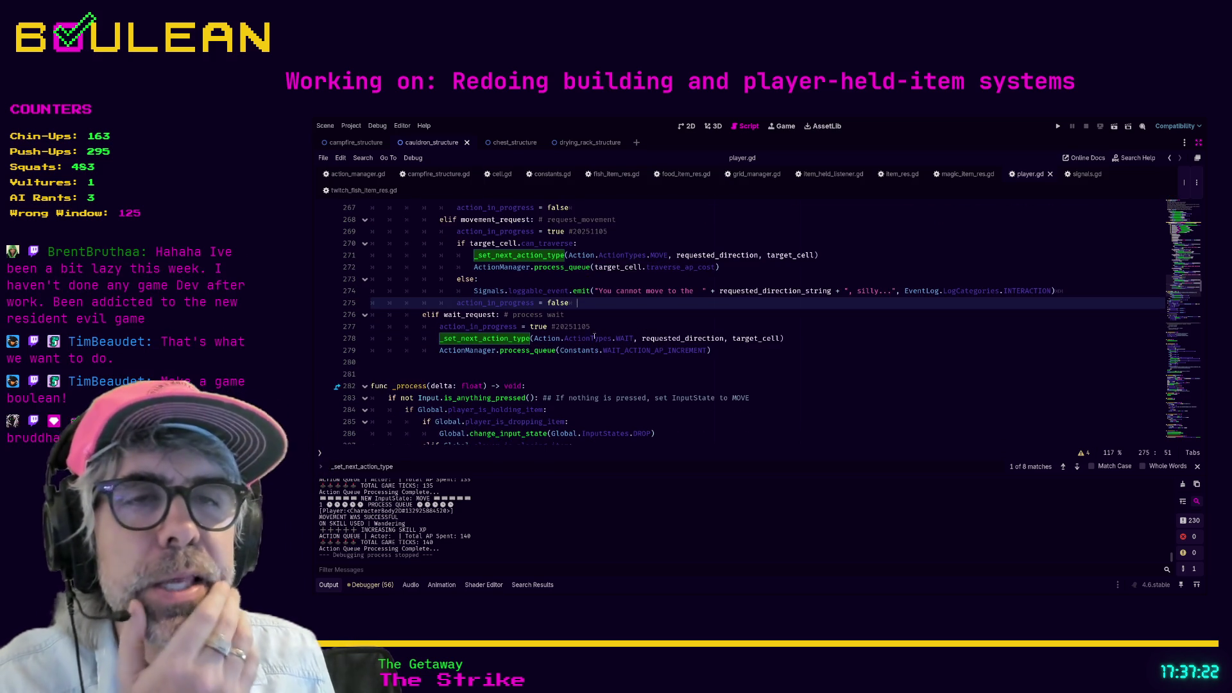
pyautogui.scroll(-2, 603, 334)
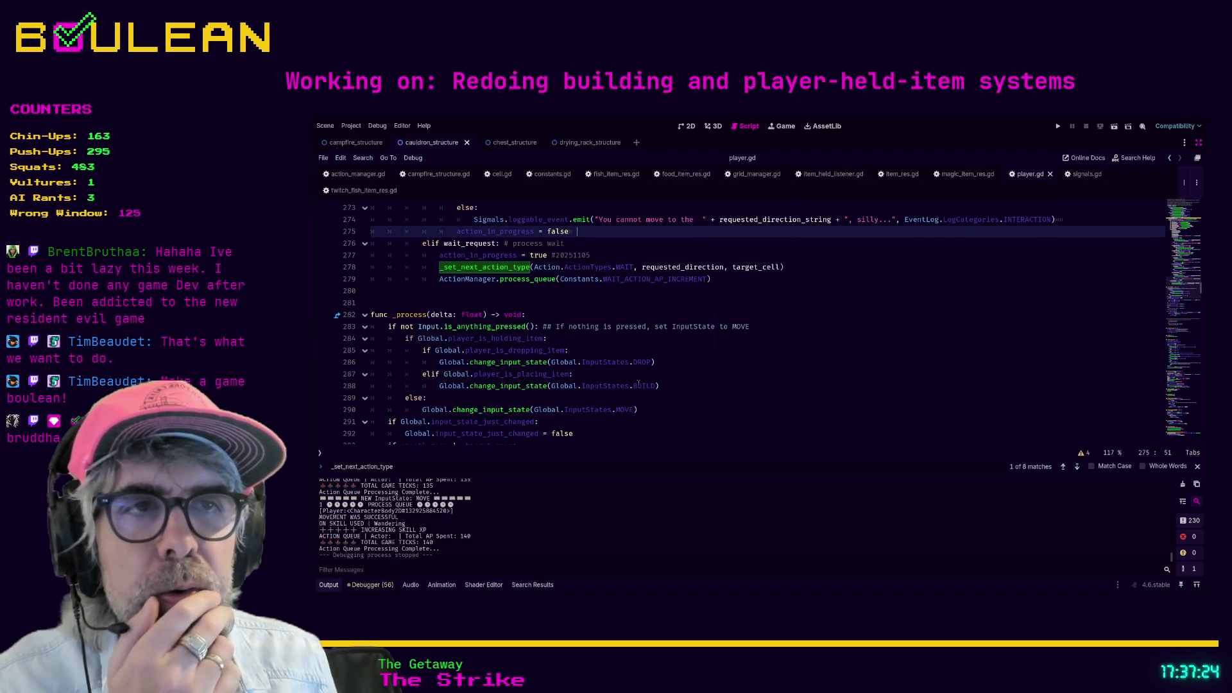
pyautogui.click(635, 401)
pyautogui.press('F5')
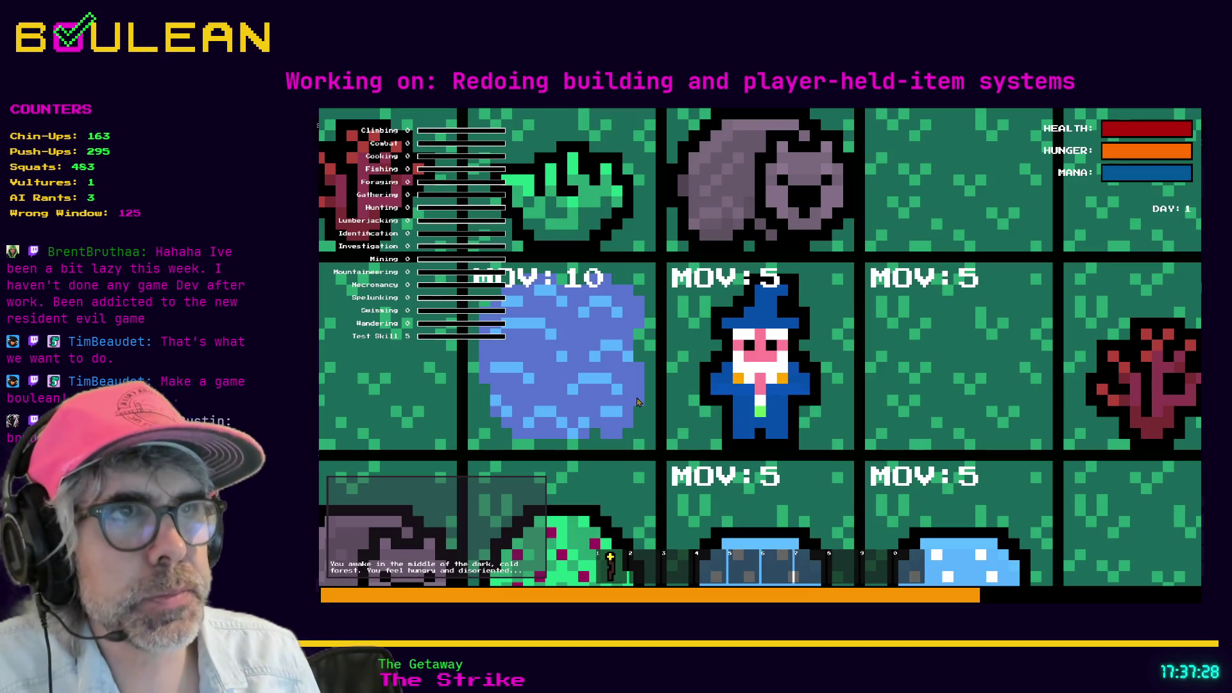
# Step: Collect two blue mushrooms and the sapling's stick, then glance at the crafting list
pyautogui.scroll(-5, 637, 402)
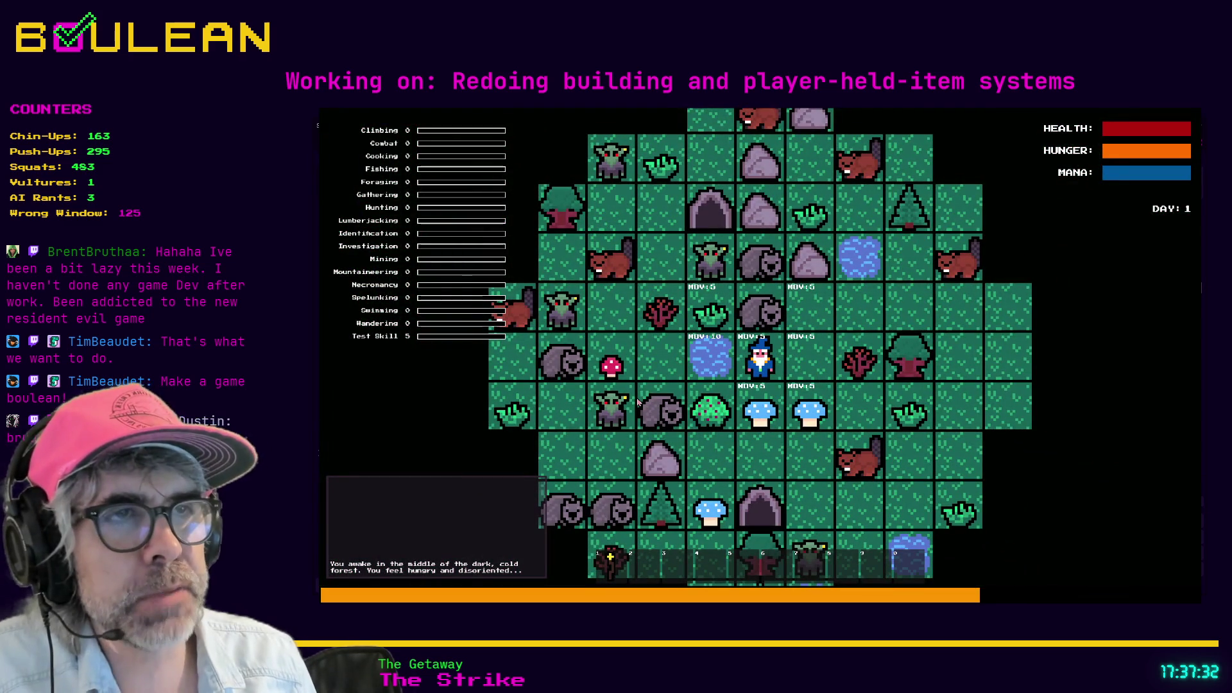
pyautogui.press('s')
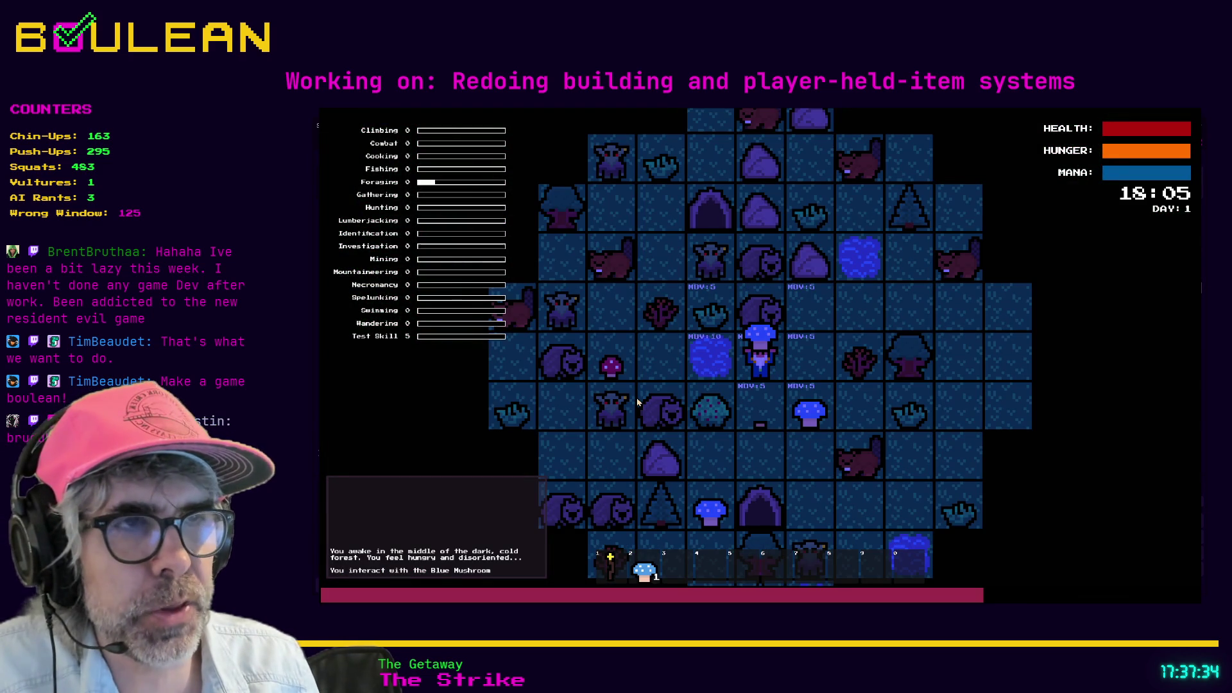
pyautogui.press('d')
pyautogui.press('d')
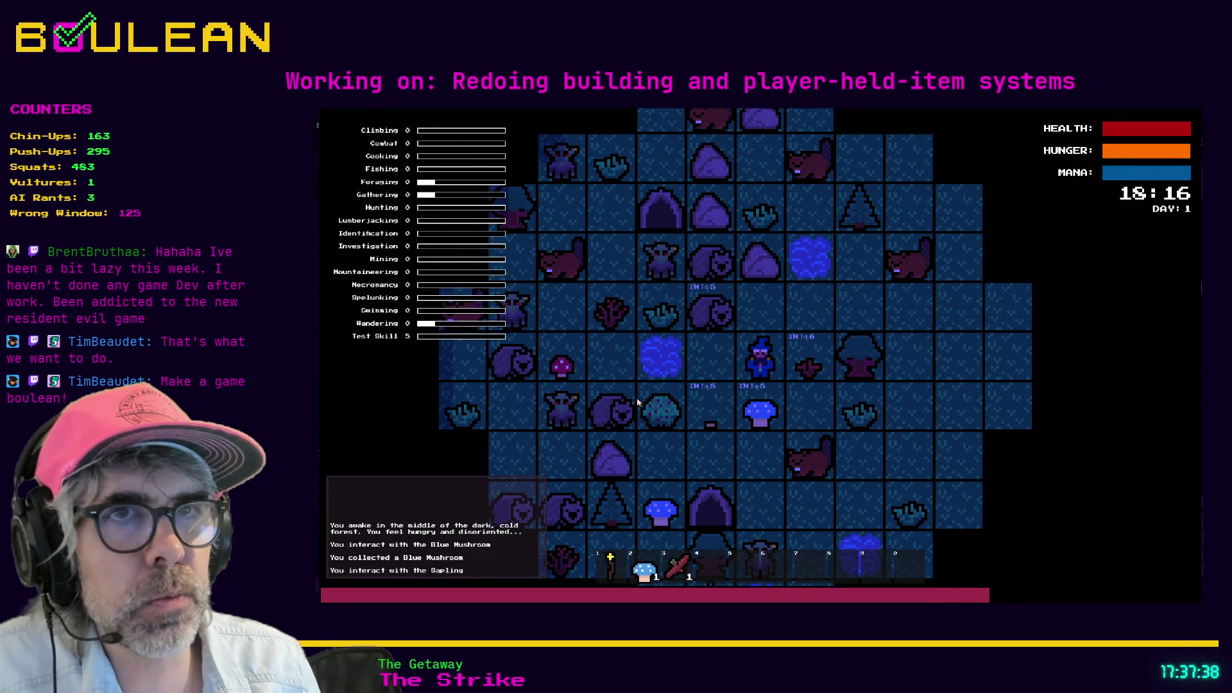
pyautogui.press('s')
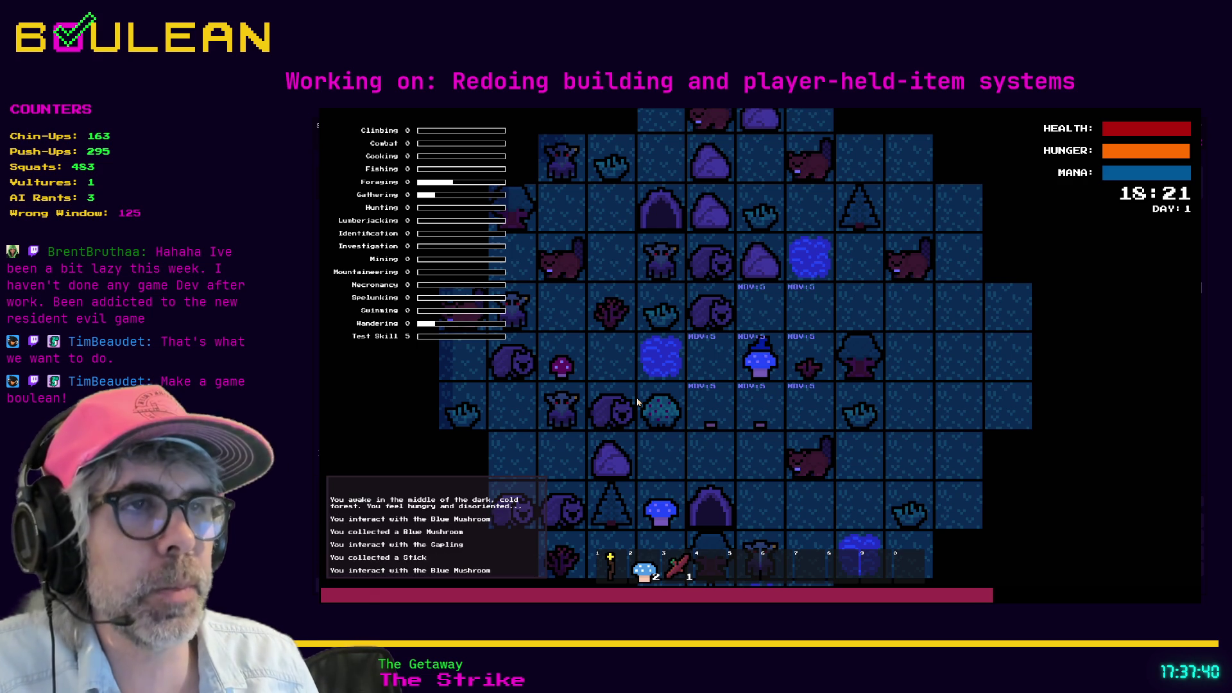
pyautogui.scroll(2, 774, 340)
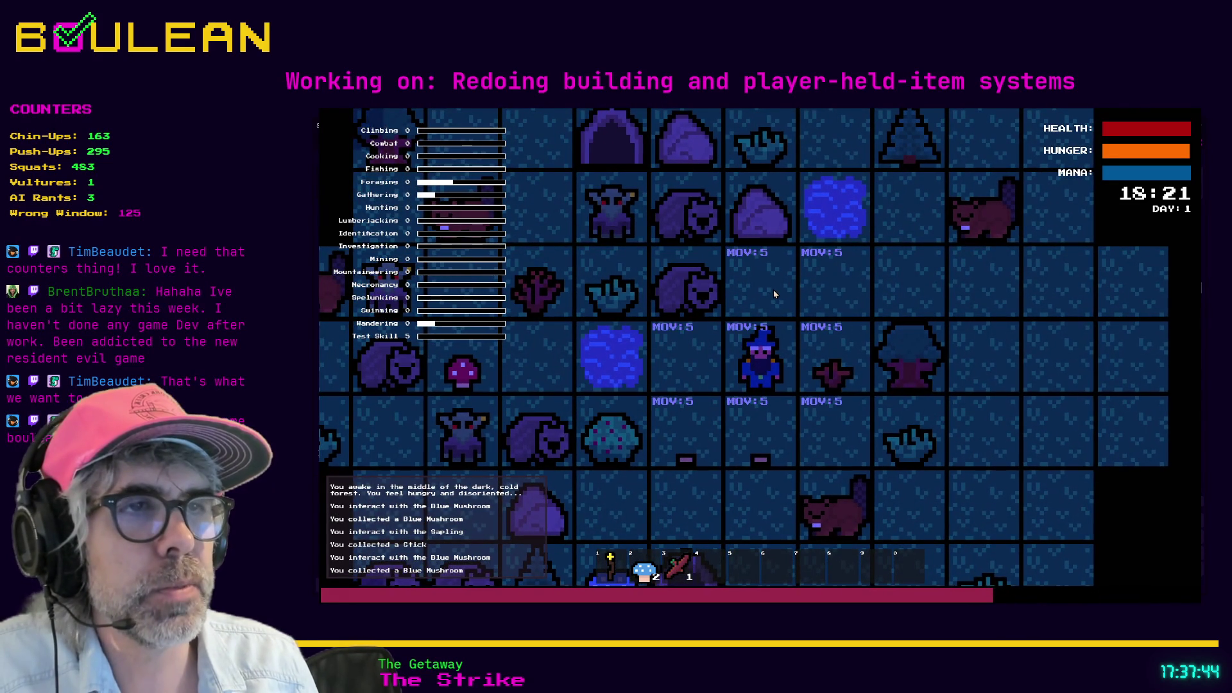
pyautogui.press('c')
pyautogui.press('c')
# Step: Chop down the tree to the right and walk onto the log to collect it
pyautogui.click(803, 329)
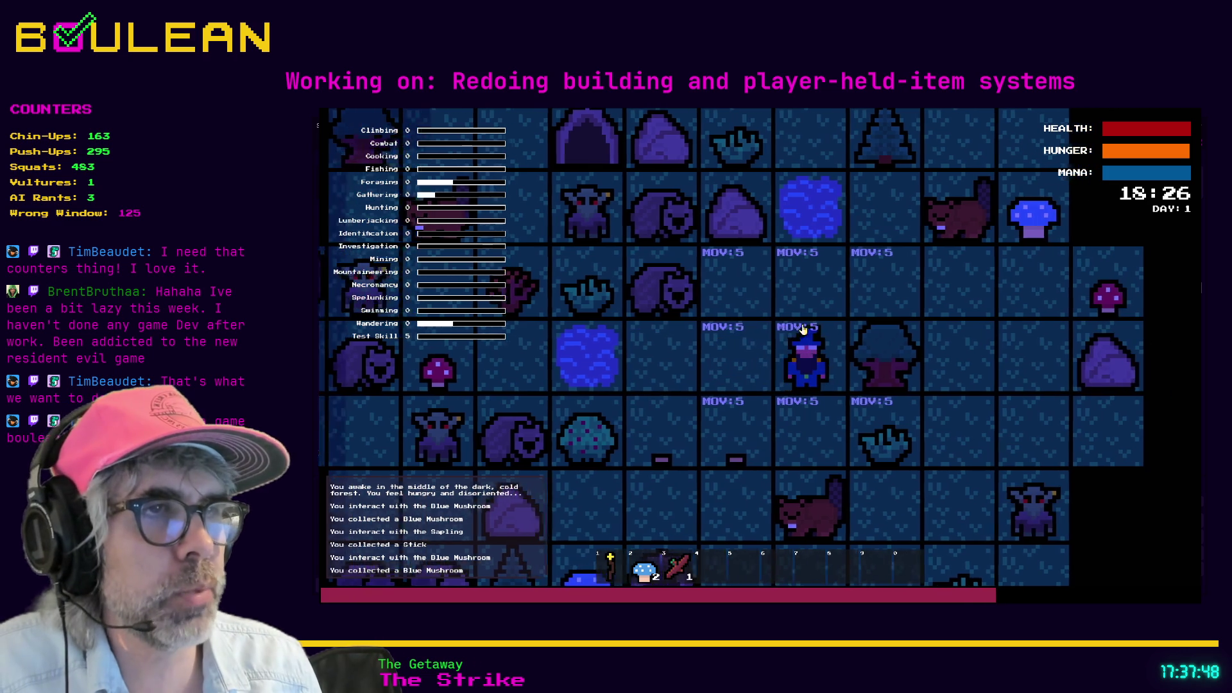
pyautogui.click(803, 329)
pyautogui.click(803, 329)
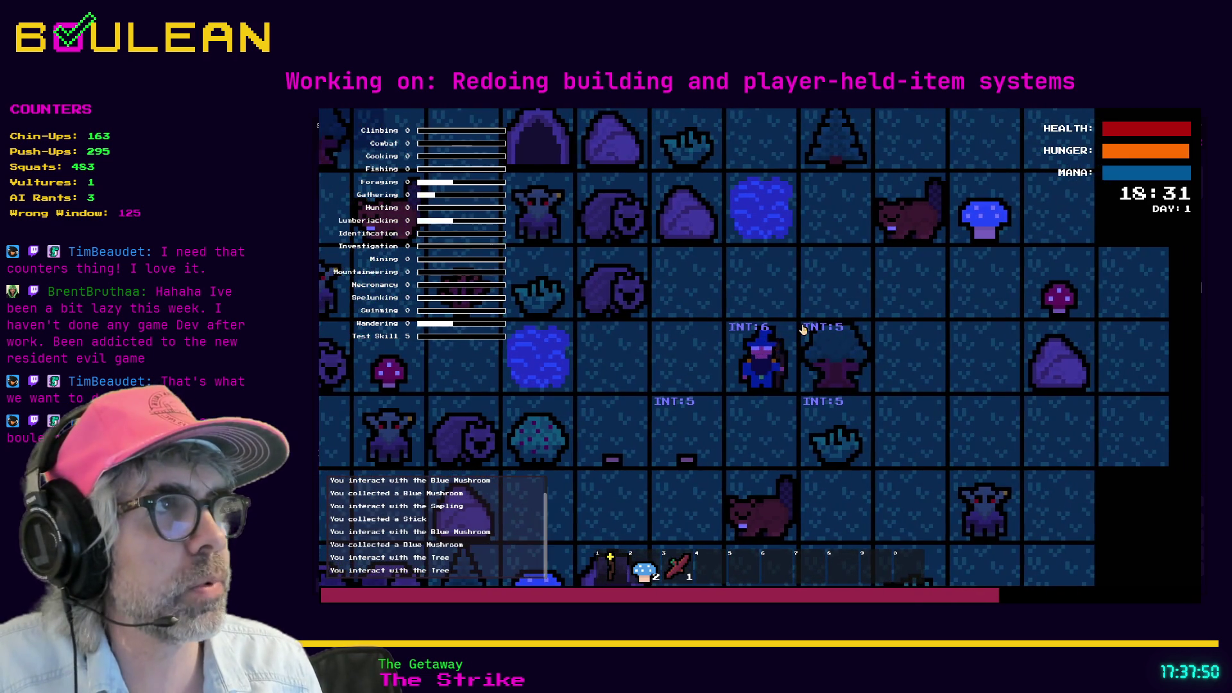
pyautogui.click(803, 329)
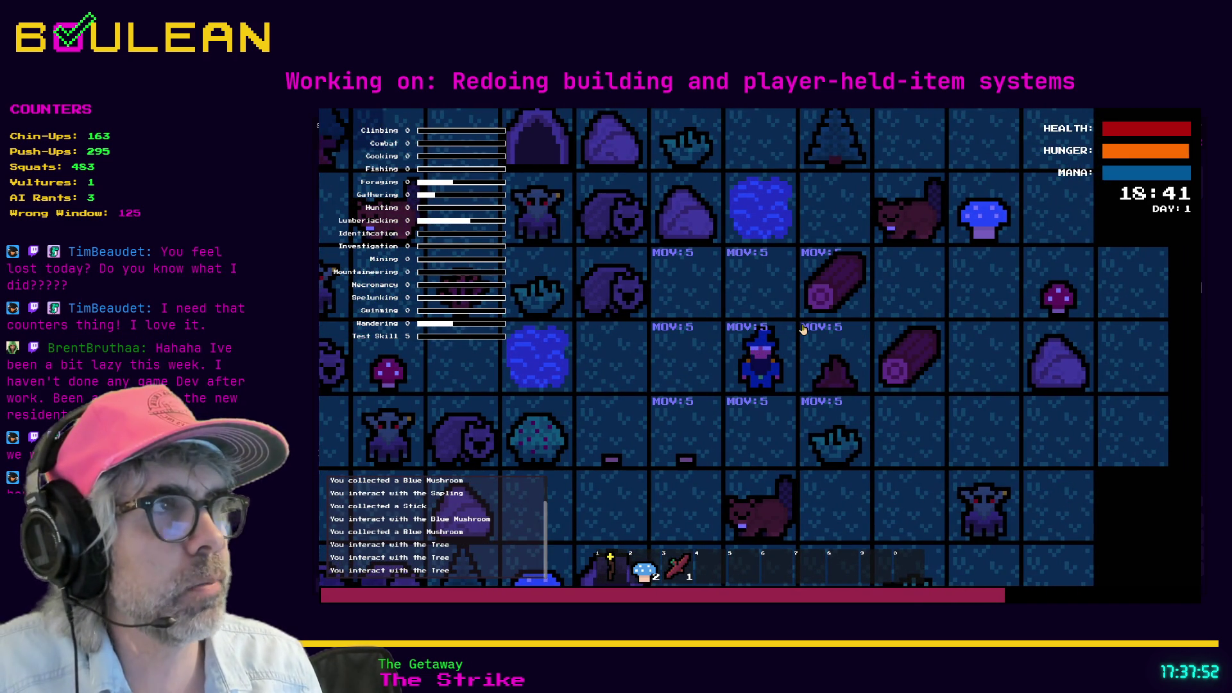
pyautogui.click(802, 329)
pyautogui.click(806, 330)
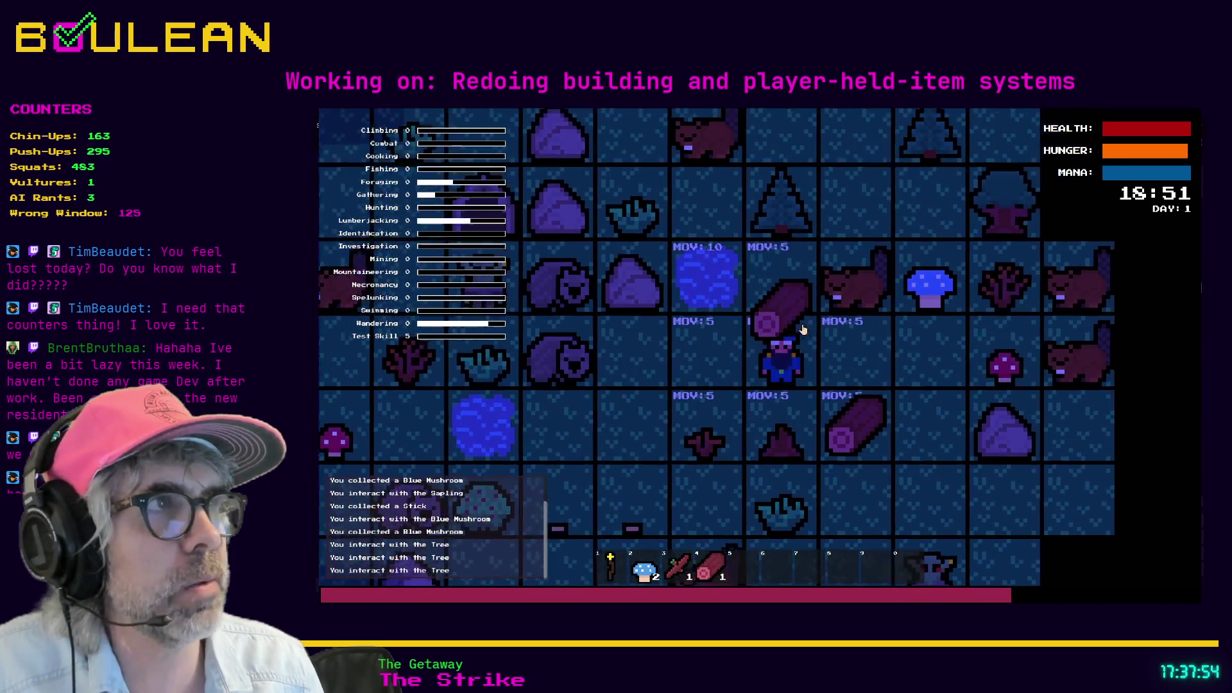
# Step: Craft a Campfire and place it on the tile above the wizard
pyautogui.press('c')
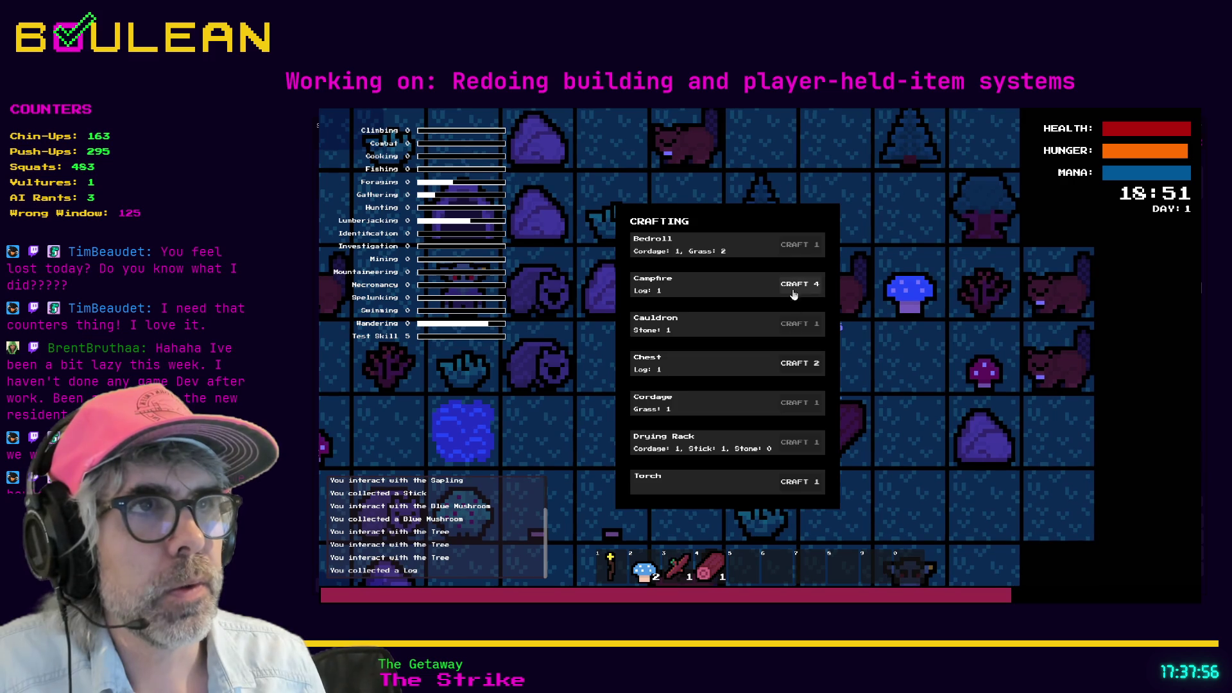
pyautogui.click(801, 285)
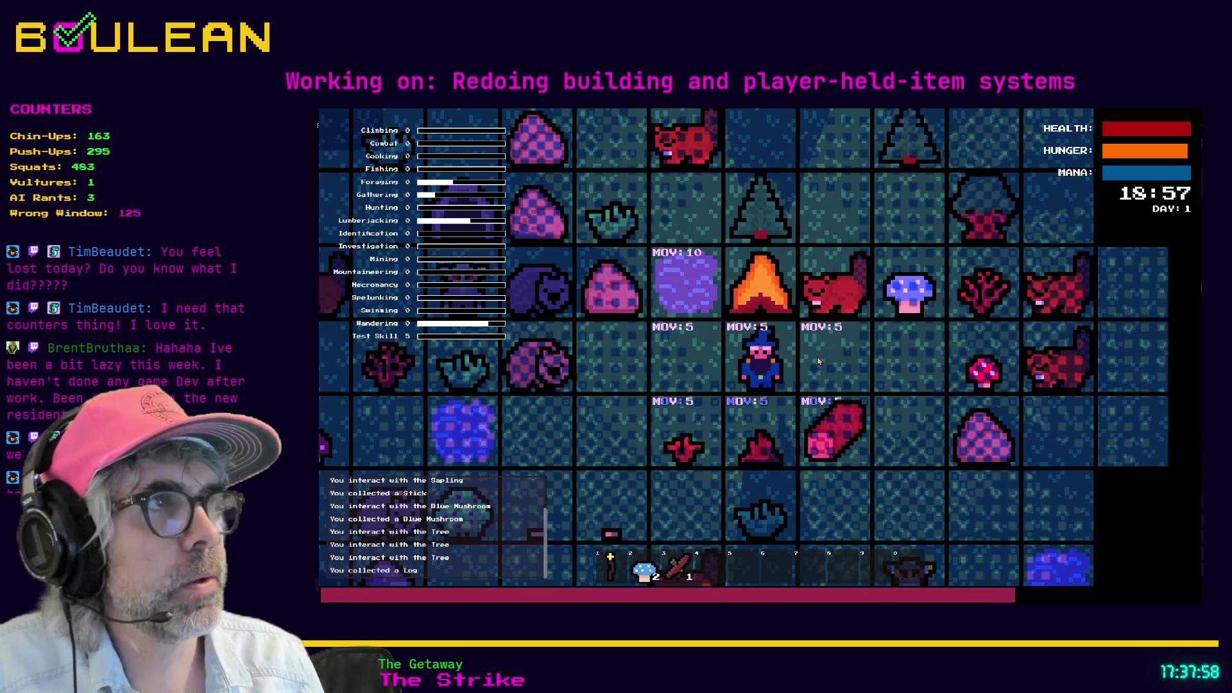
pyautogui.click(817, 361)
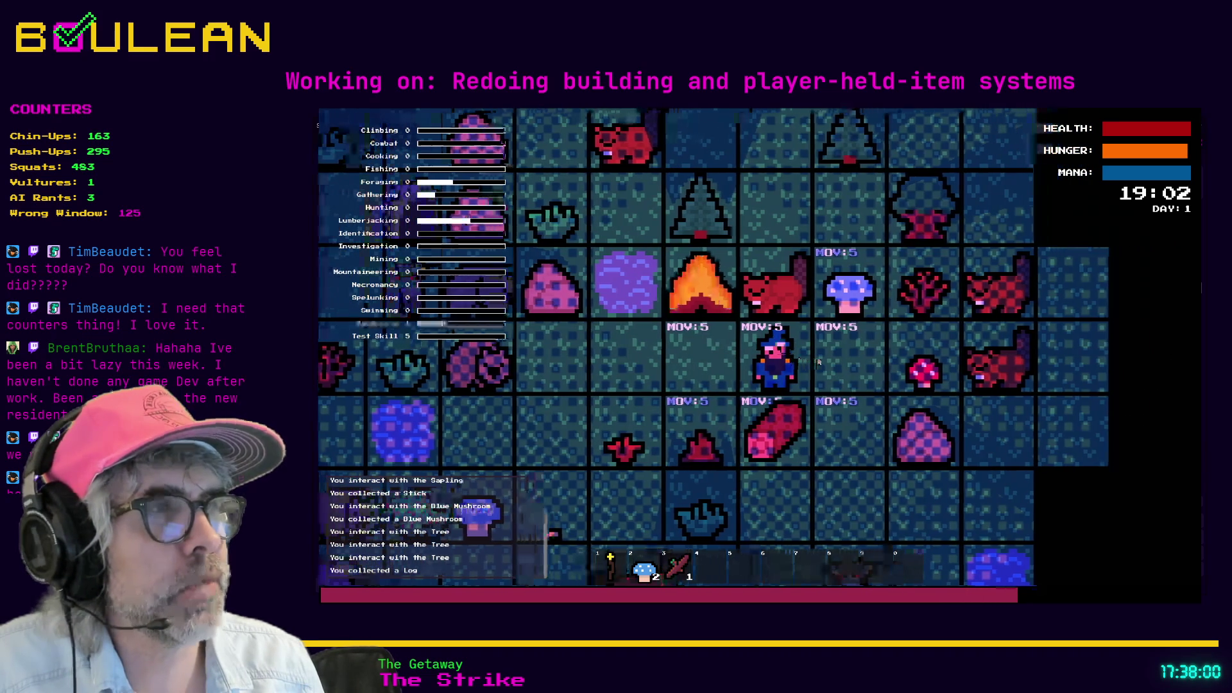
# Step: Collect the log below, attack the beaver twice, then stop the game with Escape
pyautogui.press('Down')
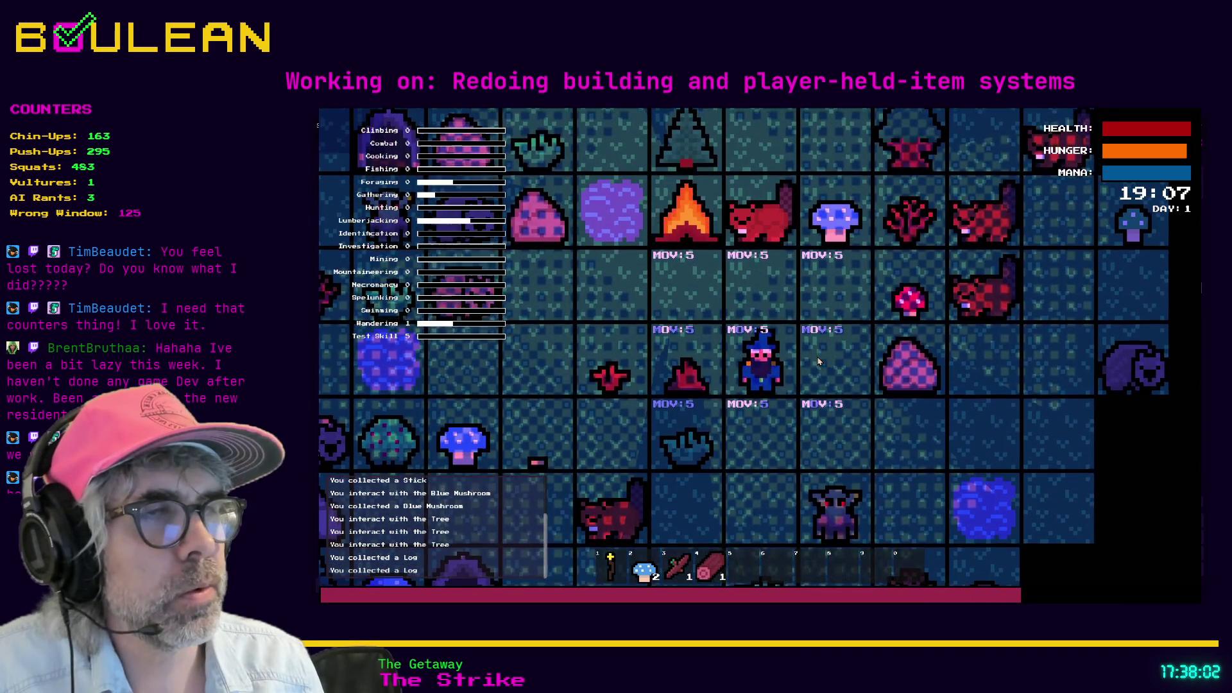
pyautogui.press('Up')
pyautogui.press('Up')
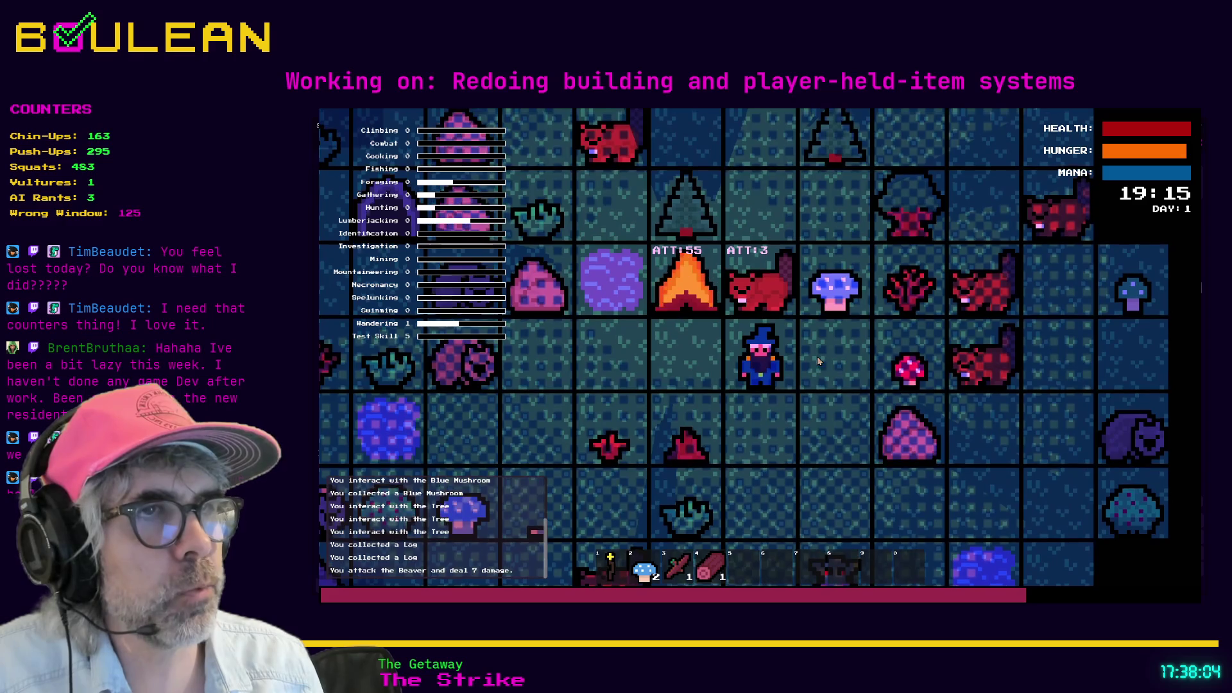
pyautogui.press('Up')
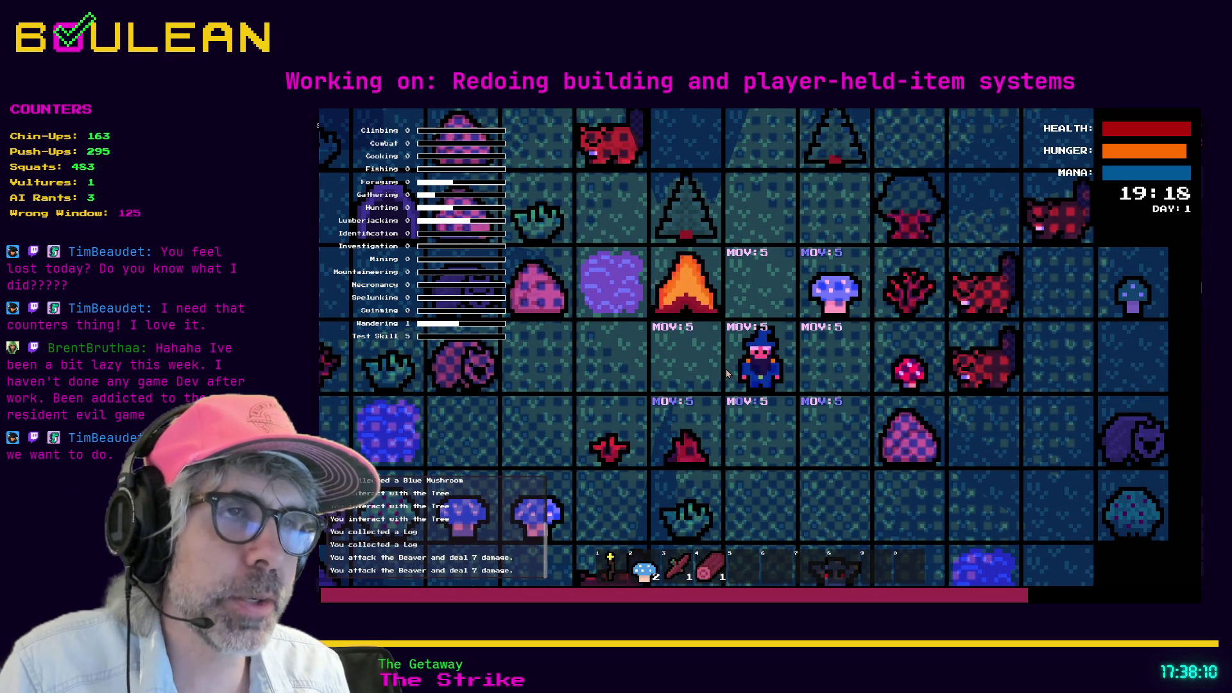
pyautogui.press('Escape')
pyautogui.scroll(2, 717, 350)
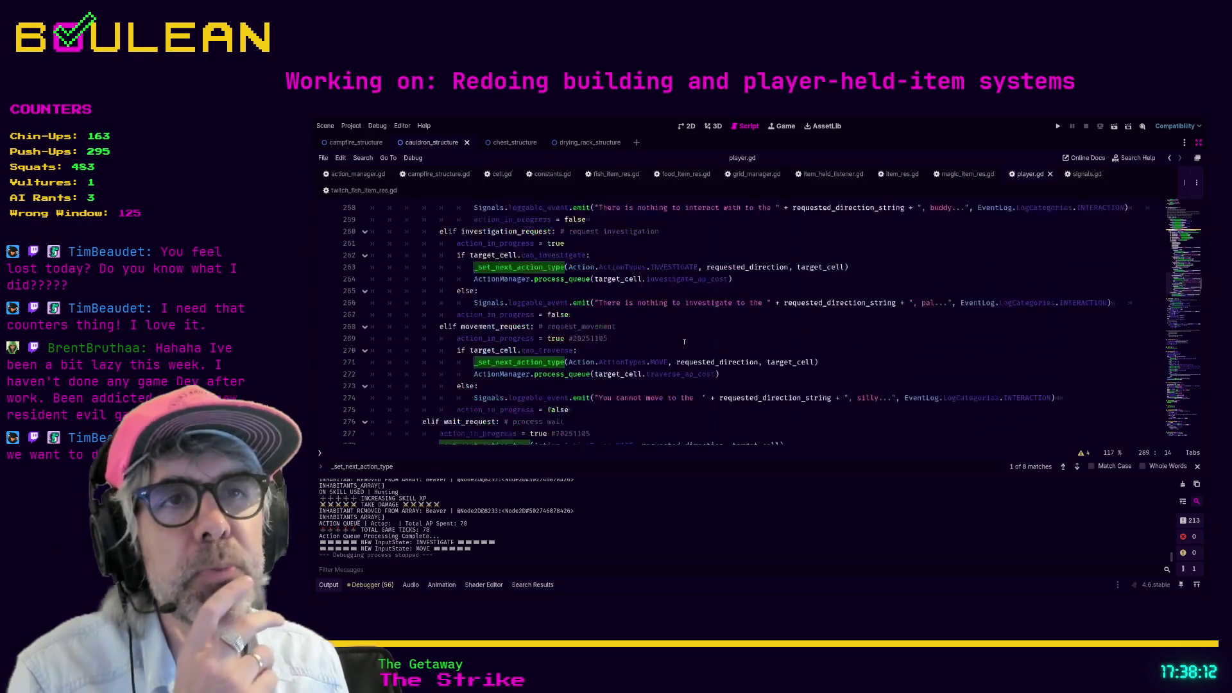
pyautogui.scroll(-2, 557, 342)
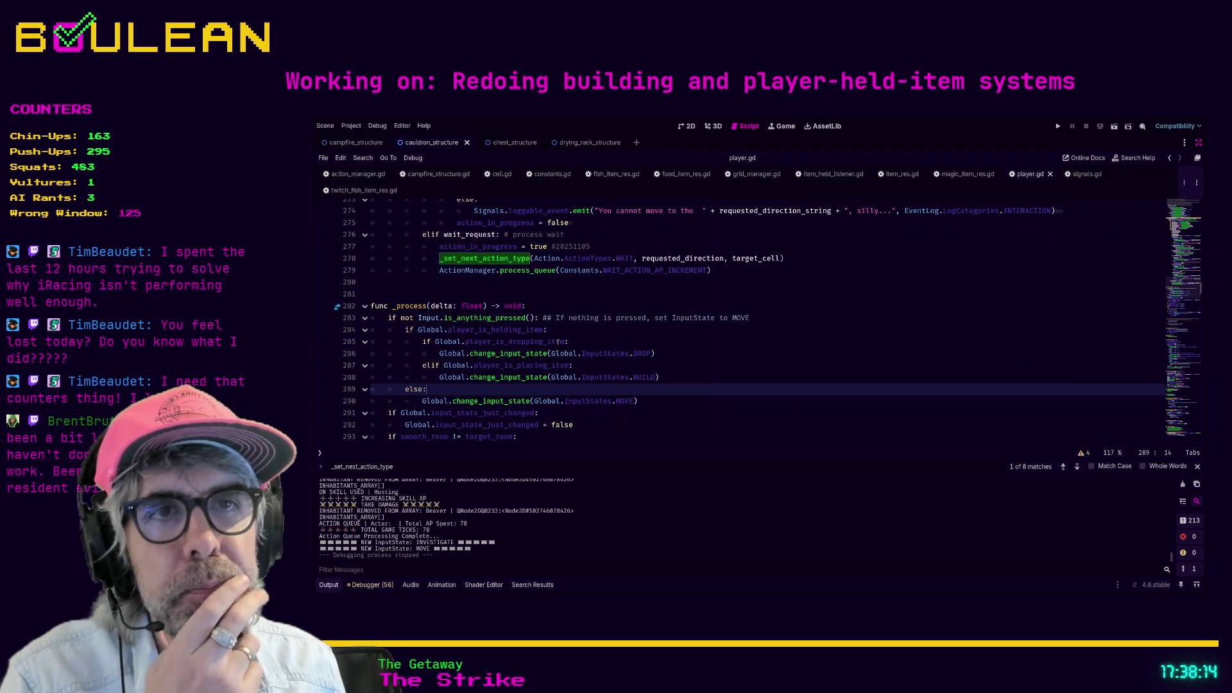
pyautogui.click(380, 317)
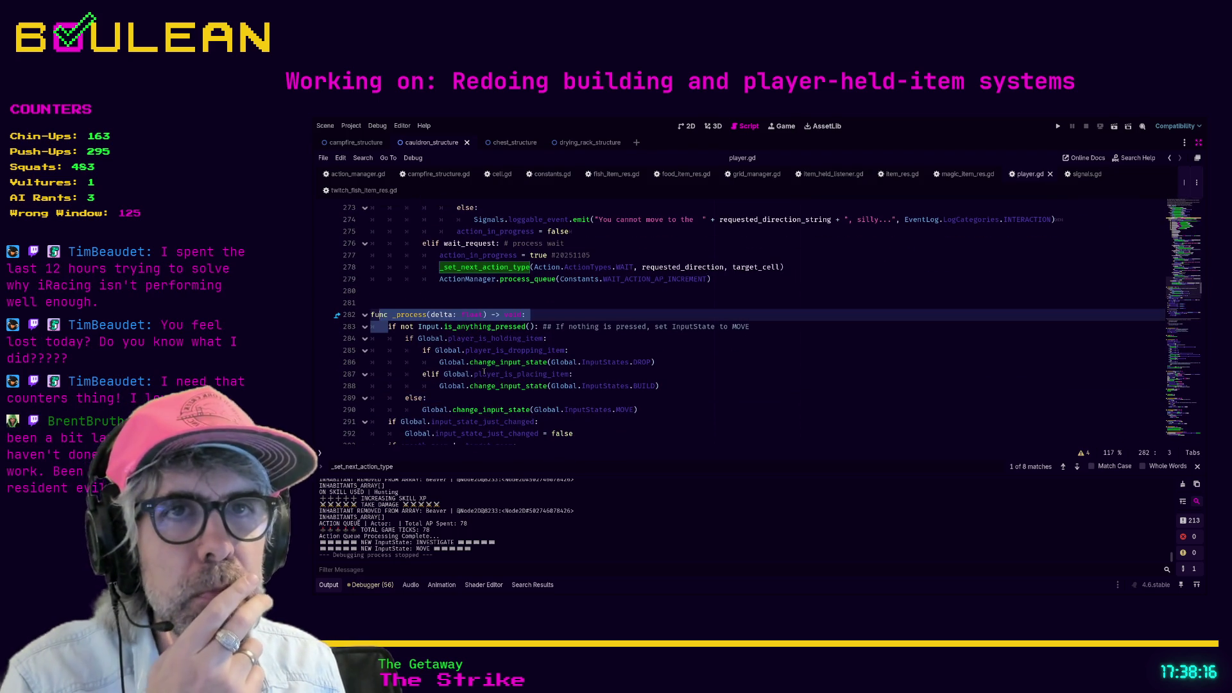
pyautogui.click(513, 352)
pyautogui.scroll(-8, 513, 351)
pyautogui.scroll(-12, 513, 351)
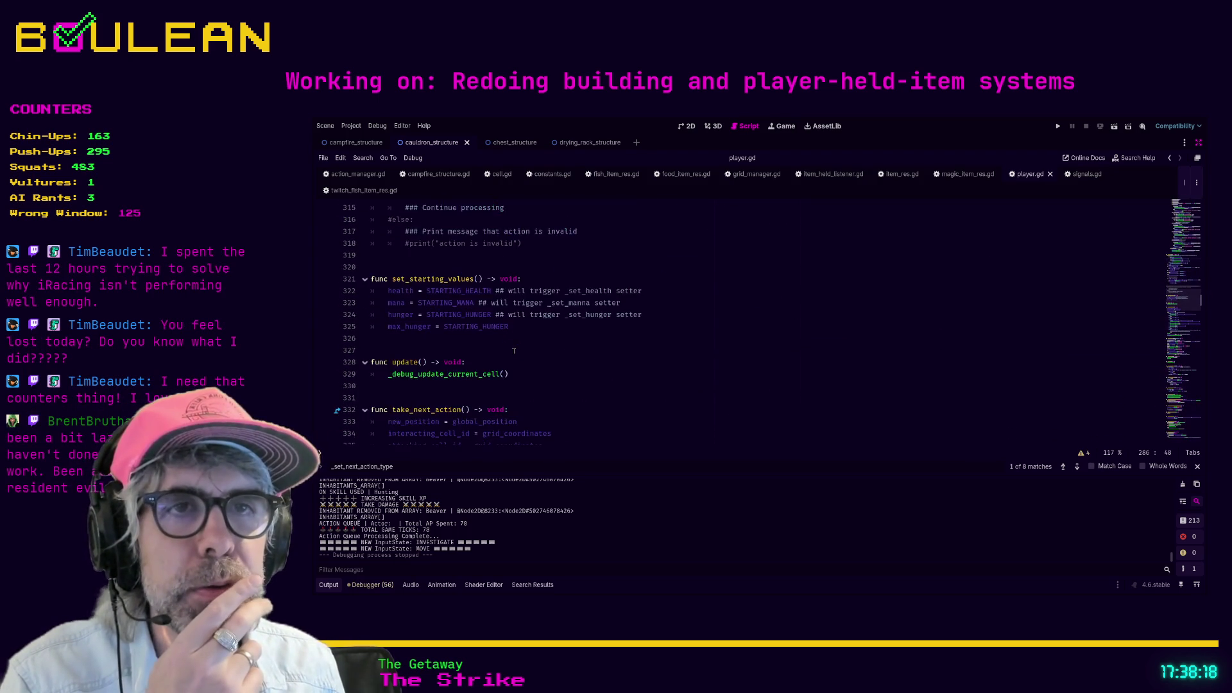
pyautogui.scroll(2, 515, 350)
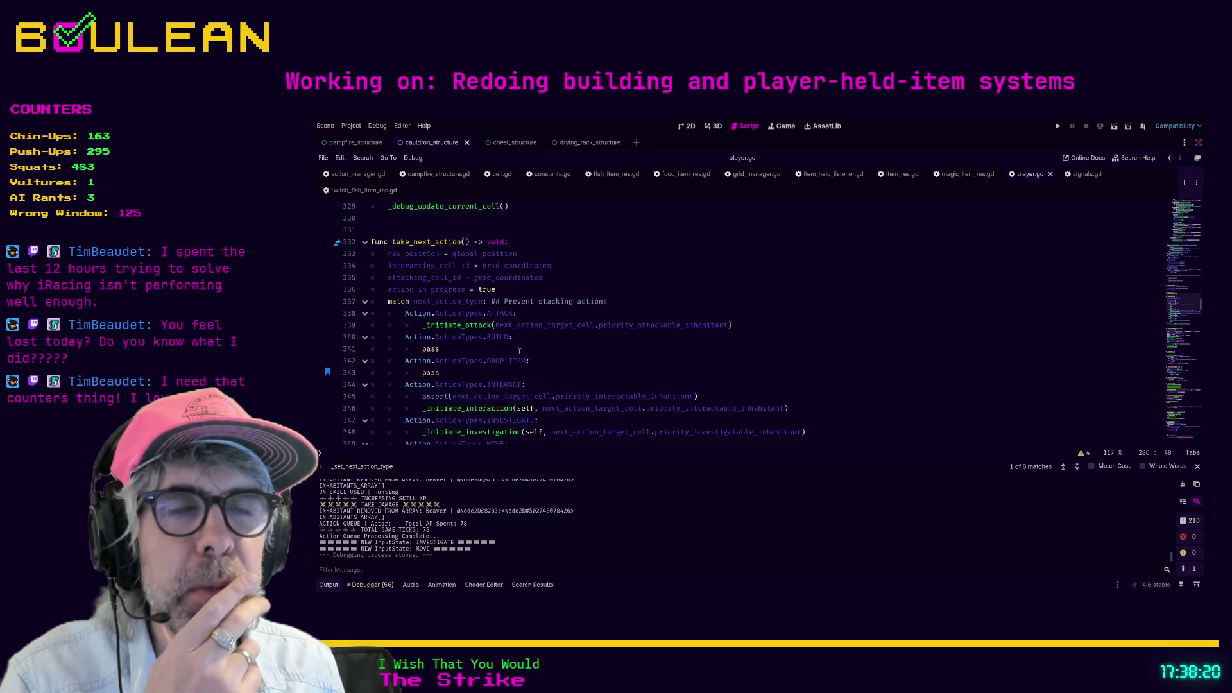
pyautogui.scroll(15, 473, 305)
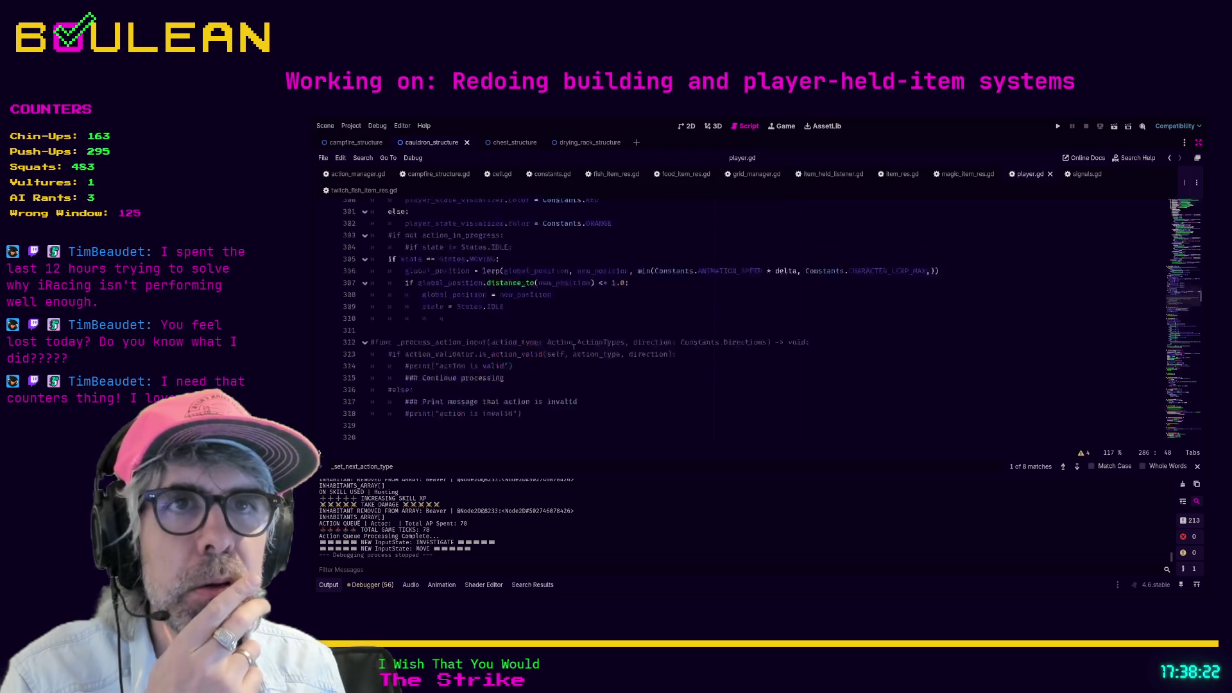
pyautogui.scroll(20, 573, 347)
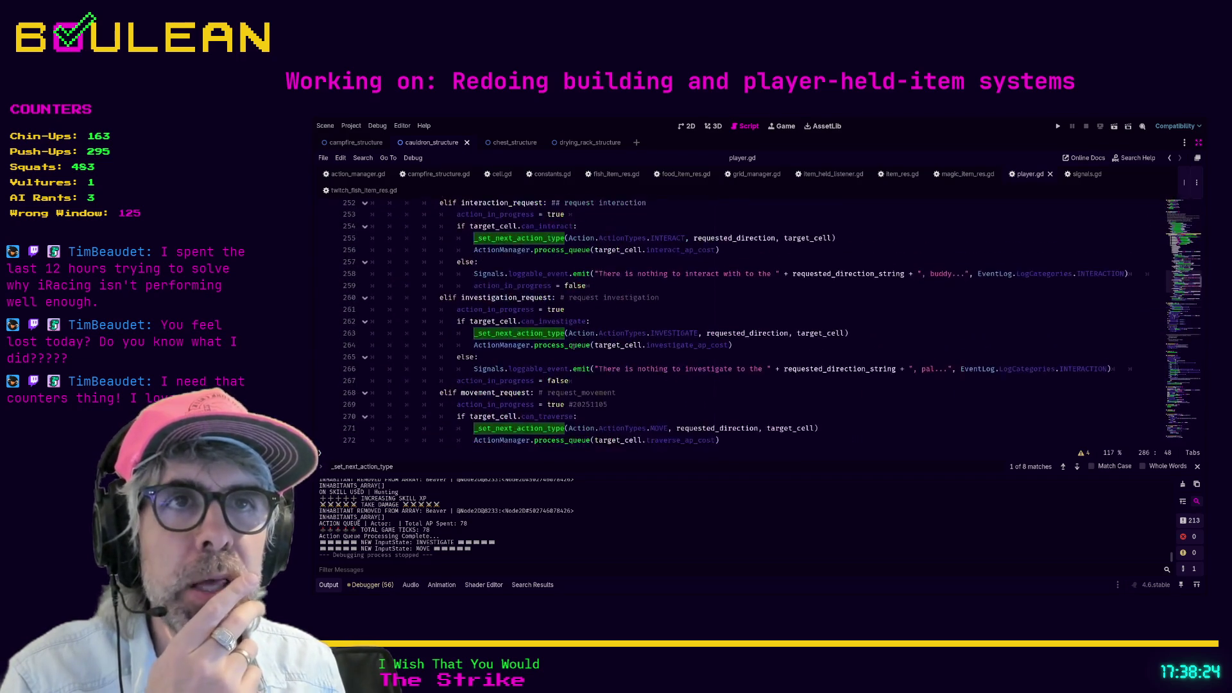
pyautogui.scroll(9, 573, 347)
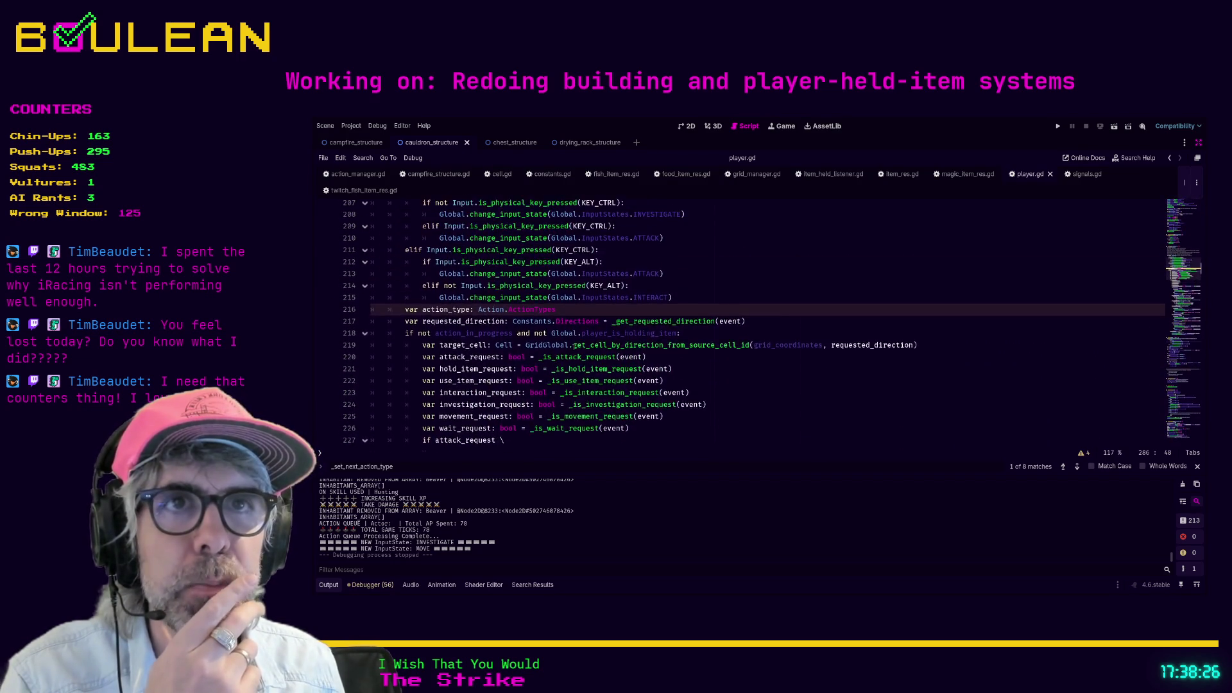
pyautogui.click(533, 277)
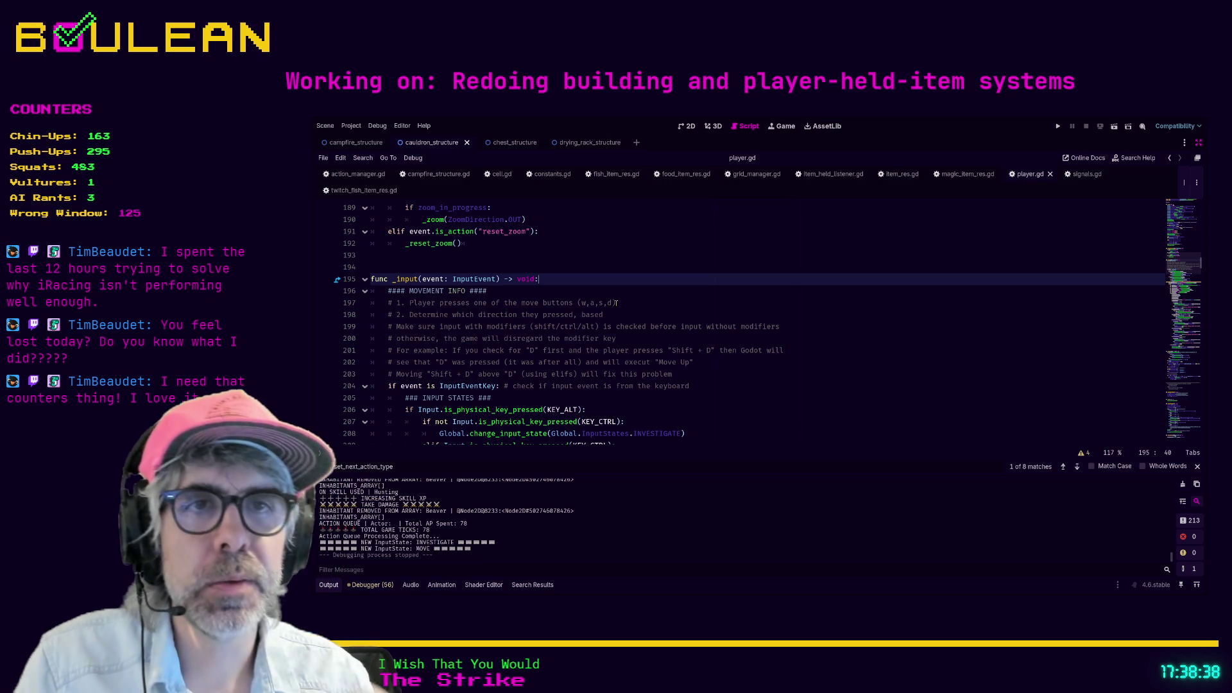
pyautogui.scroll(-2, 541, 301)
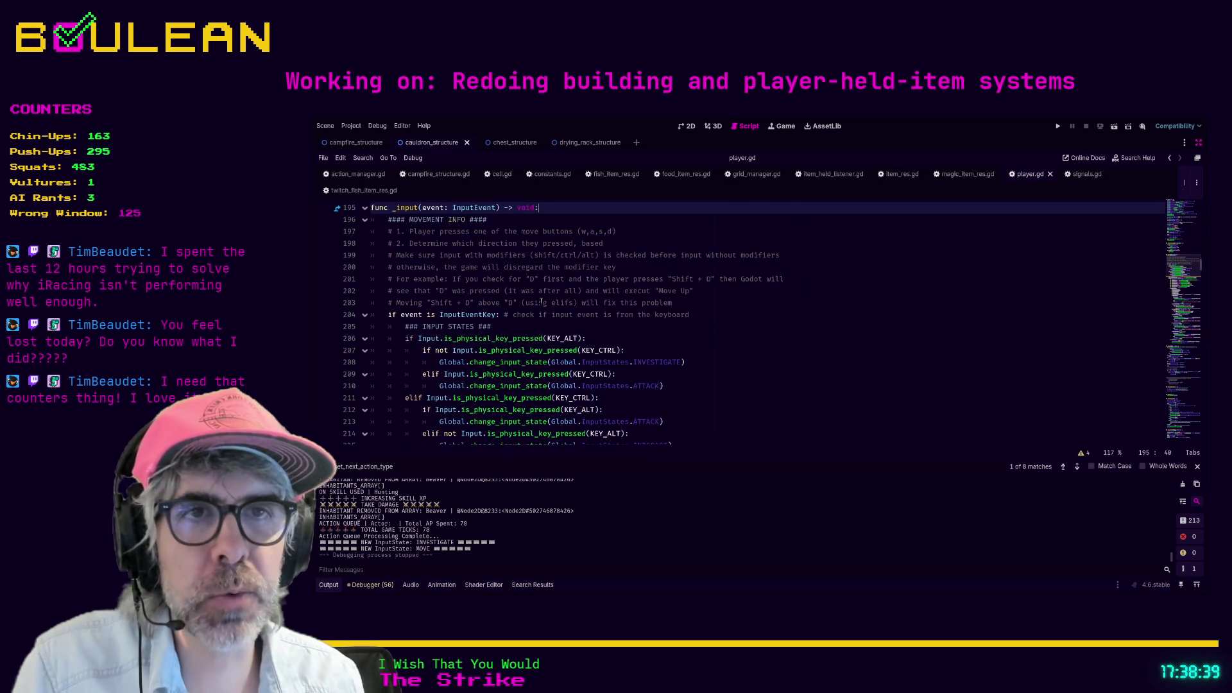
pyautogui.click(385, 314)
pyautogui.scroll(1, 509, 360)
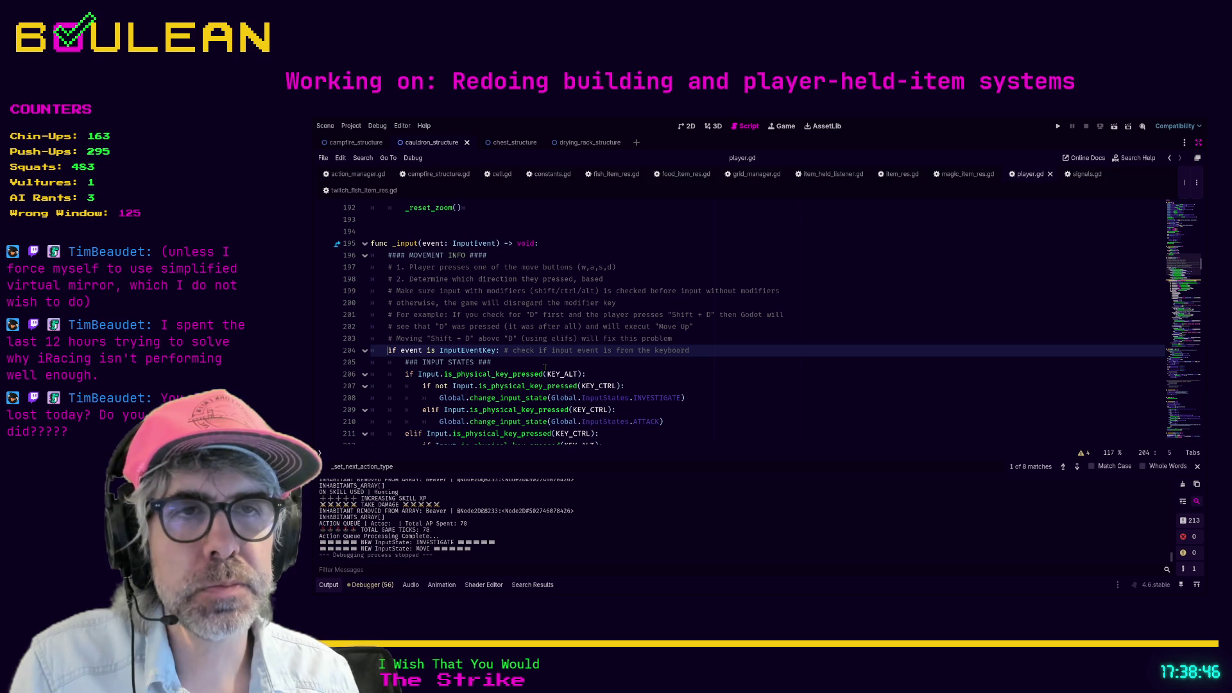
pyautogui.scroll(-1, 429, 338)
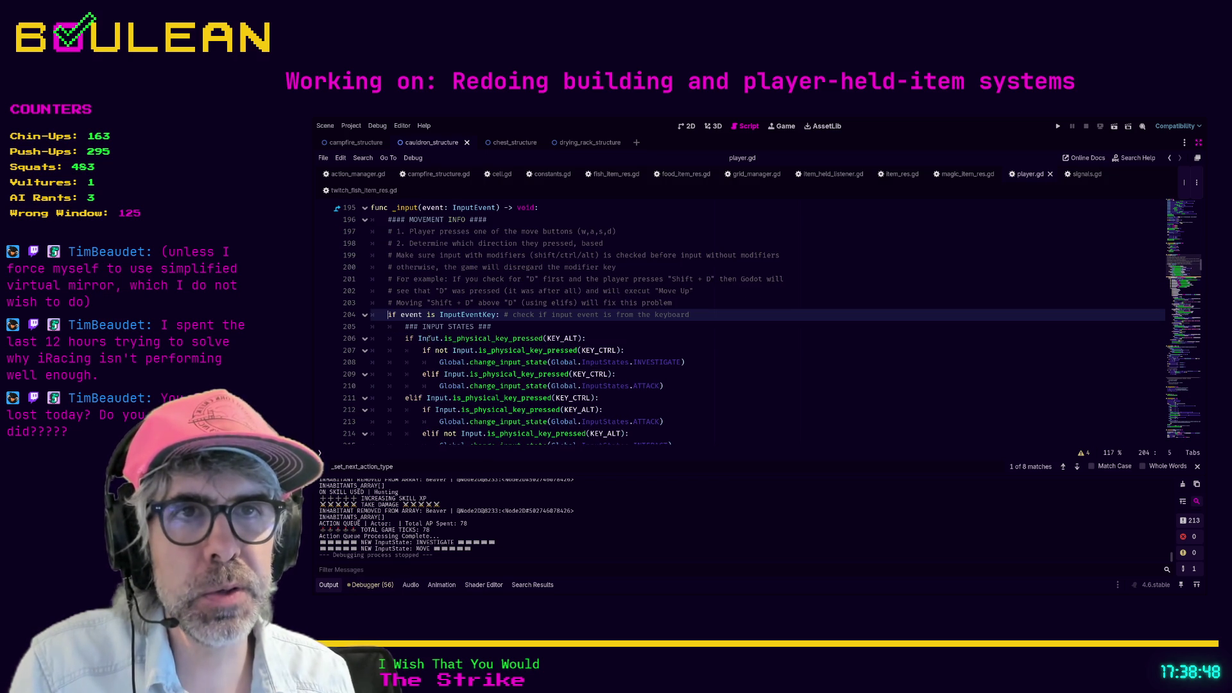
pyautogui.scroll(-1, 514, 342)
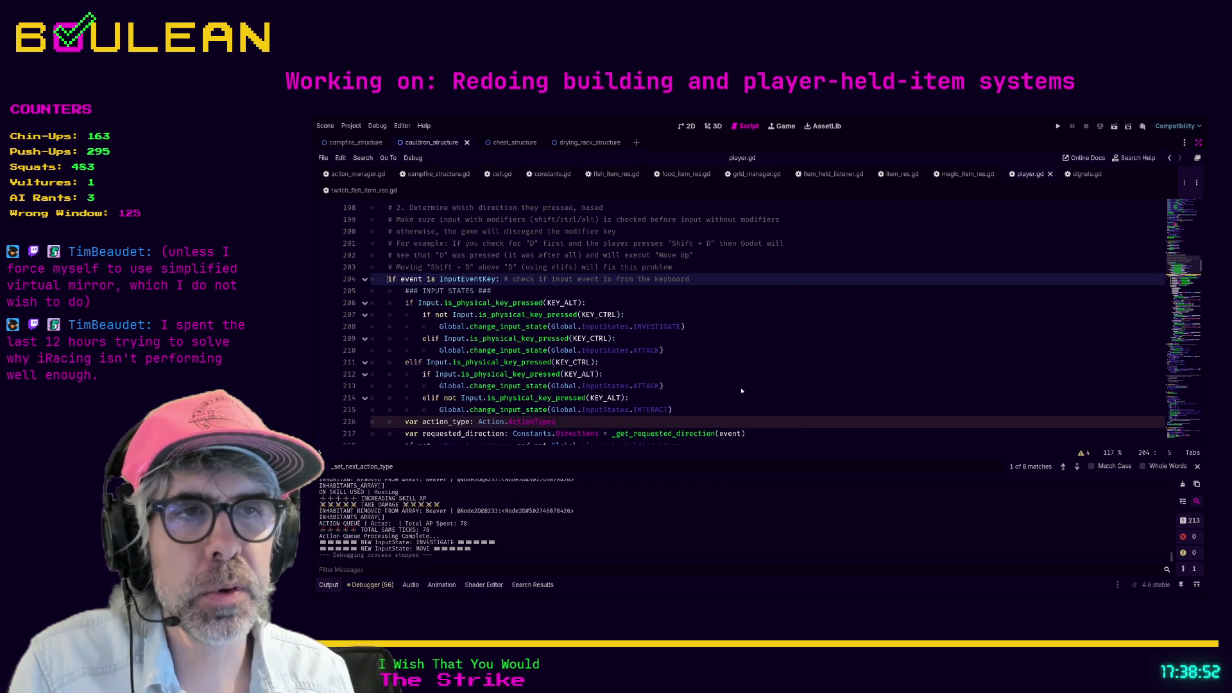
pyautogui.click(832, 363)
pyautogui.scroll(-1, 462, 373)
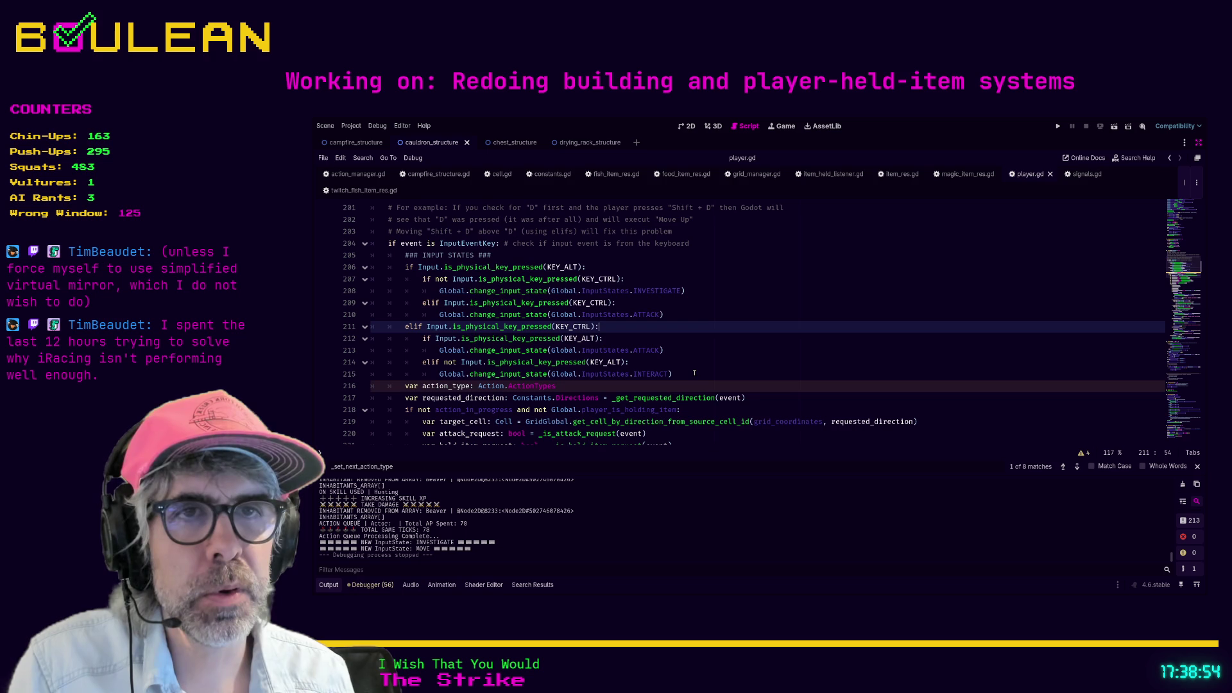
pyautogui.scroll(-1, 462, 383)
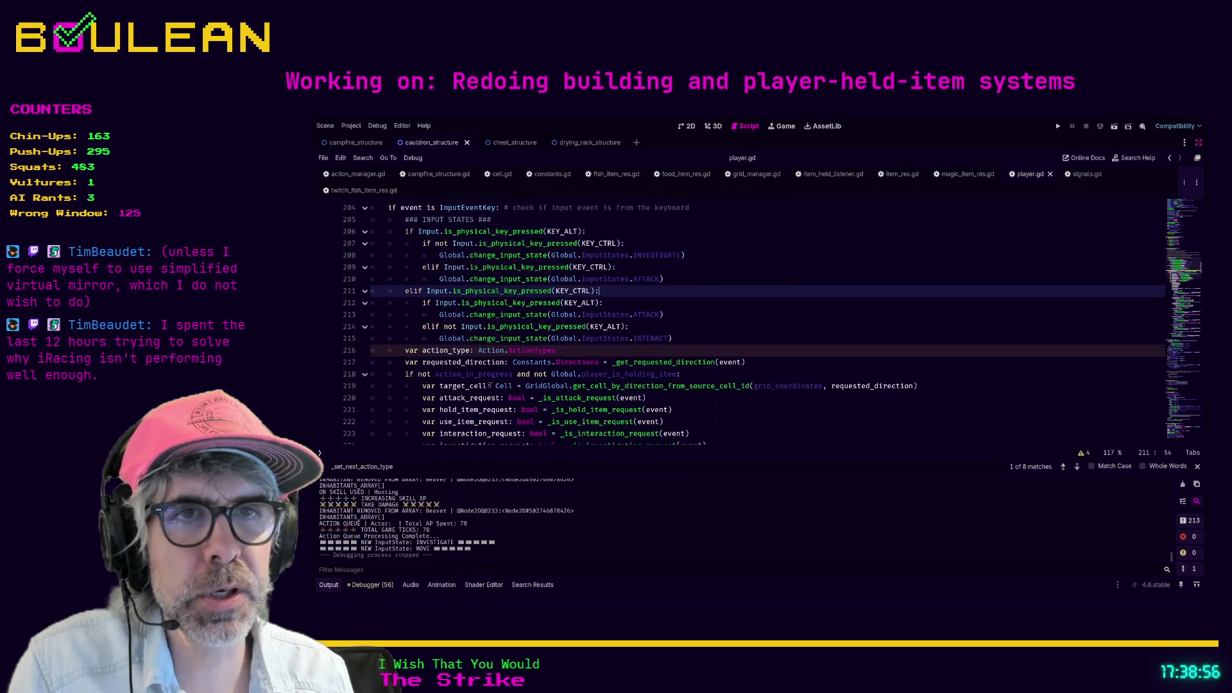
pyautogui.click(461, 374)
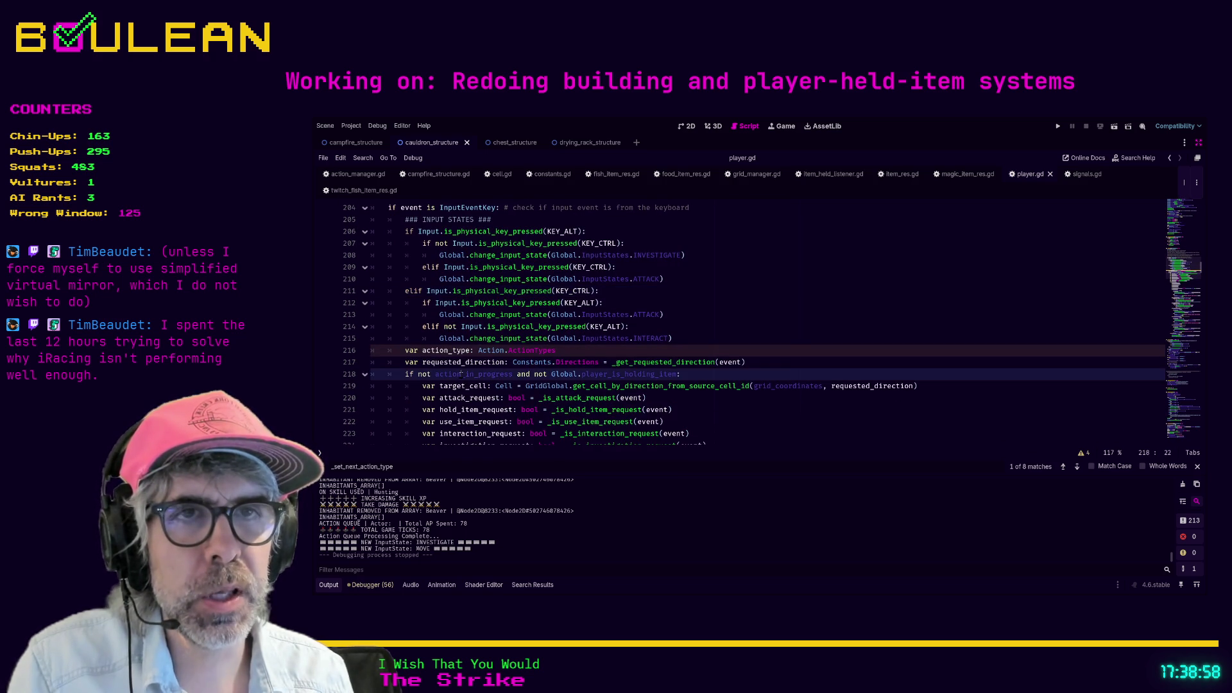
pyautogui.doubleClick(500, 373)
pyautogui.doubleClick(457, 375)
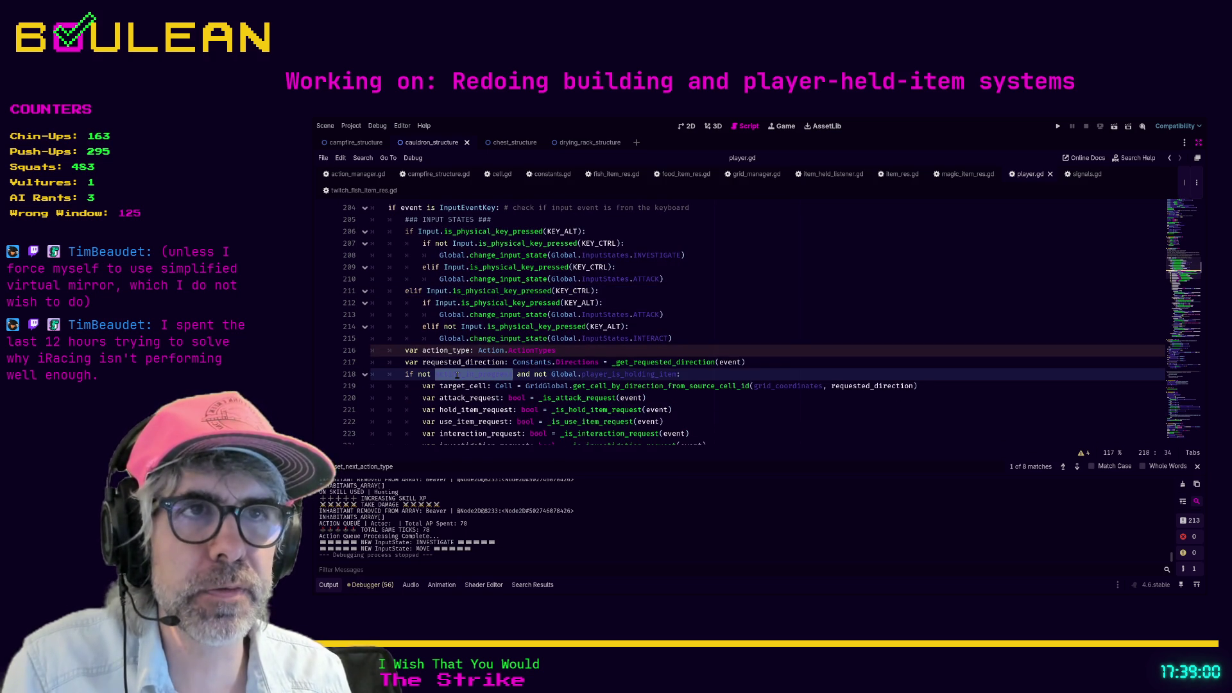
pyautogui.moveTo(514, 374); pyautogui.dragTo(435, 374)
pyautogui.click(457, 374)
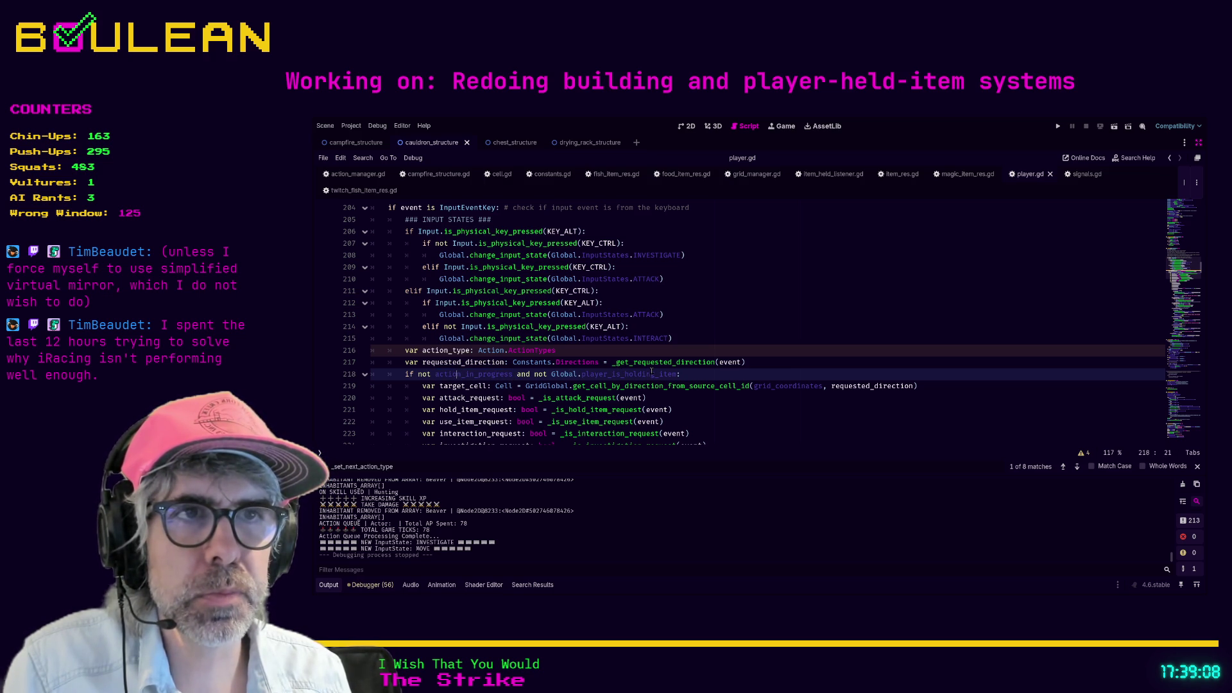
pyautogui.click(696, 374)
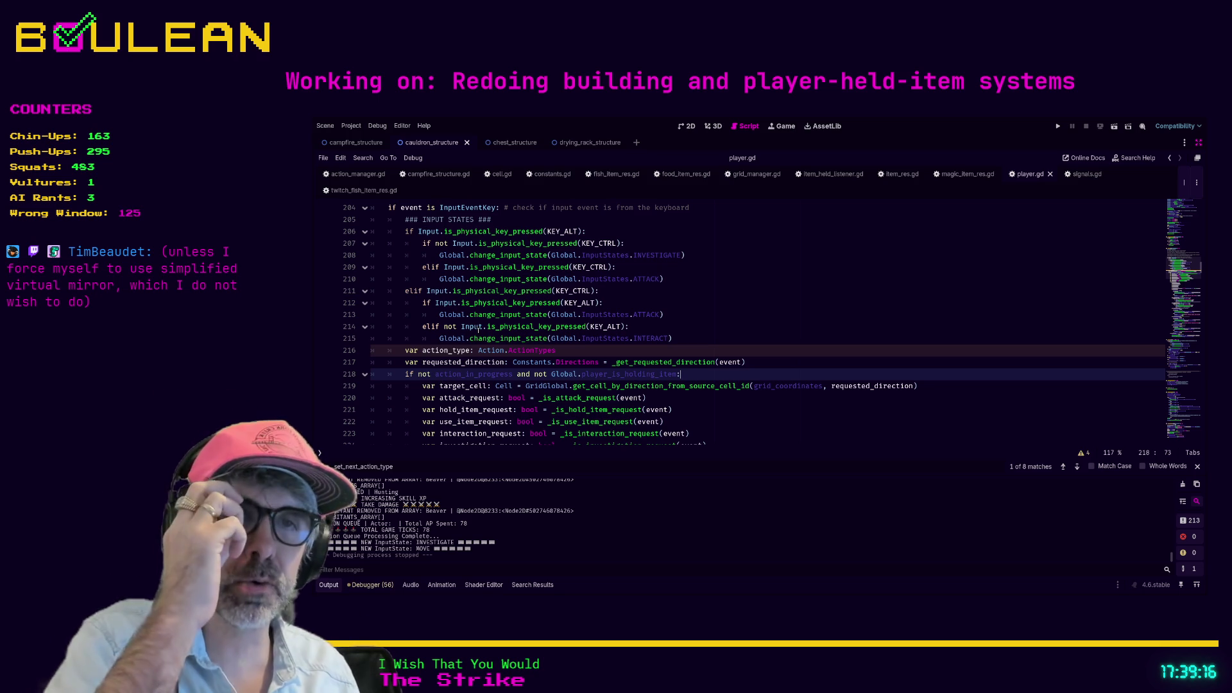
pyautogui.scroll(-1, 476, 334)
pyautogui.scroll(2, 478, 330)
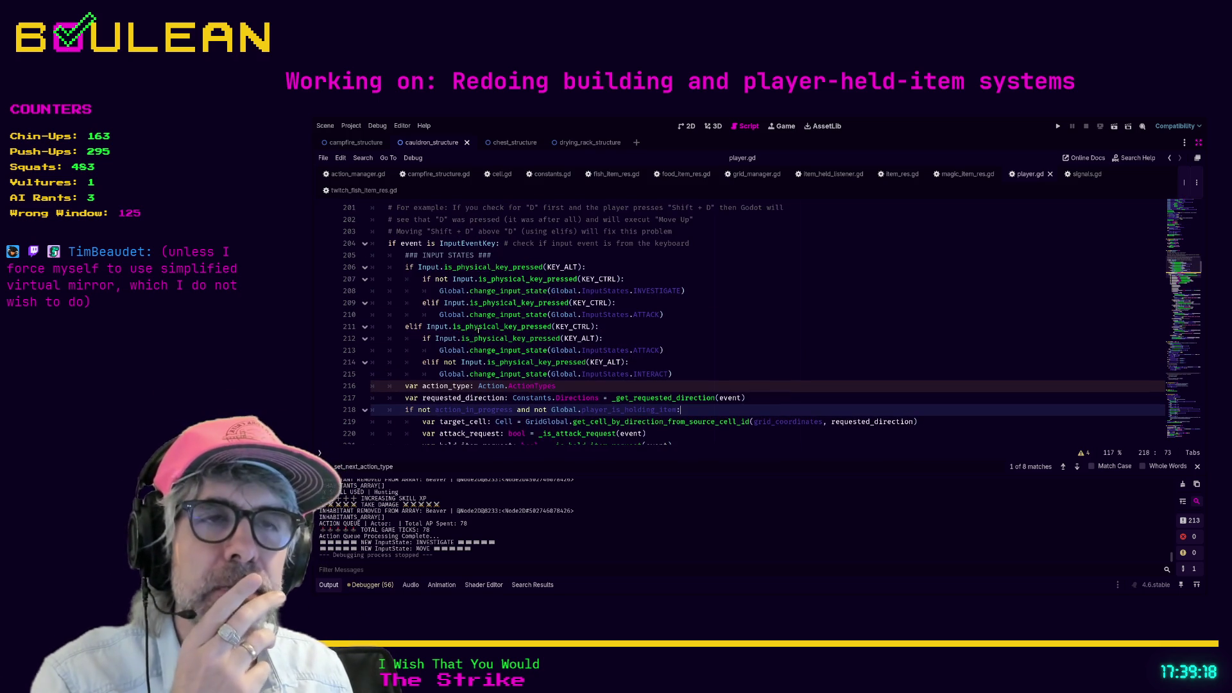
pyautogui.click(666, 342)
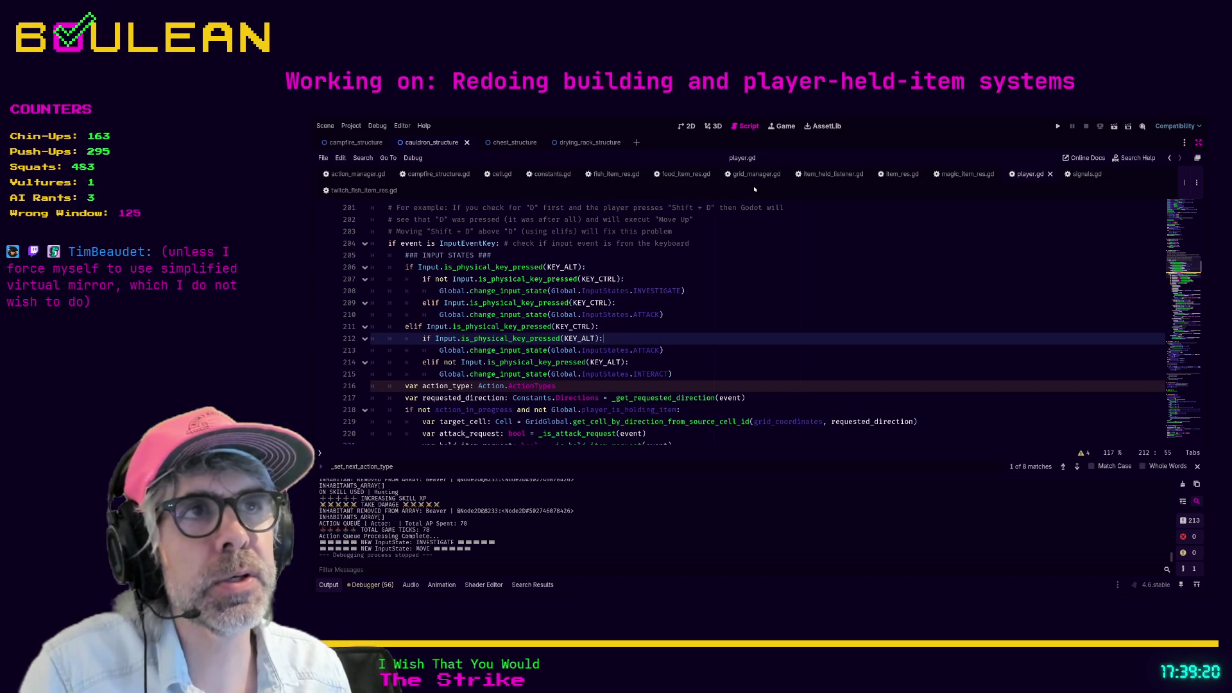
# Step: Search signals.gd for 'action' among the player action signals, then return to player.gd
pyautogui.click(1073, 178)
pyautogui.click(772, 282)
pyautogui.hotkey('ctrl', 'f')
pyautogui.write('action')
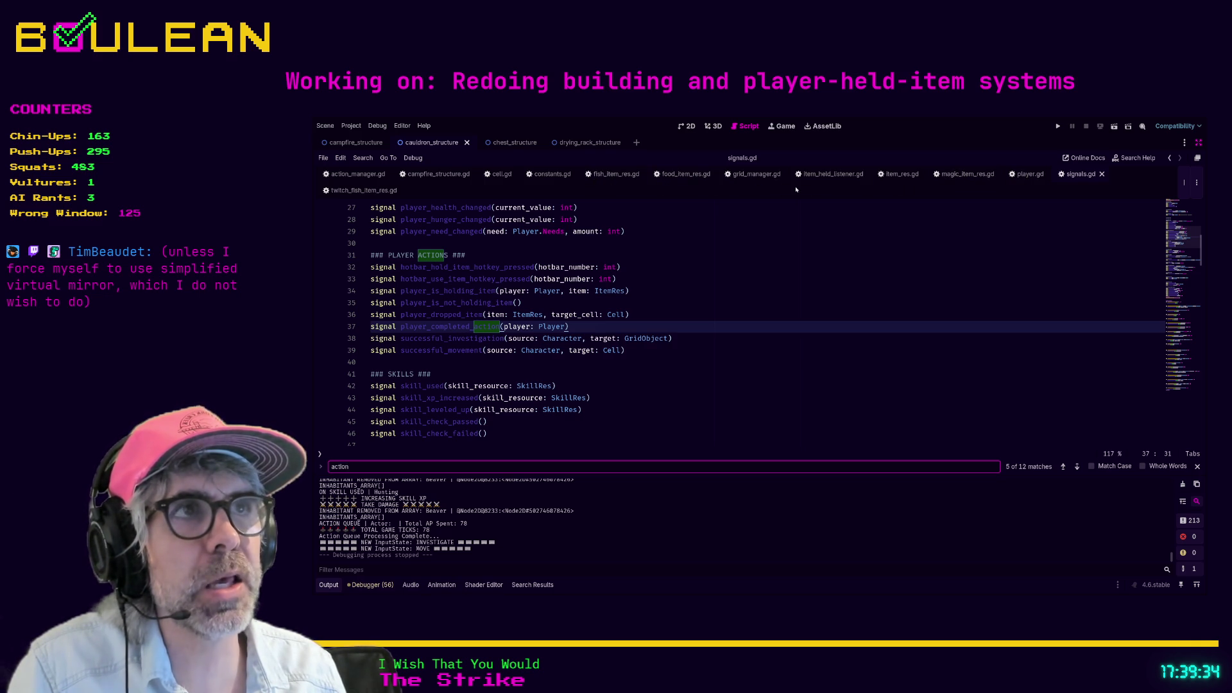
pyautogui.click(1030, 174)
pyautogui.scroll(-3, 624, 287)
pyautogui.scroll(1, 625, 286)
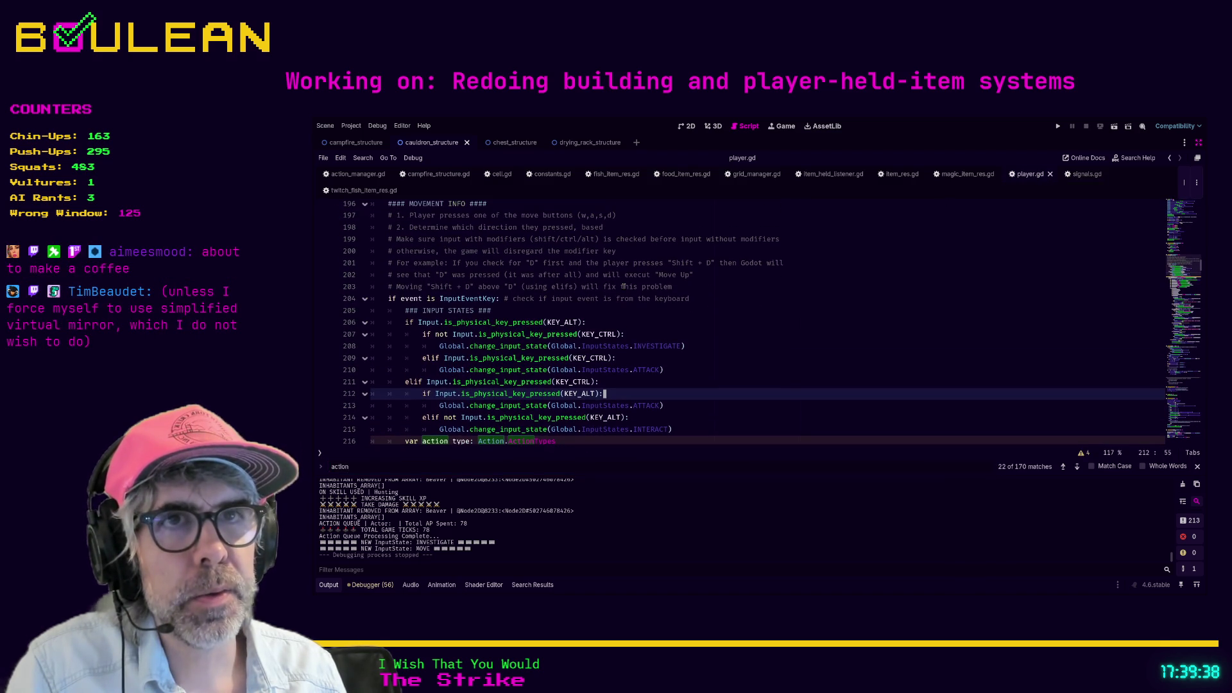
pyautogui.scroll(1, 624, 287)
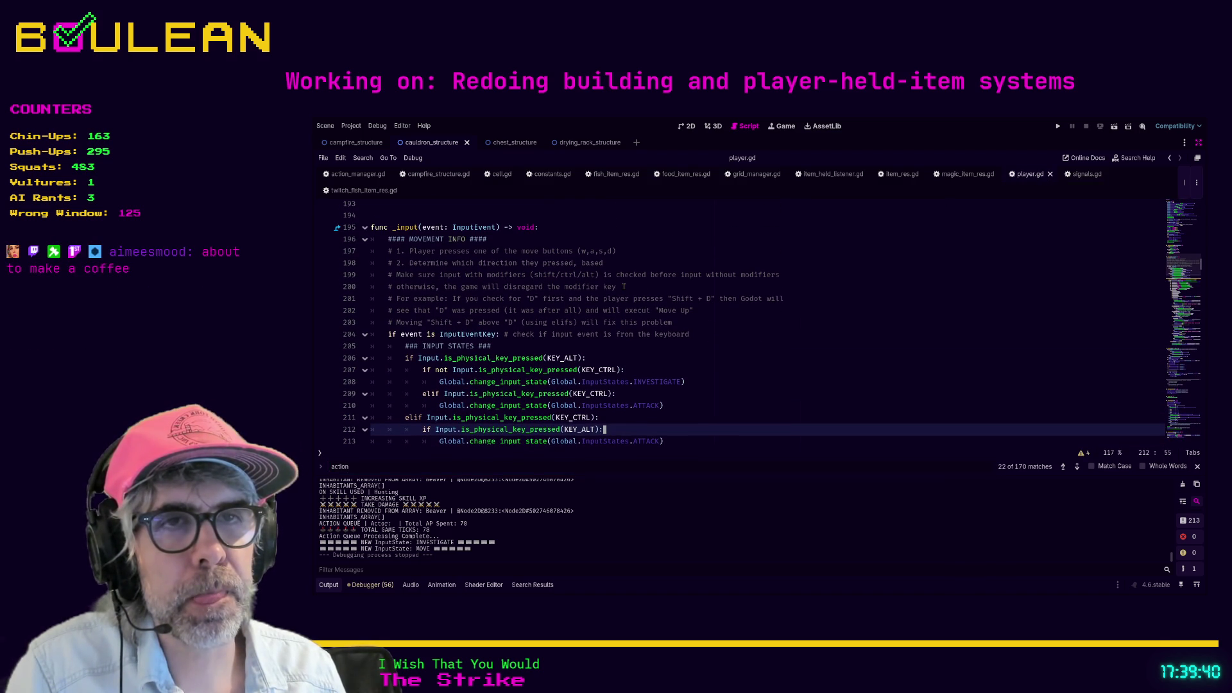
pyautogui.scroll(-1, 624, 287)
pyautogui.moveTo(642, 339); pyautogui.dragTo(641, 331)
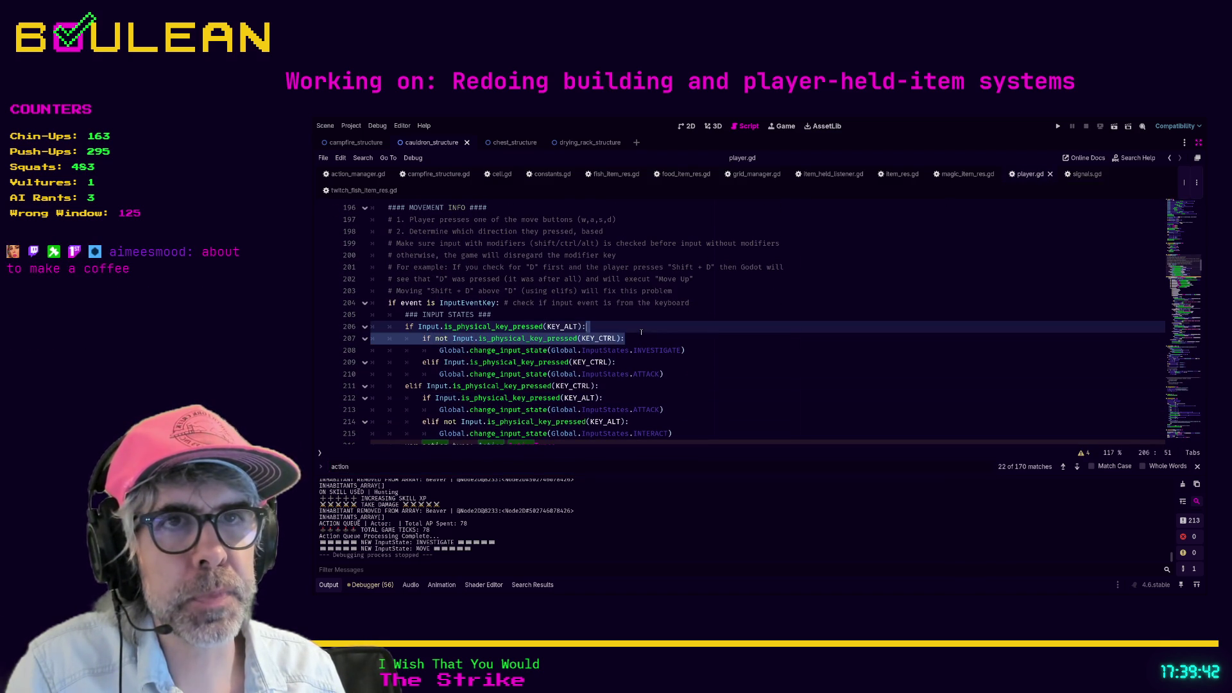
pyautogui.click(672, 324)
pyautogui.scroll(-1, 667, 301)
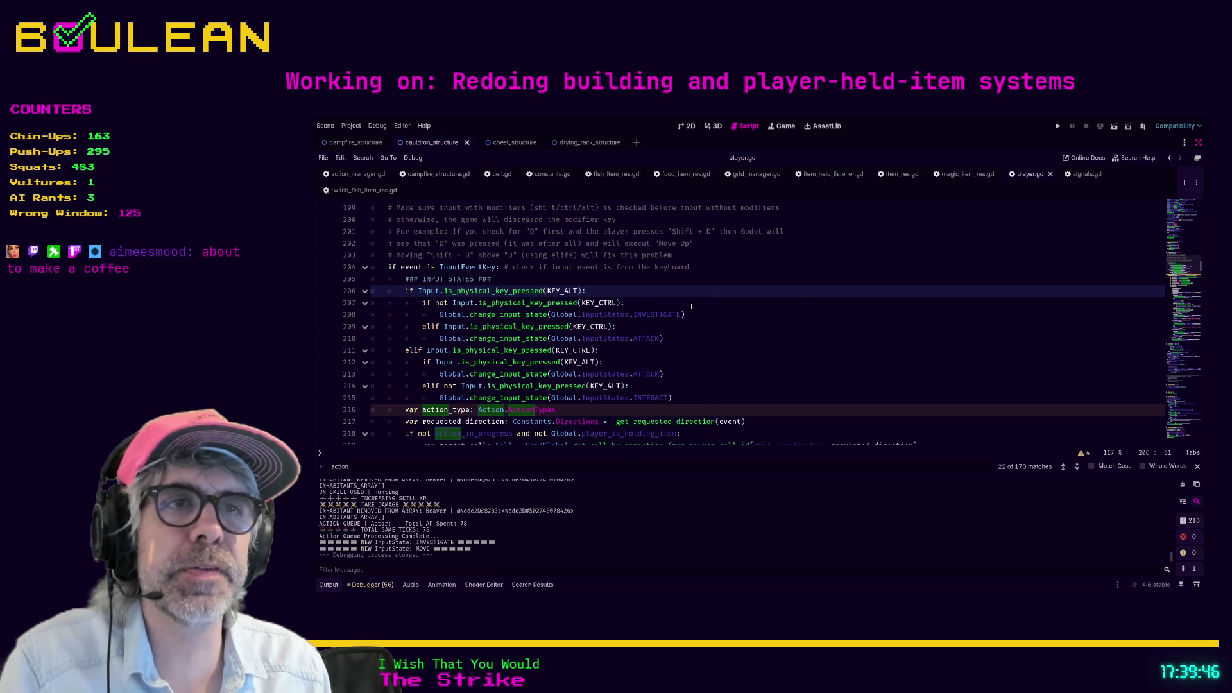
pyautogui.press('Down')
pyautogui.press('Down')
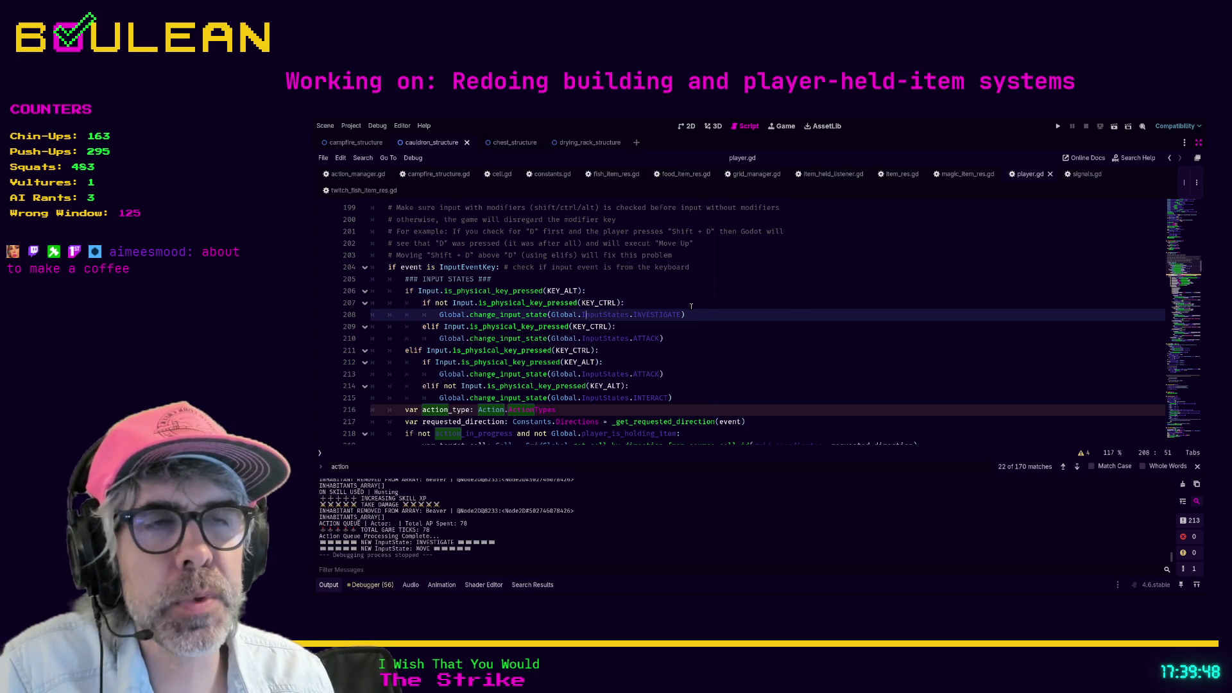
pyautogui.press('Up')
pyautogui.press('Up')
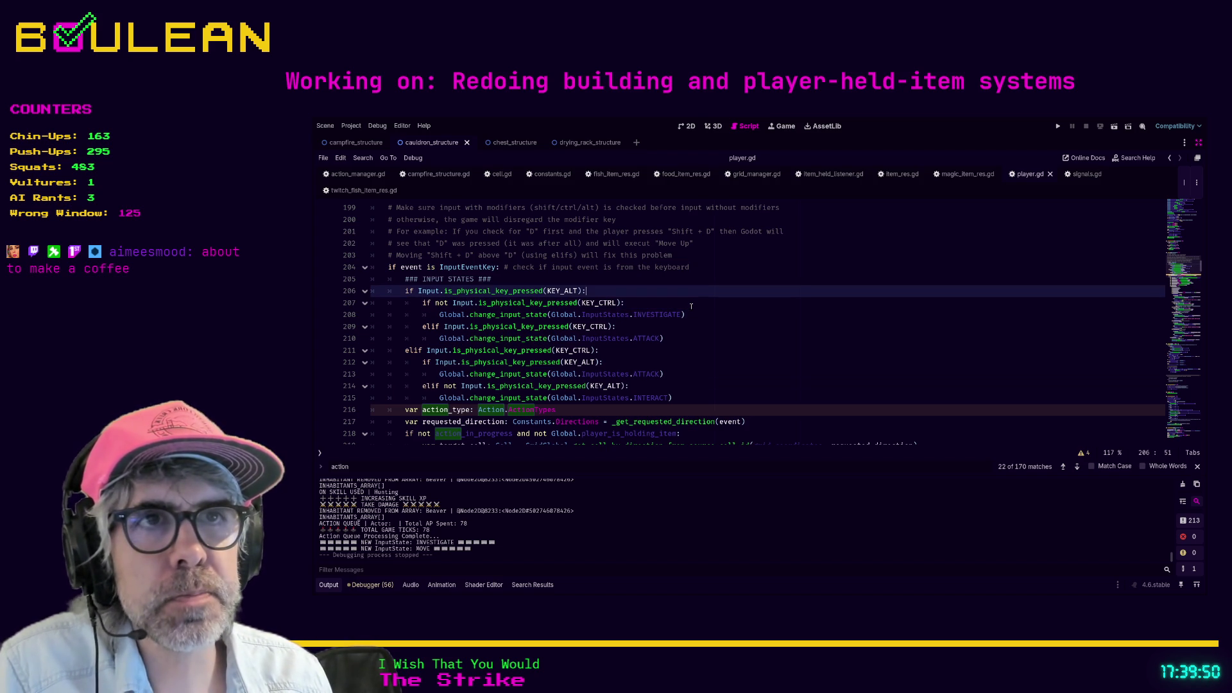
pyautogui.press('Down')
pyautogui.press('Down')
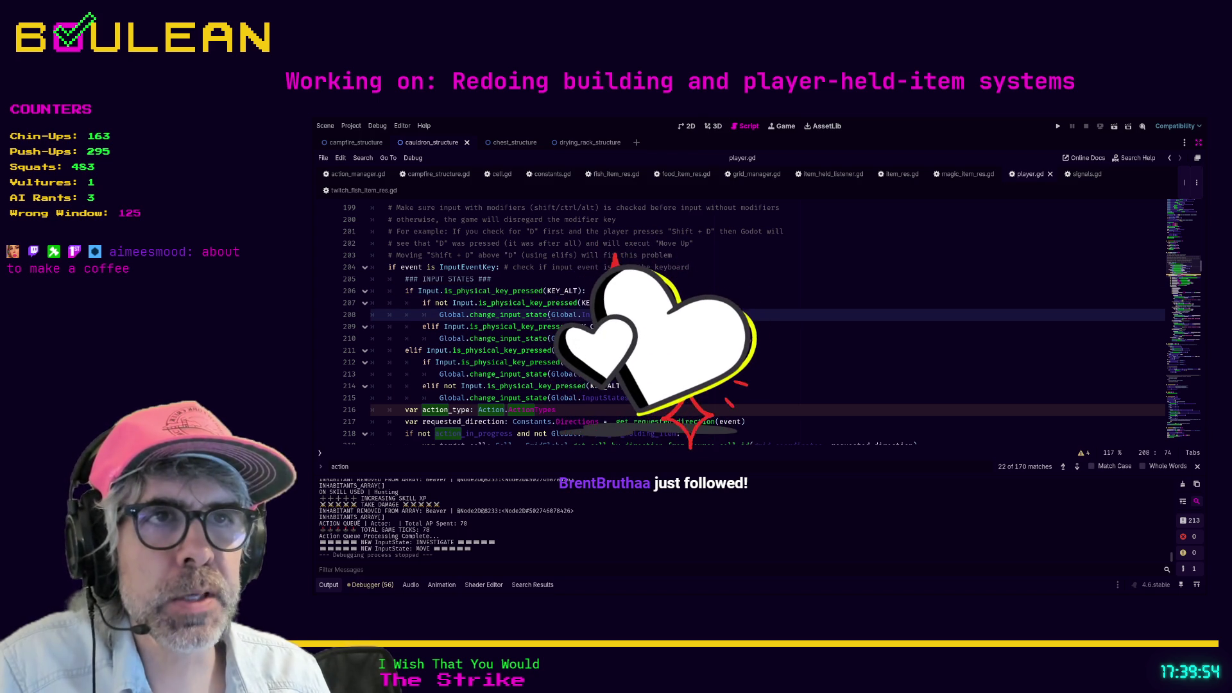
pyautogui.press('End')
pyautogui.scroll(-2, 738, 320)
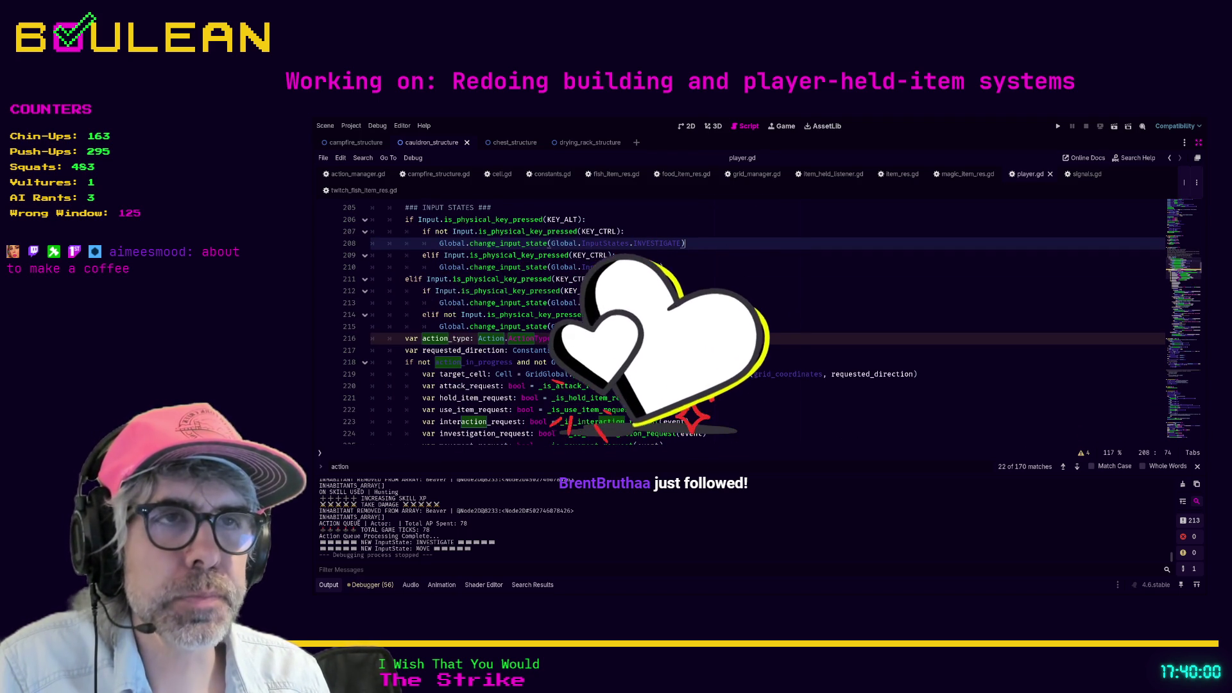
pyautogui.moveTo(556, 338)
pyautogui.mouseDown()
pyautogui.moveTo(398, 247)
pyautogui.moveTo(397, 232)
pyautogui.mouseUp()
pyautogui.scroll(-2, 397, 244)
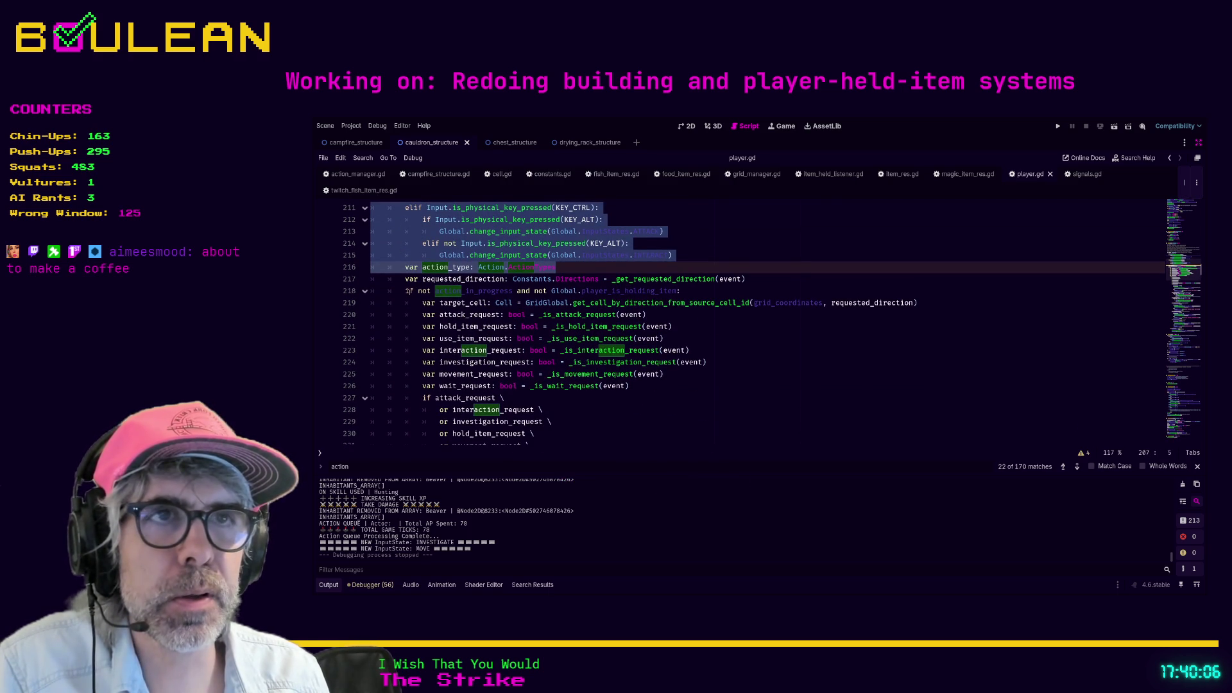
pyautogui.click(417, 302)
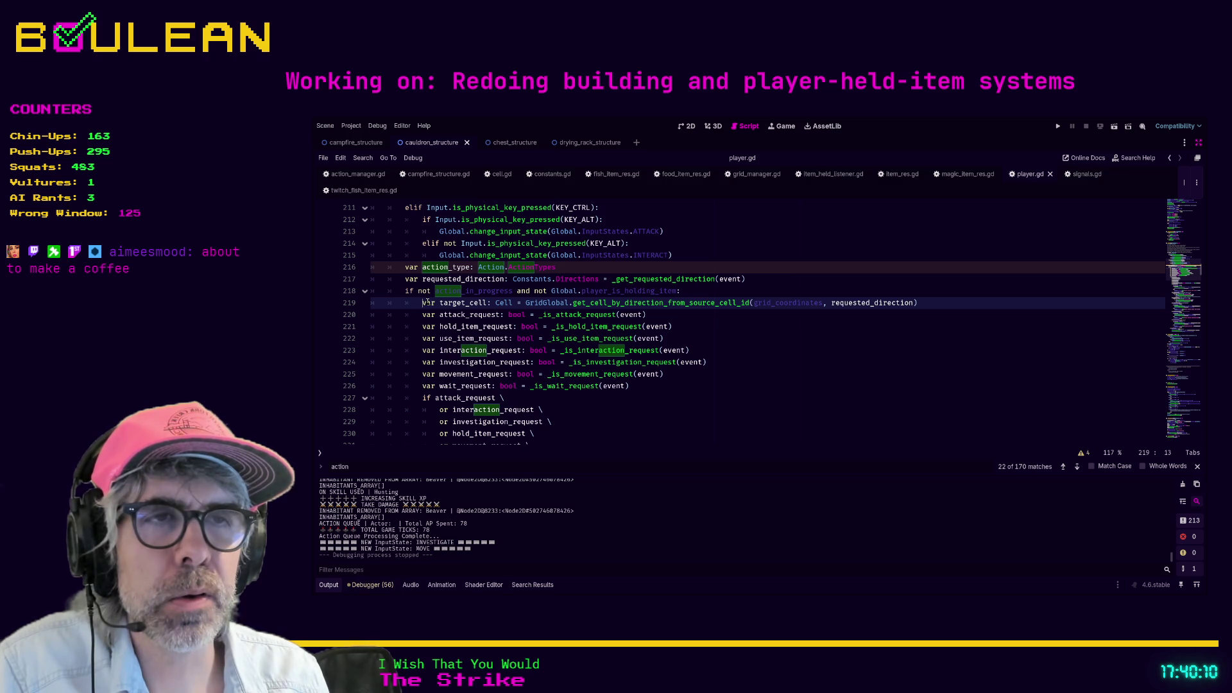
pyautogui.scroll(-1, 544, 334)
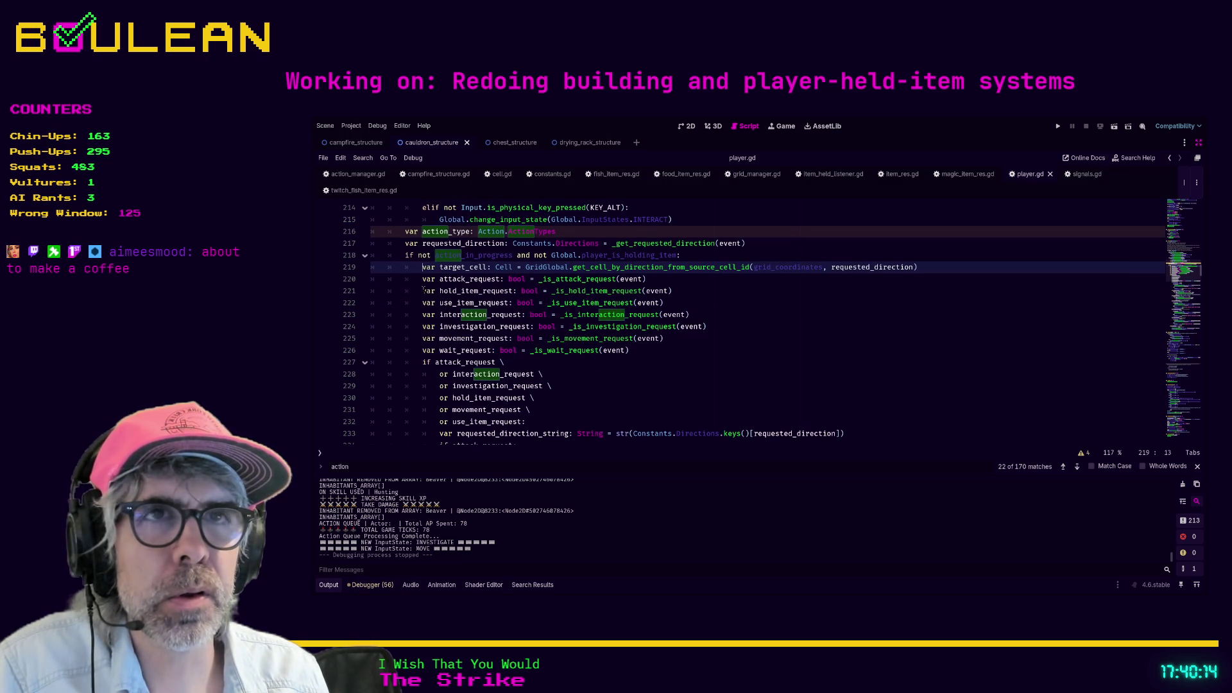
pyautogui.scroll(2, 423, 290)
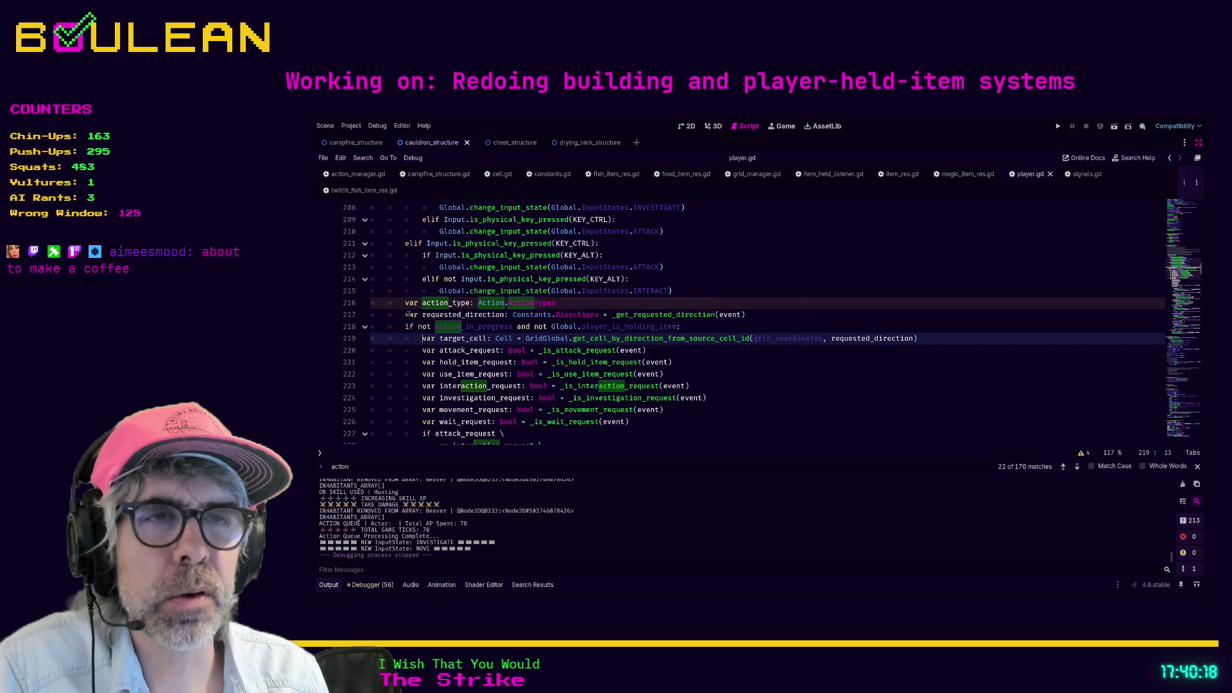
pyautogui.scroll(-1, 408, 313)
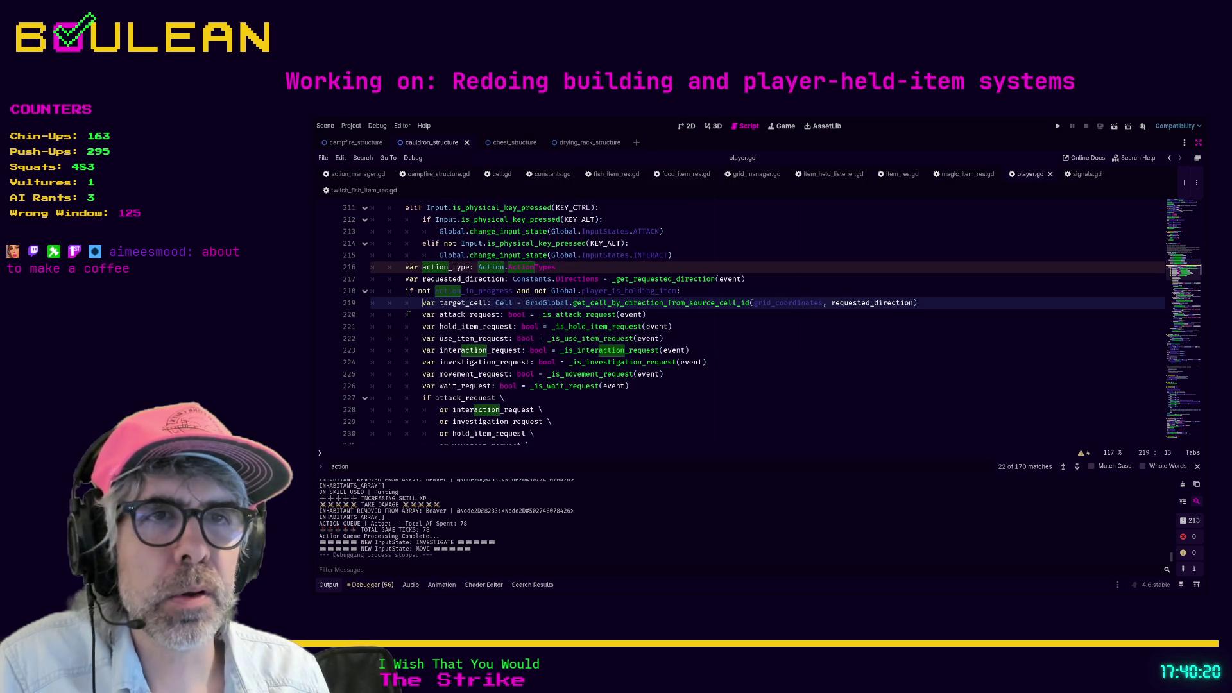
pyautogui.scroll(-1, 410, 313)
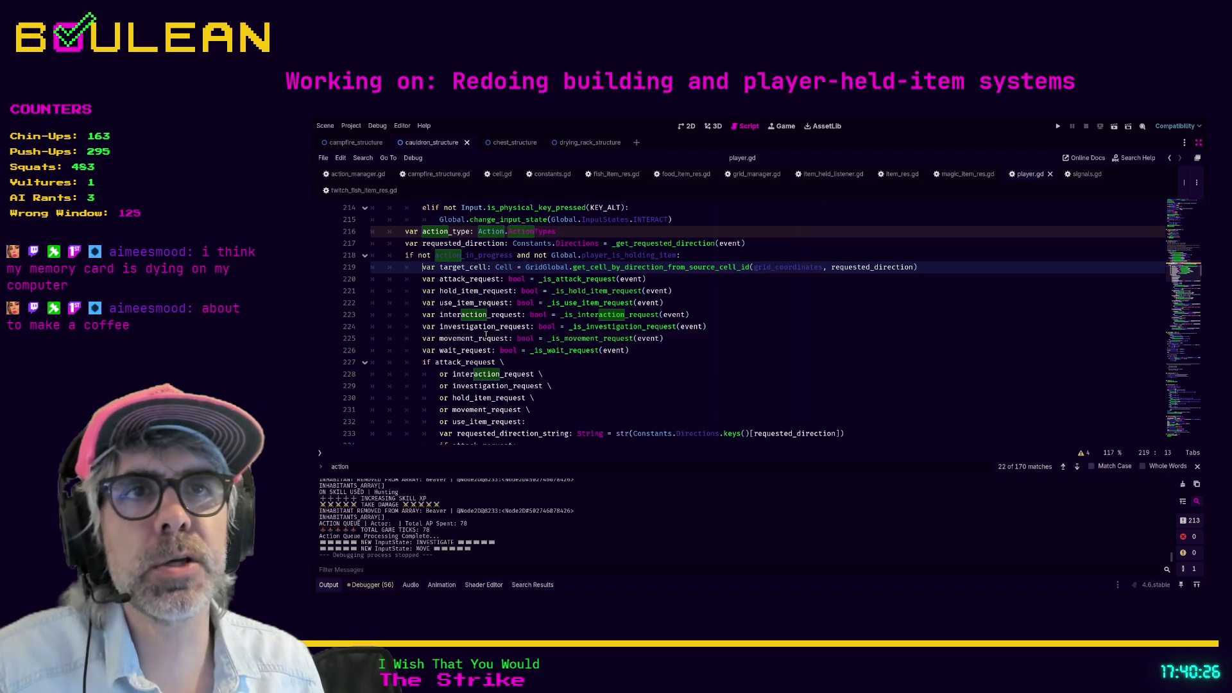
pyautogui.press('Return')
pyautogui.press('Up')
# Step: Insert 'action_in_progress = true' on line 219 and search the script for action_in_progress
pyautogui.write('ction_in_pr')
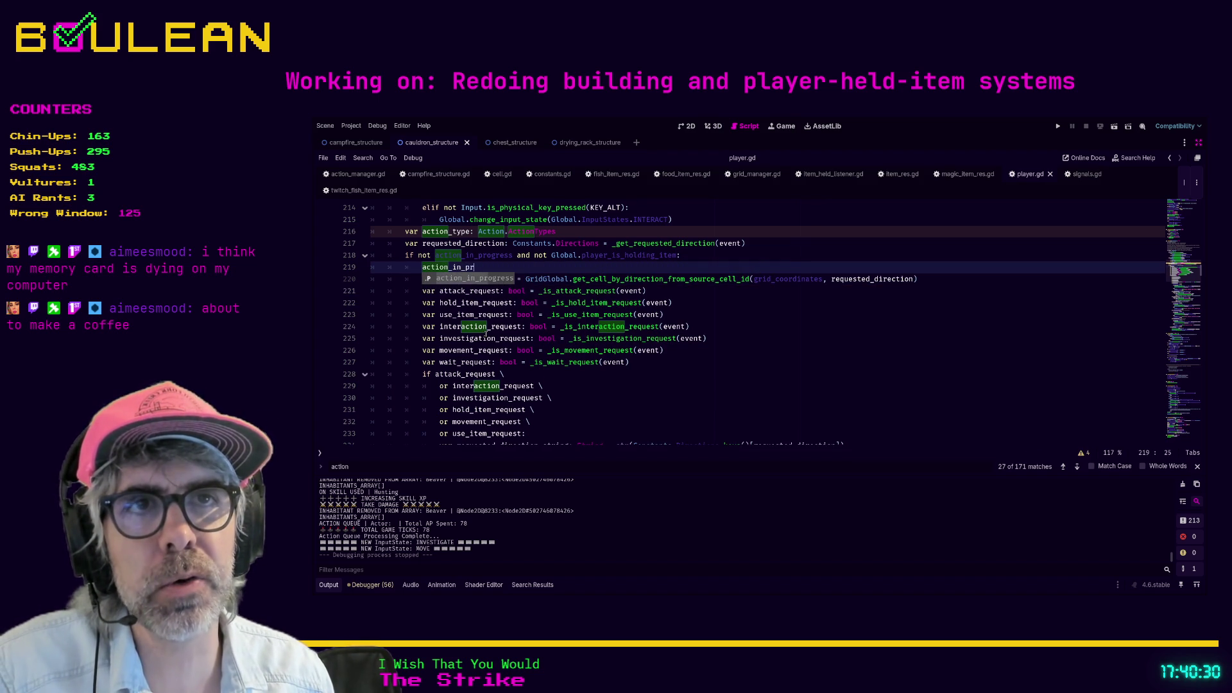
pyautogui.press('Return')
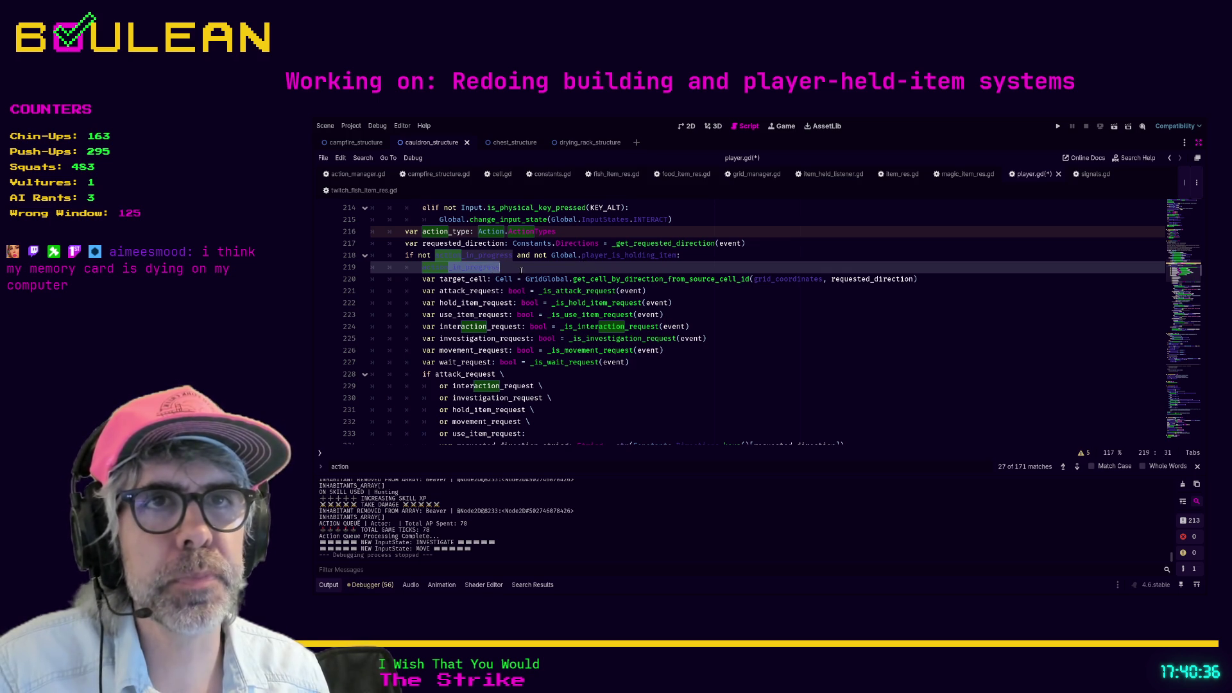
pyautogui.write(' = tr')
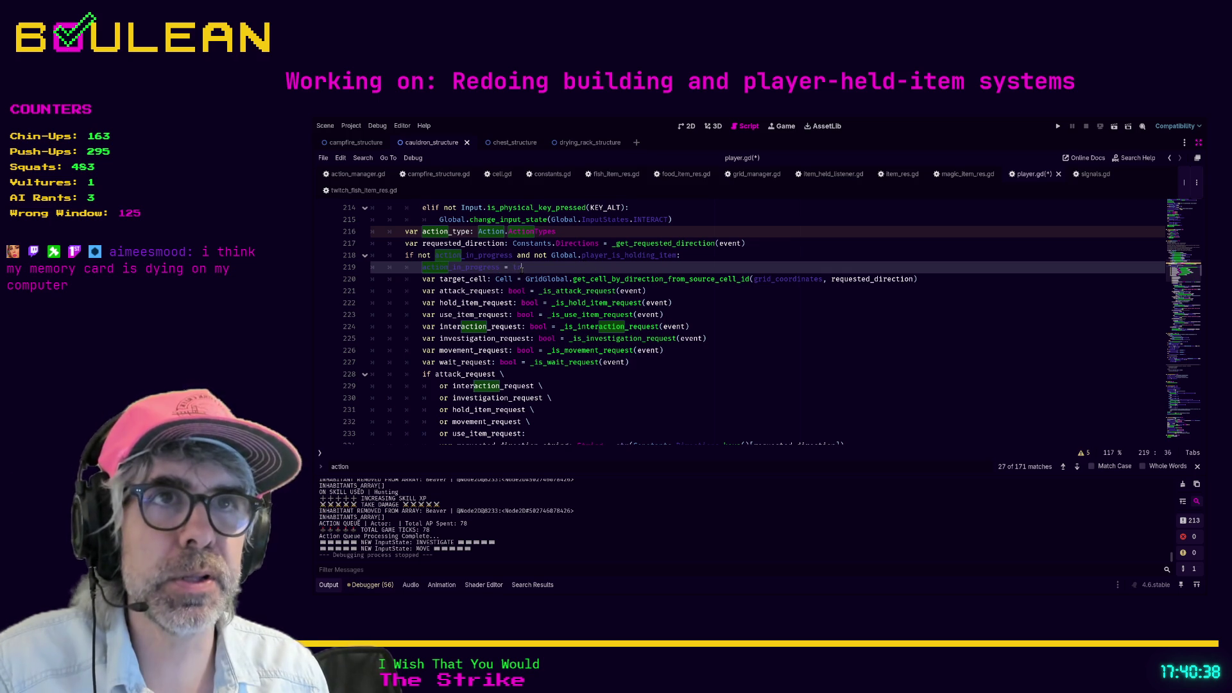
pyautogui.write('ue')
pyautogui.doubleClick(460, 267)
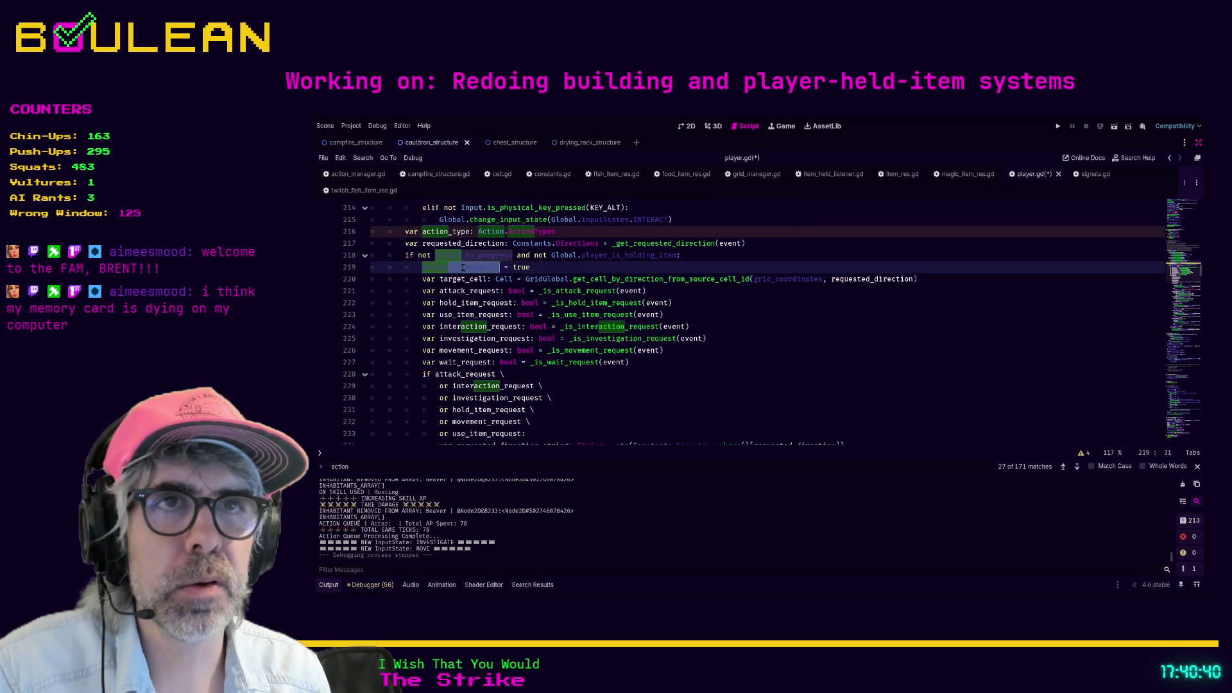
pyautogui.hotkey('ctrl', 'f')
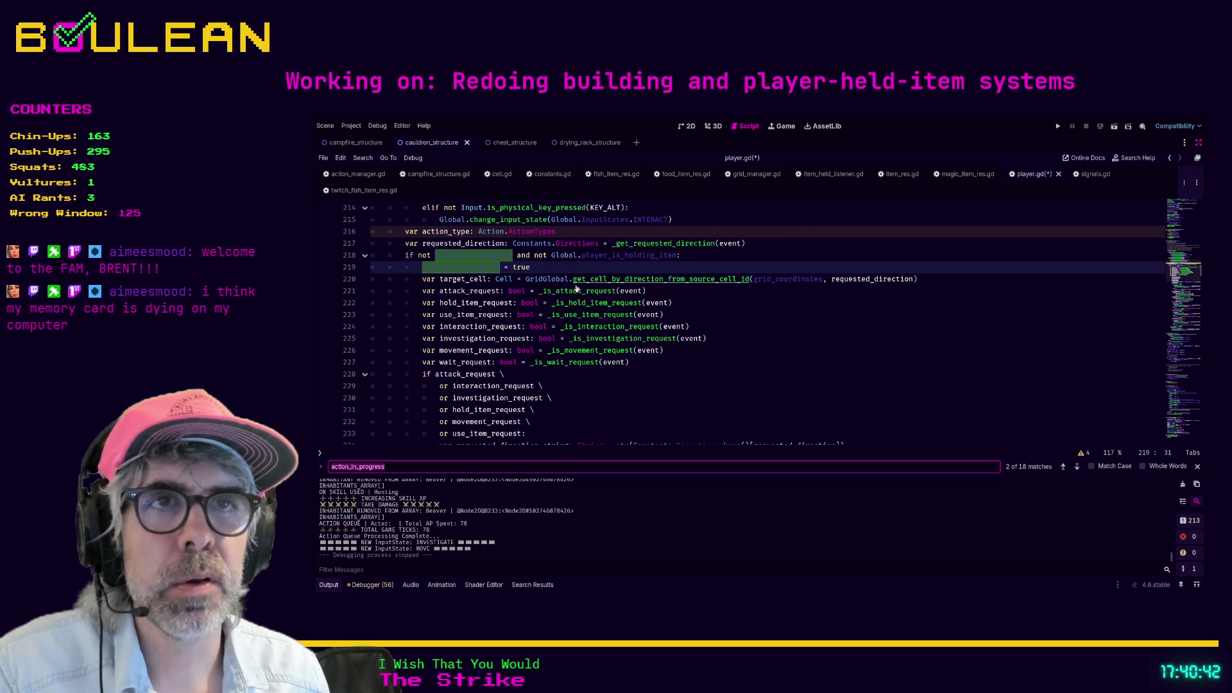
pyautogui.press('Return')
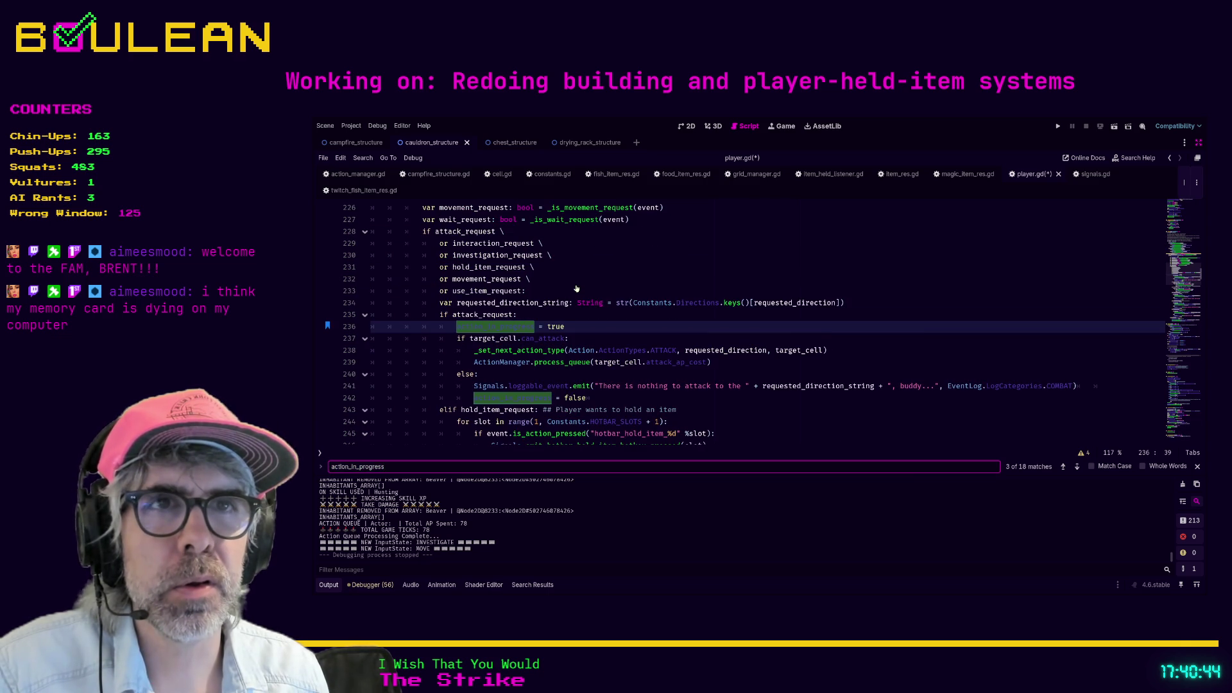
# Step: Check the action_in_progress uses on lines 236 and 242, then open process_queue in action_manager.gd
pyautogui.scroll(4, 576, 288)
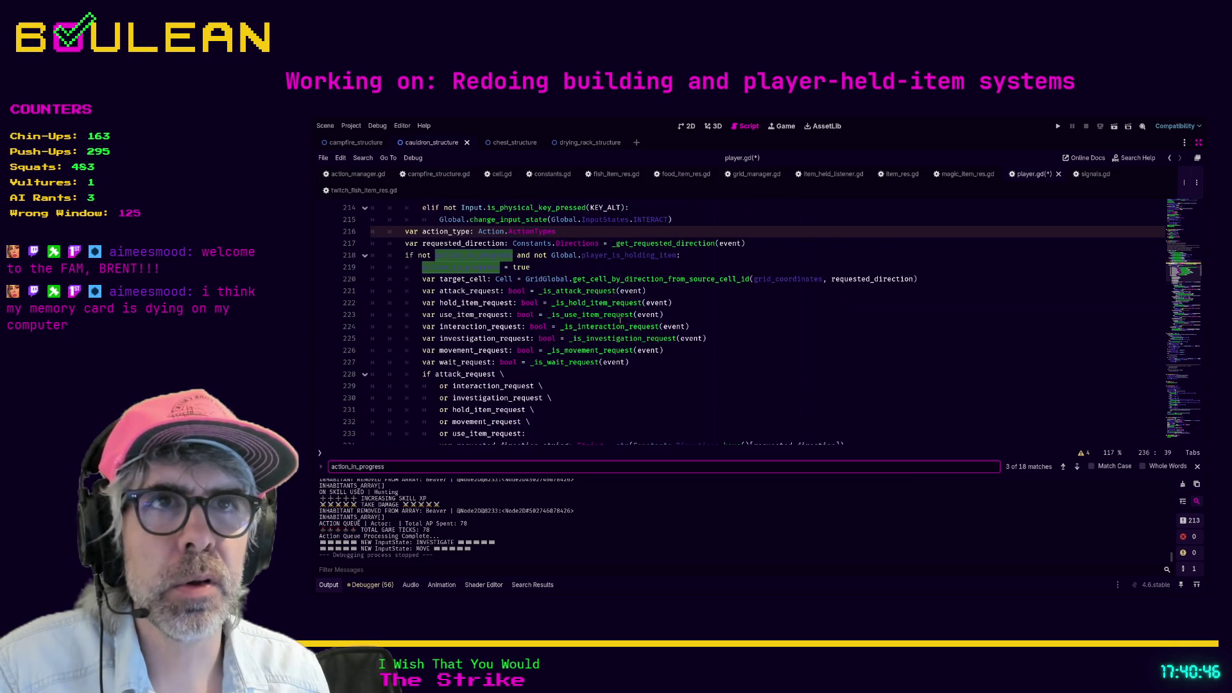
pyautogui.scroll(-3, 619, 319)
pyautogui.scroll(-1, 616, 319)
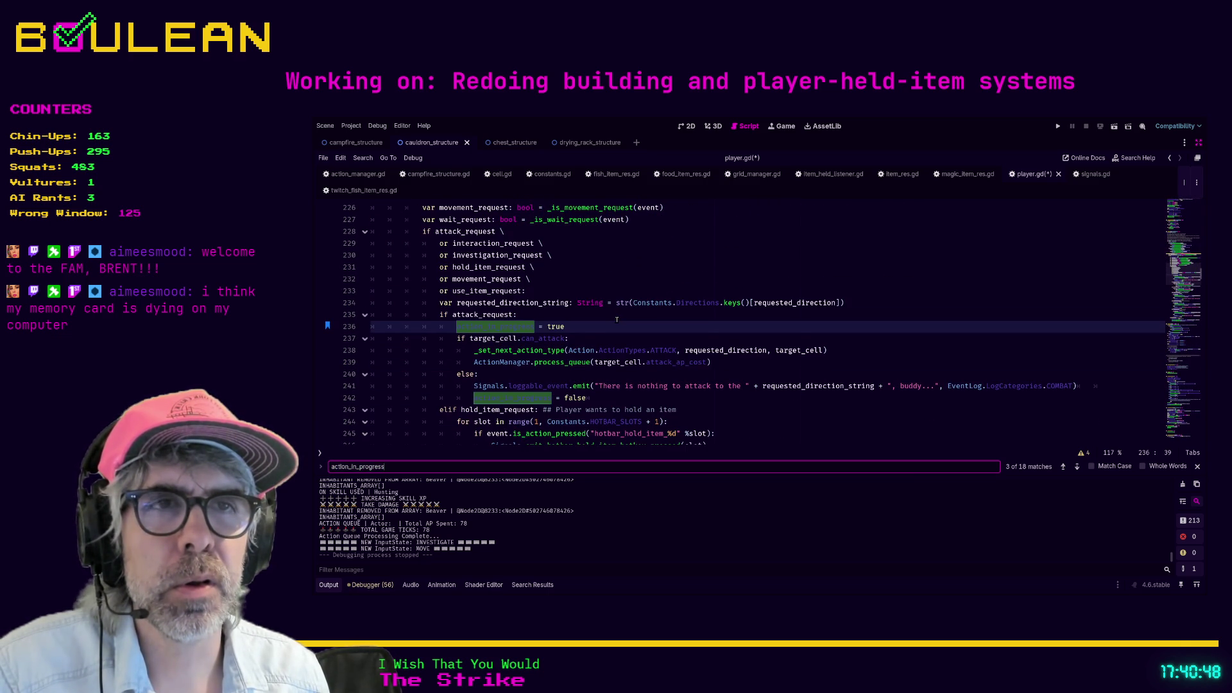
pyautogui.click(582, 328)
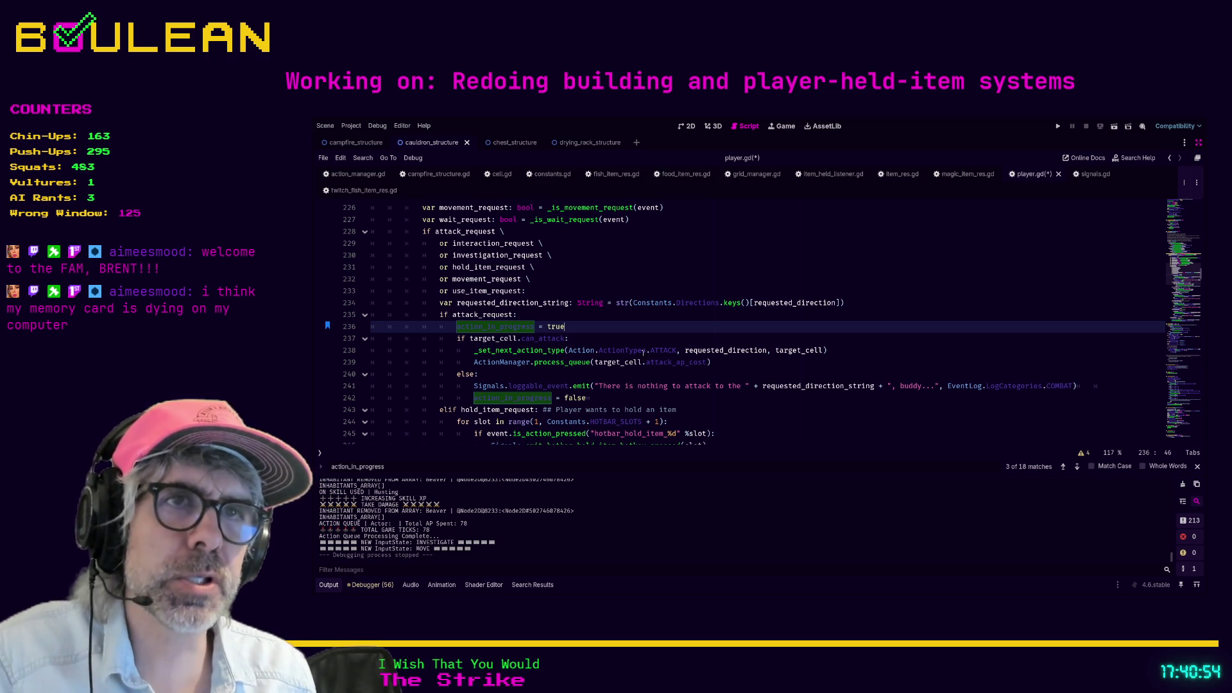
pyautogui.click(607, 397)
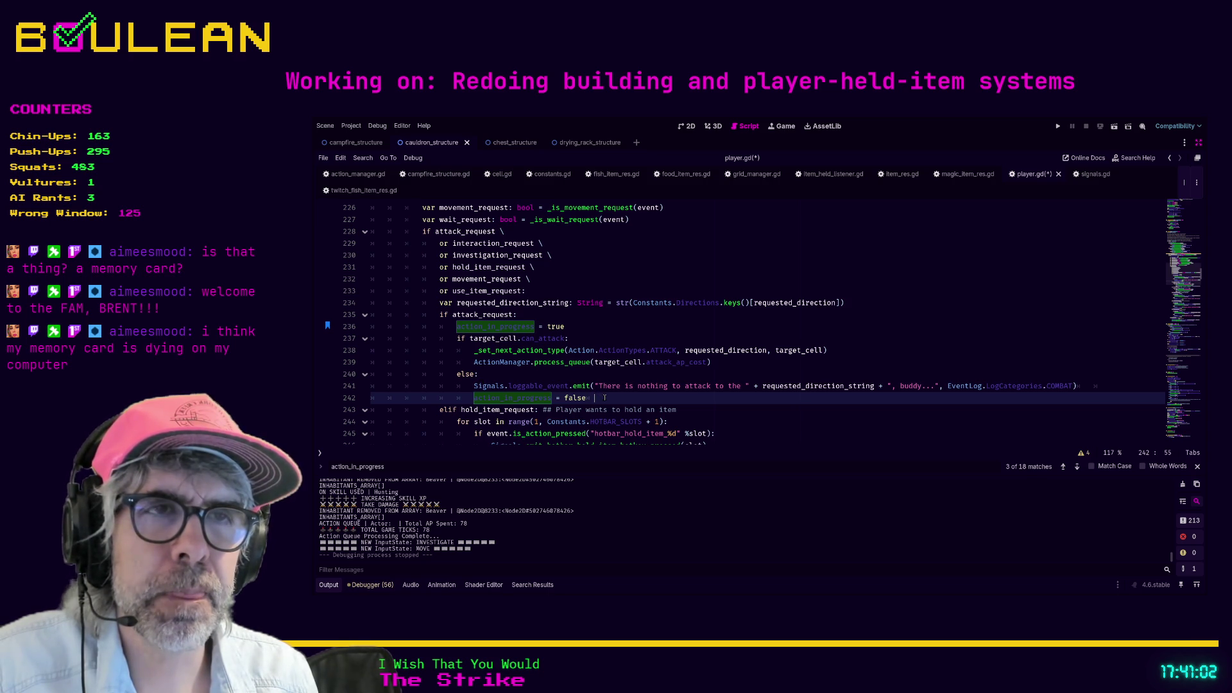
pyautogui.scroll(-1, 605, 397)
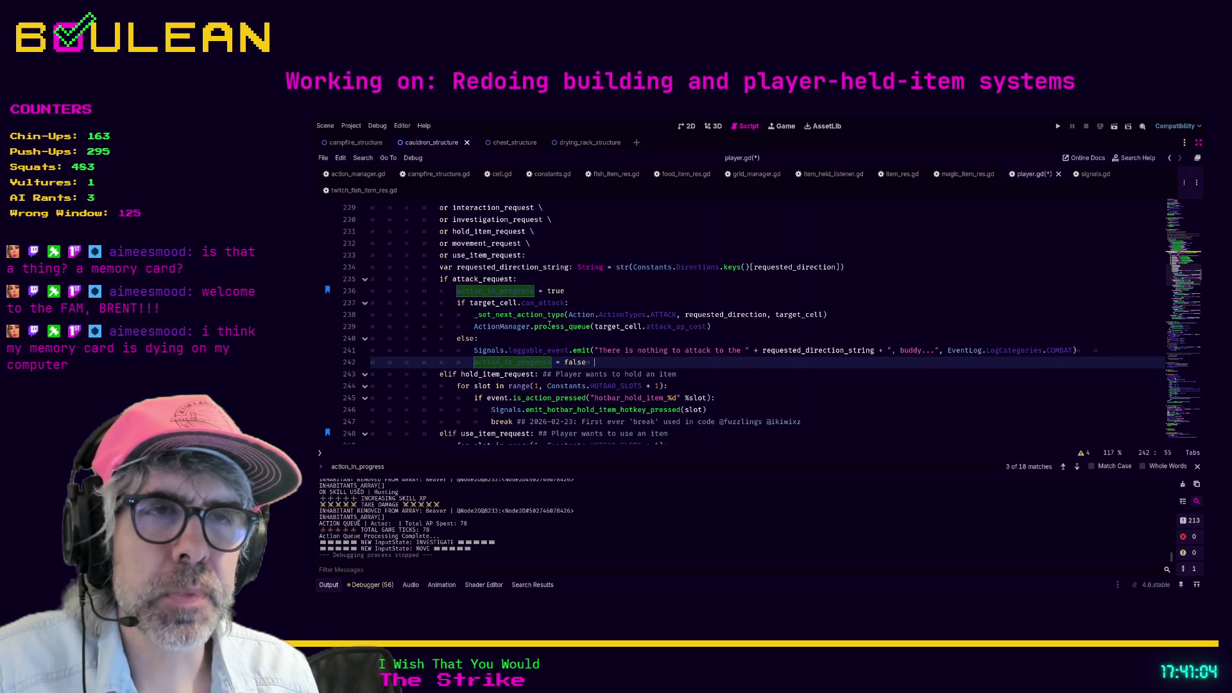
pyautogui.keyDown('ctrl'); pyautogui.click(577, 327); pyautogui.keyUp('ctrl')
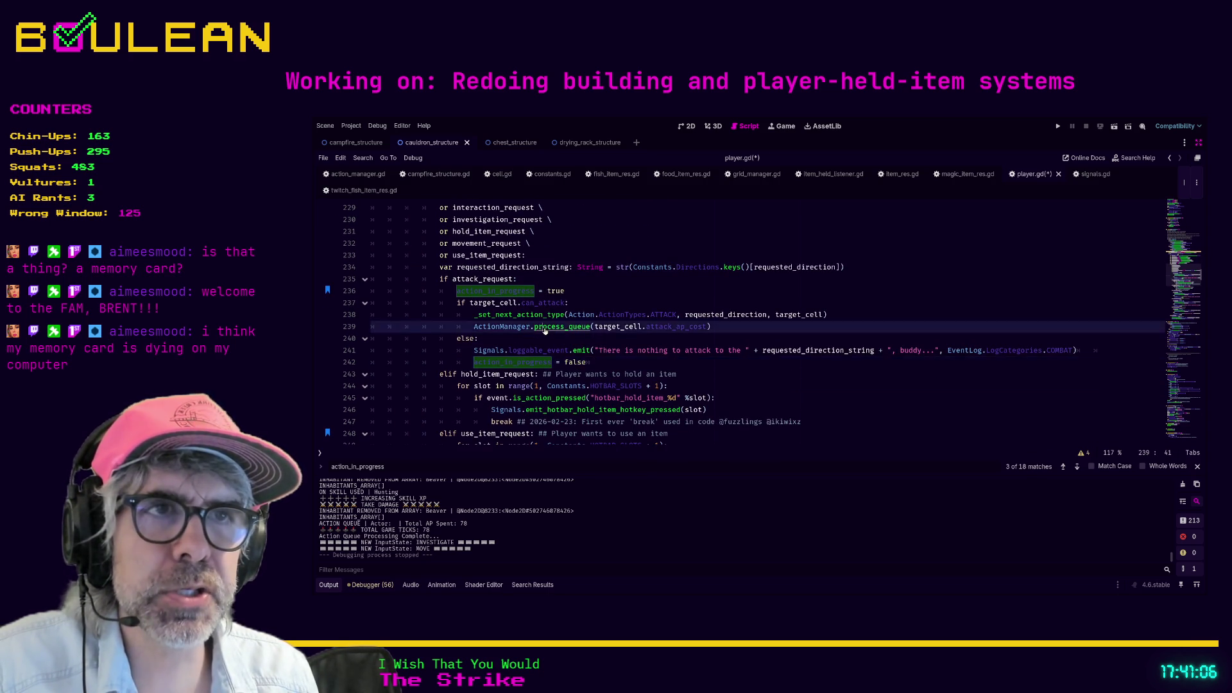
pyautogui.scroll(-2, 663, 368)
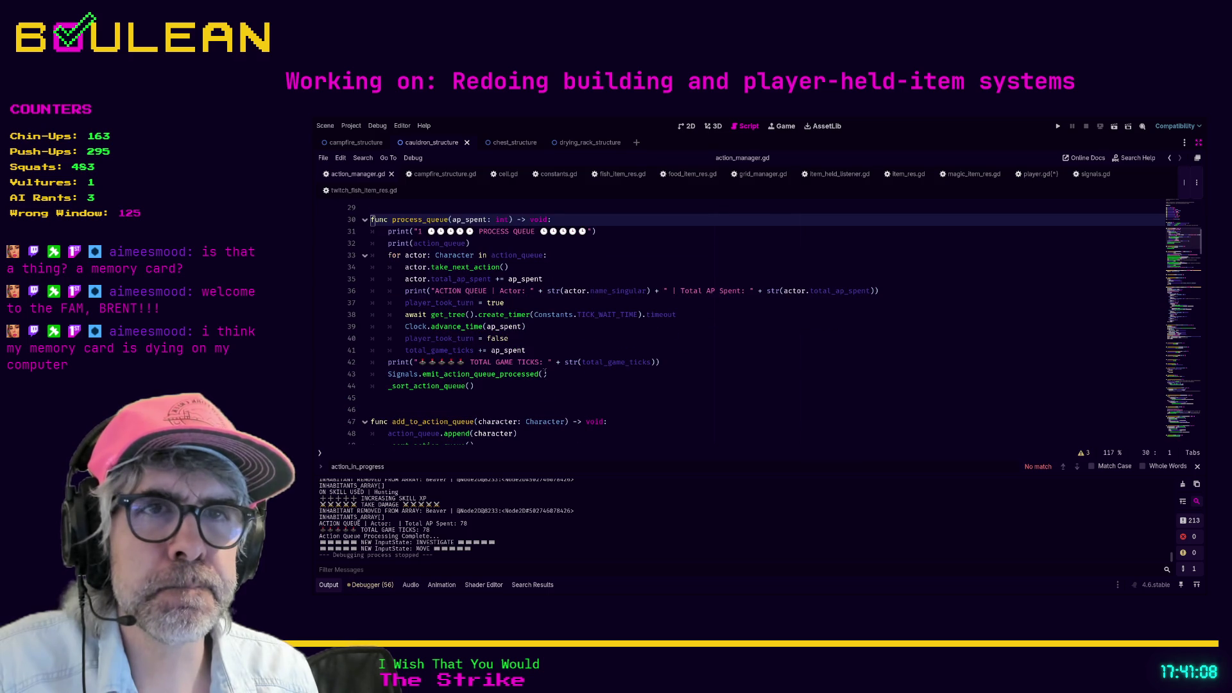
# Step: Open the take_next_action definition in character.gd, then look back at action_manager.gd and player.gd
pyautogui.keyDown('ctrl'); pyautogui.click(452, 267); pyautogui.keyUp('ctrl')
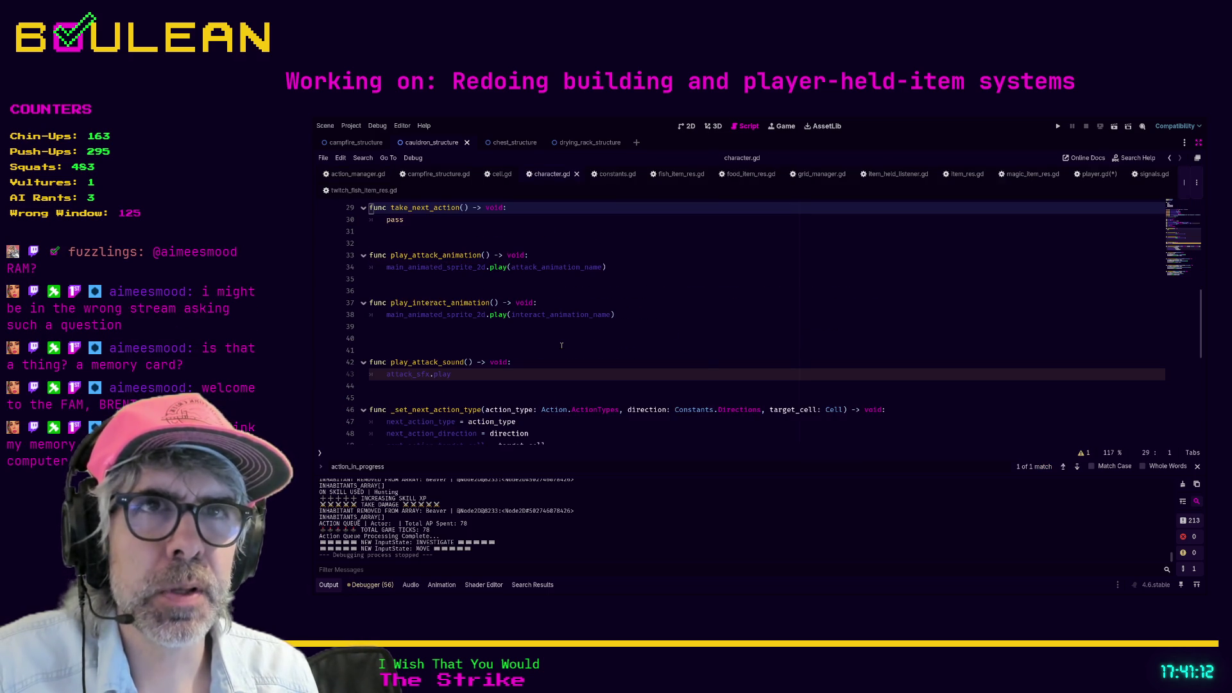
pyautogui.scroll(2, 562, 346)
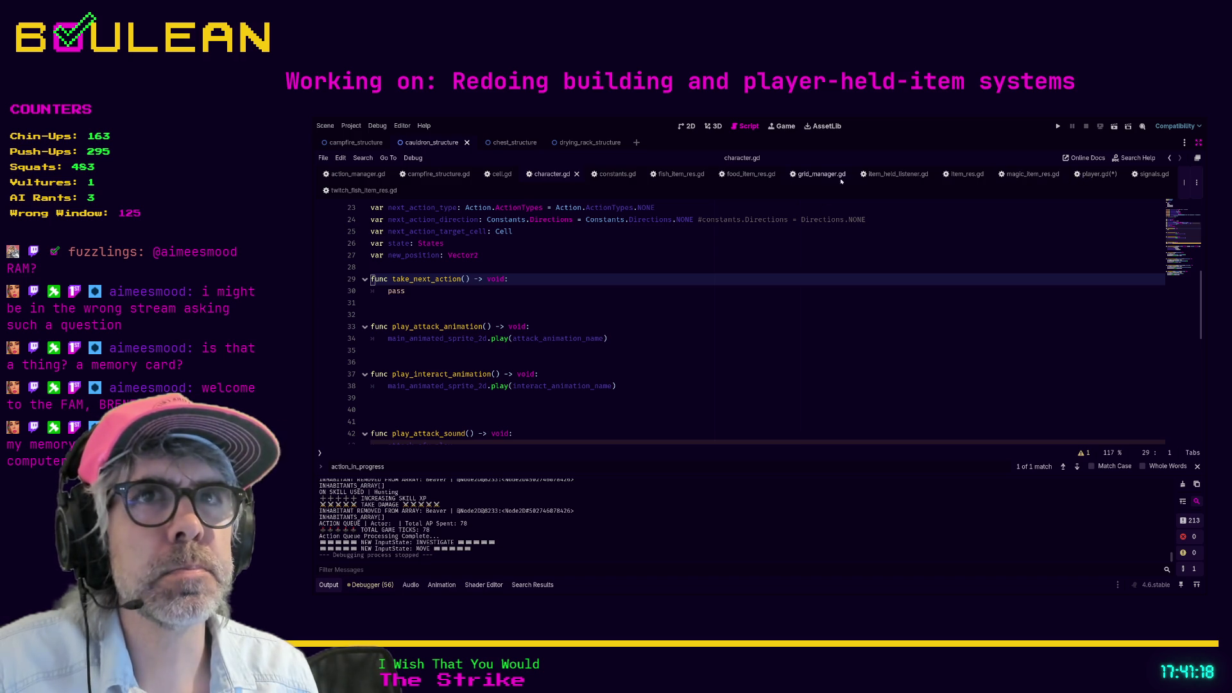
pyautogui.click(354, 176)
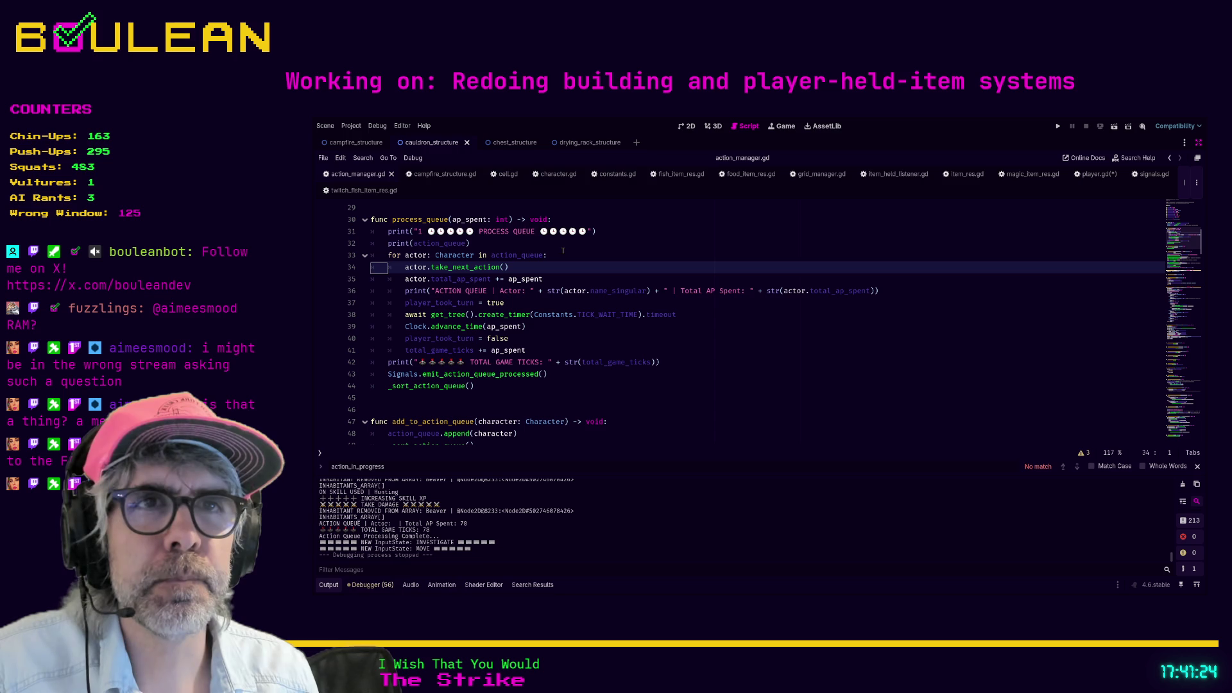
pyautogui.click(1098, 177)
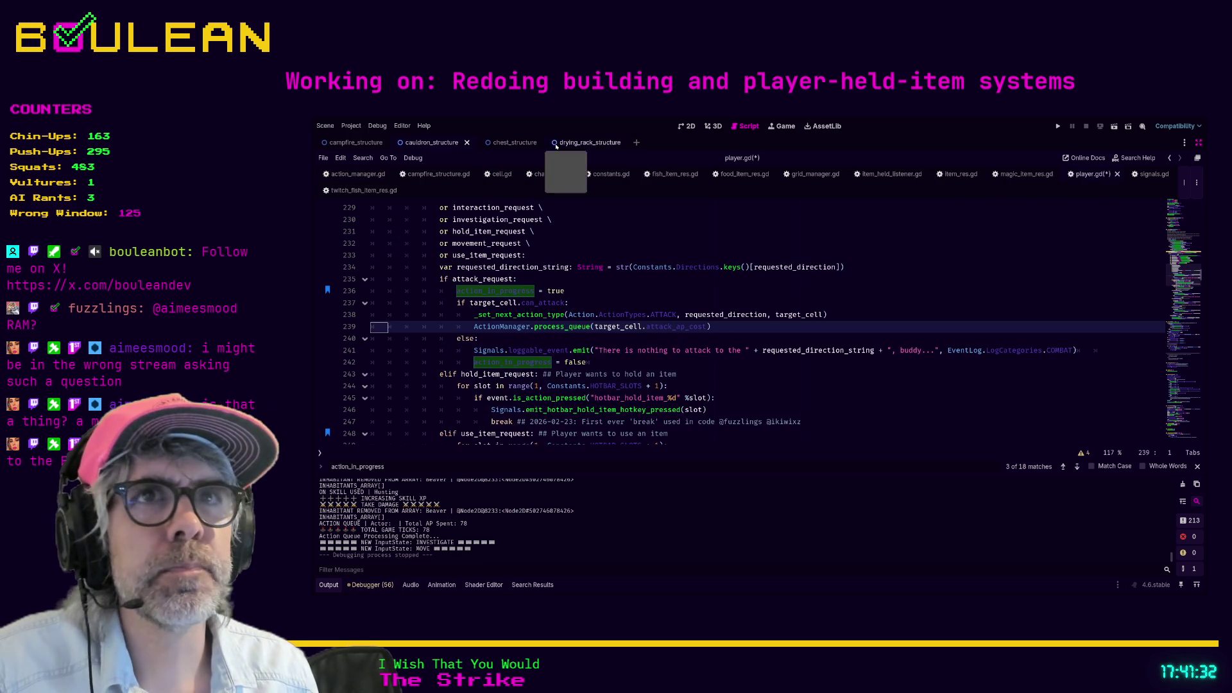
# Step: Check character.gd's action_in_progress declaration near line 28, then start a search in player.gd
pyautogui.click(545, 176)
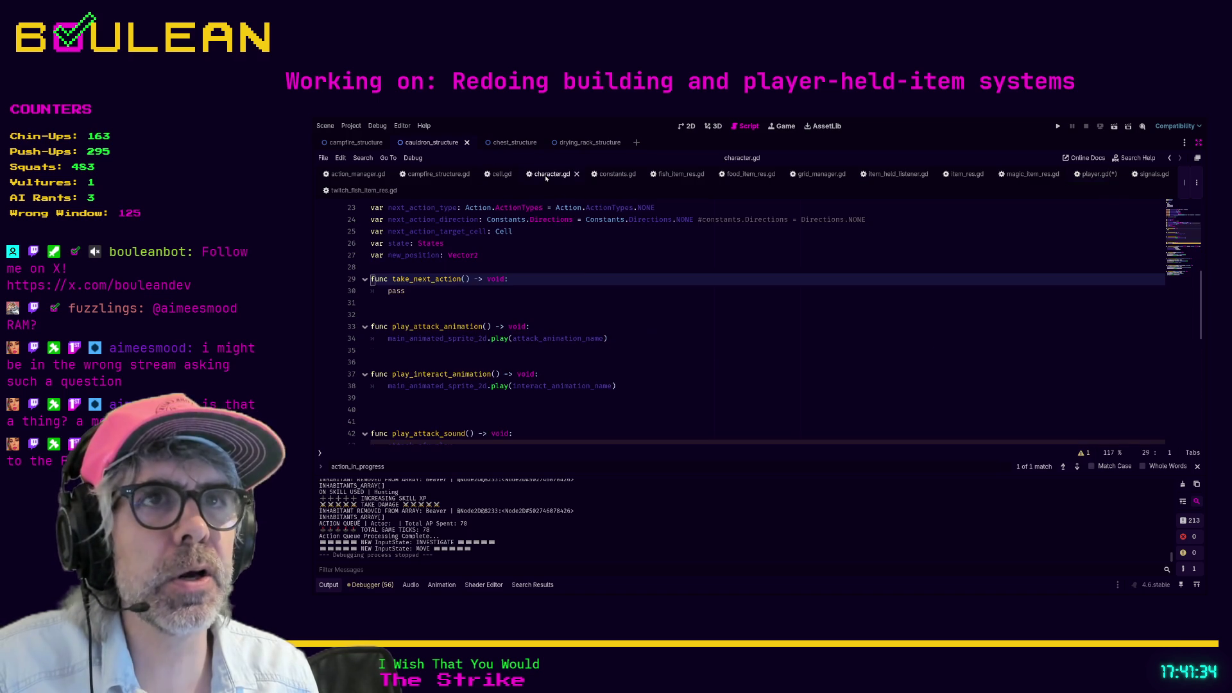
pyautogui.click(585, 270)
pyautogui.scroll(3, 584, 270)
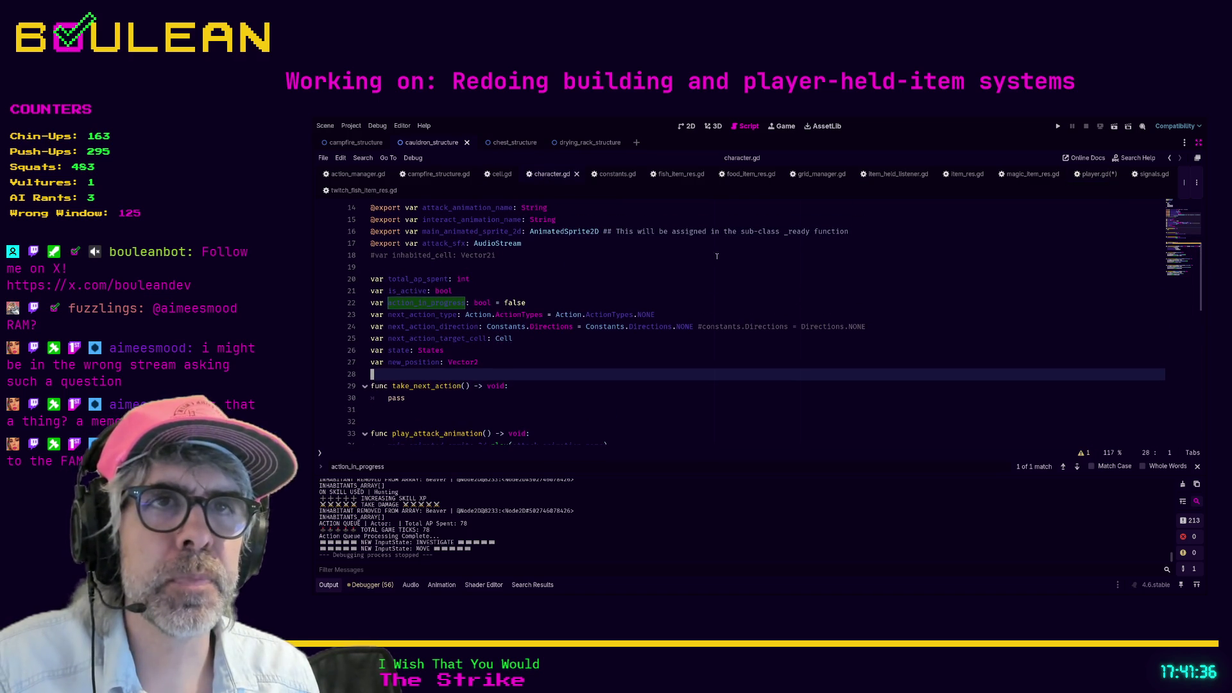
pyautogui.click(1099, 174)
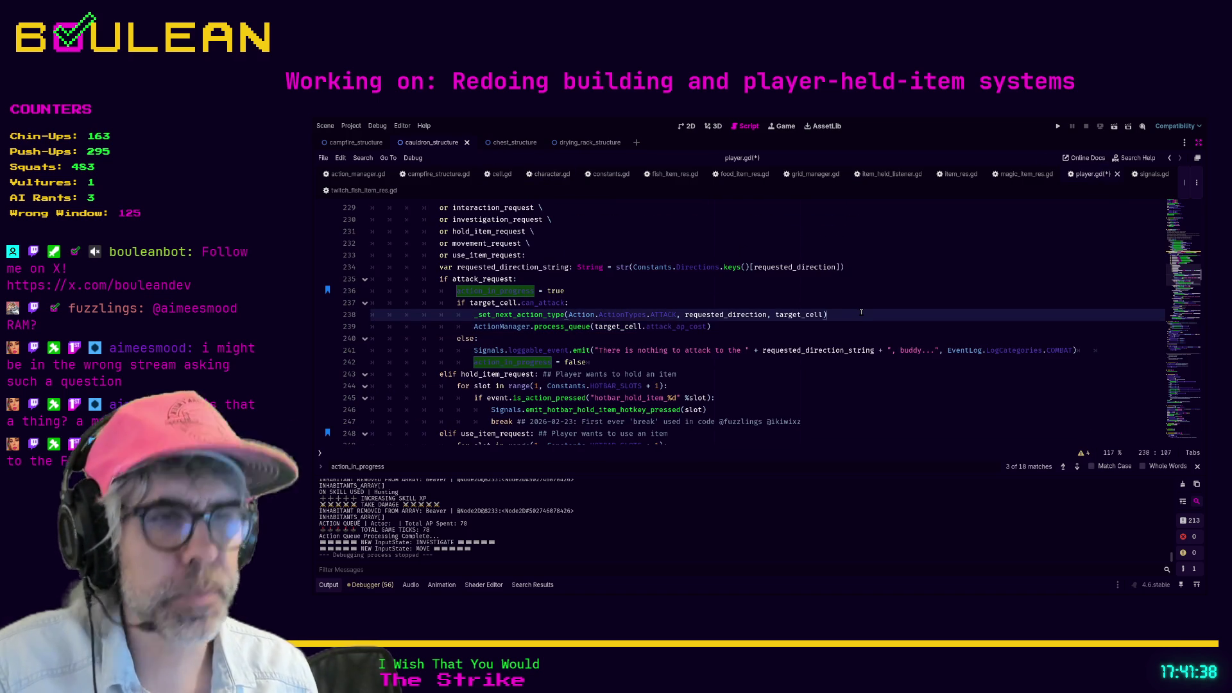
pyautogui.hotkey('ctrl', 'f')
# Step: Find 'take_next' in player.gd and review its take_next_action override
pyautogui.write('take_next')
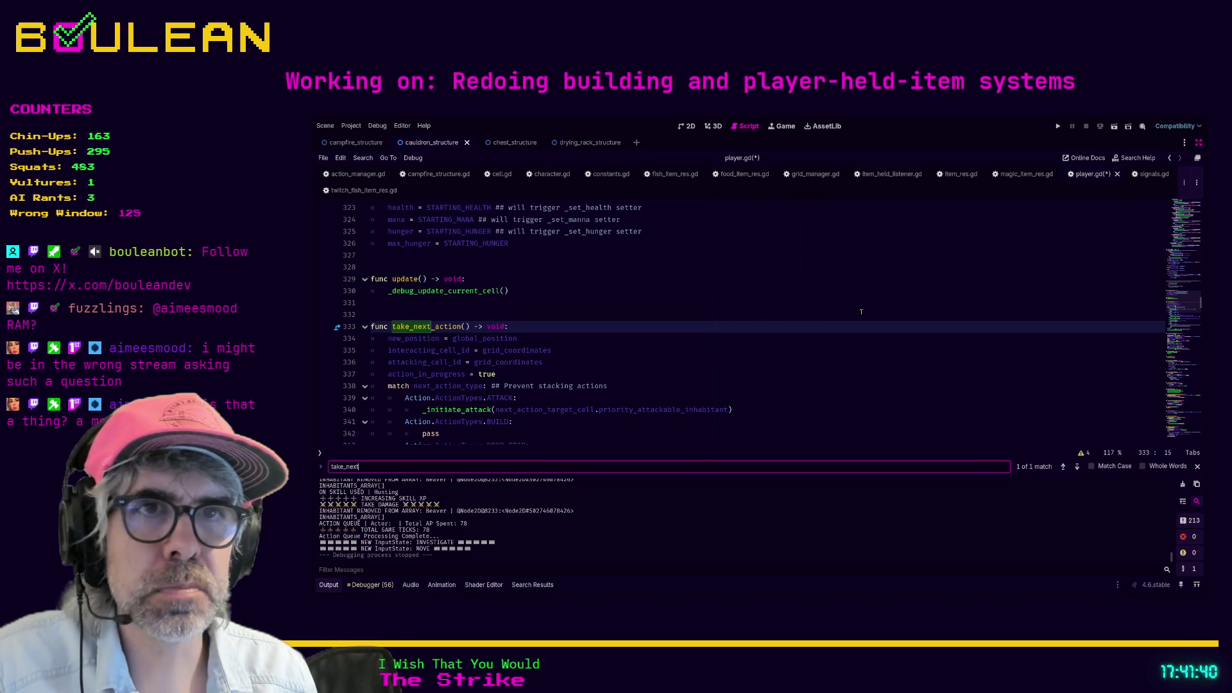
pyautogui.scroll(-3, 708, 306)
pyautogui.scroll(-4, 708, 306)
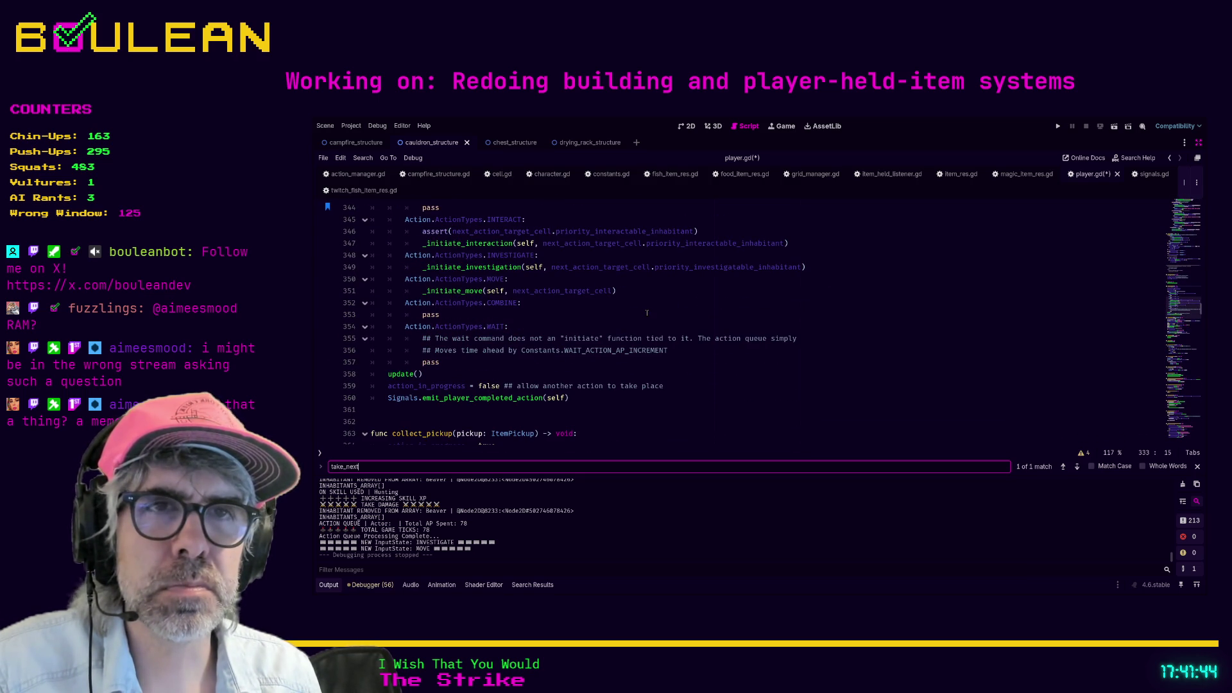
pyautogui.scroll(1, 468, 379)
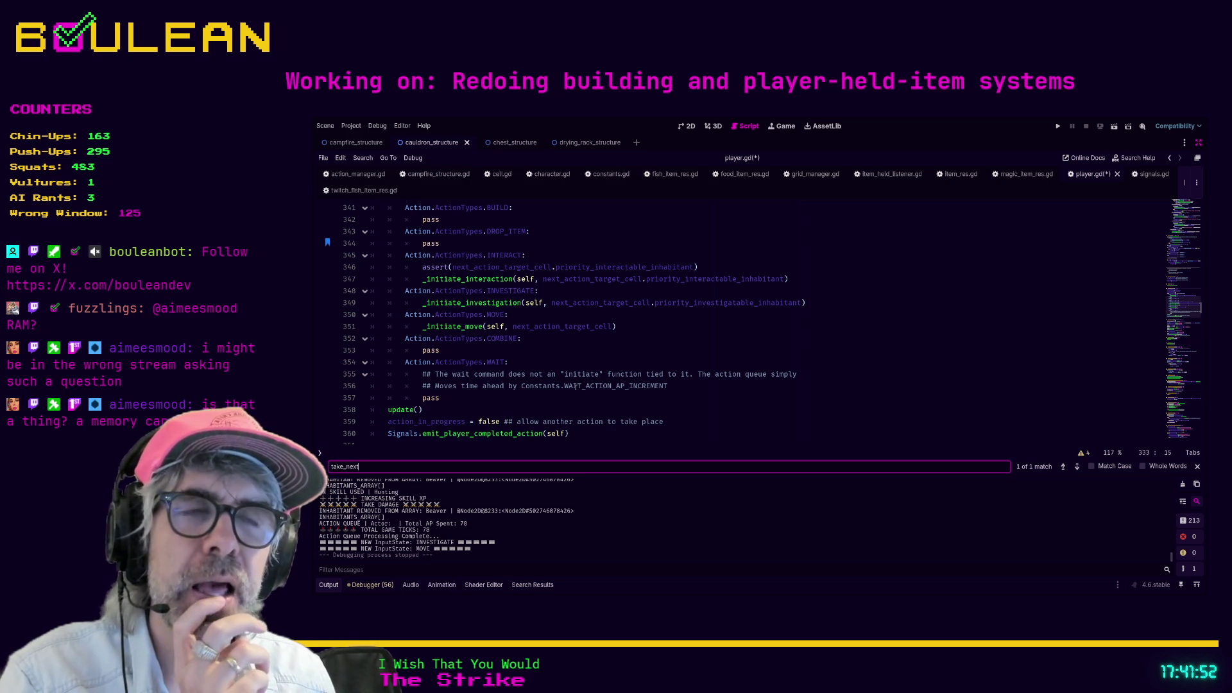
pyautogui.scroll(4, 636, 365)
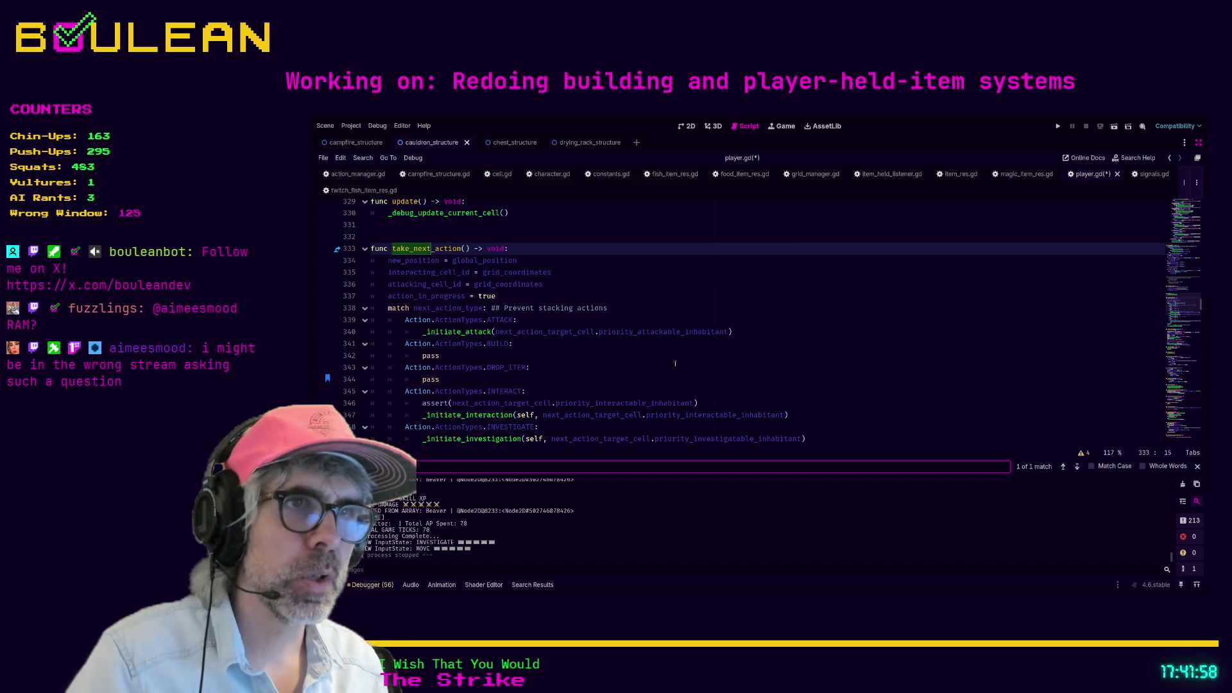
pyautogui.click(673, 363)
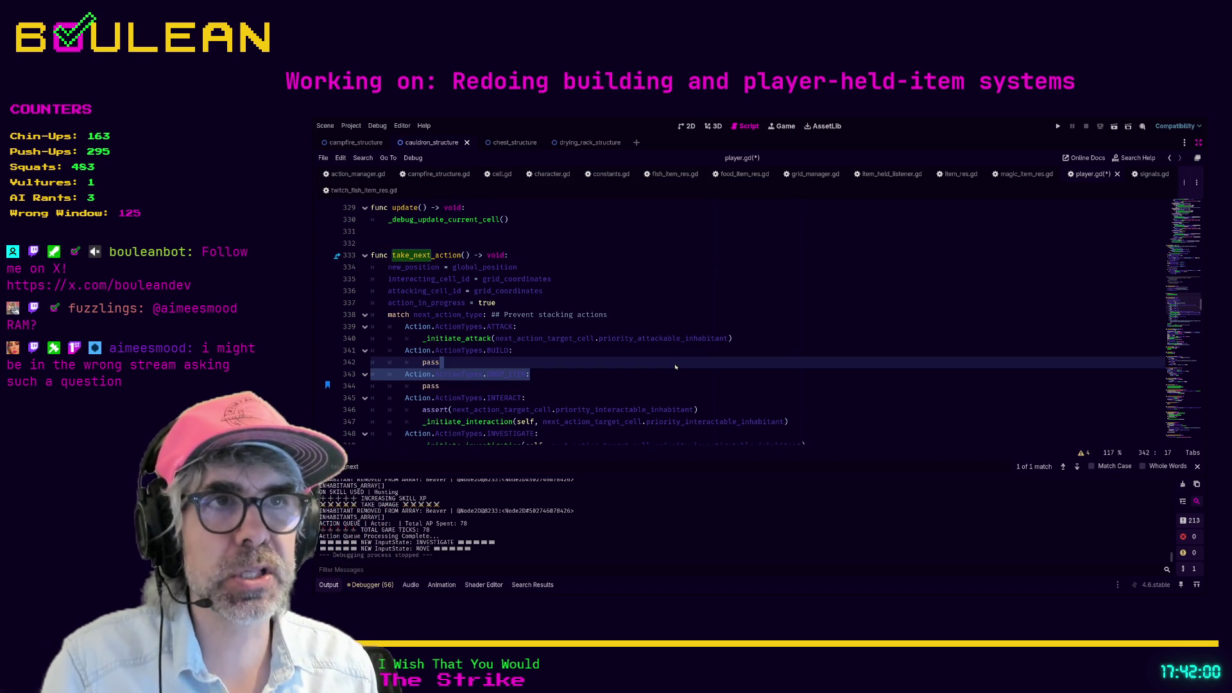
# Step: Search all project files for 'await', listing 31 matches across 7 files
pyautogui.hotkey('ctrl', 'shift', 'f')
pyautogui.write('await')
pyautogui.press('Return')
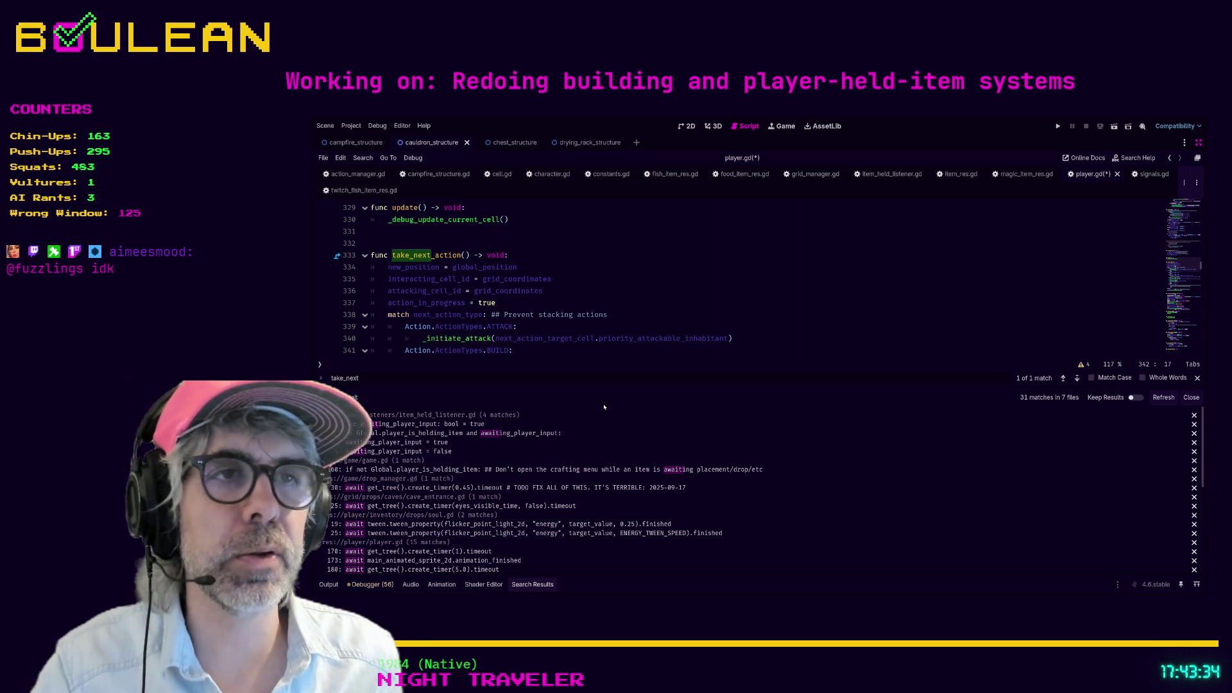
# Step: Save the edited player.gd and run the tile game with F5
pyautogui.press('F5')
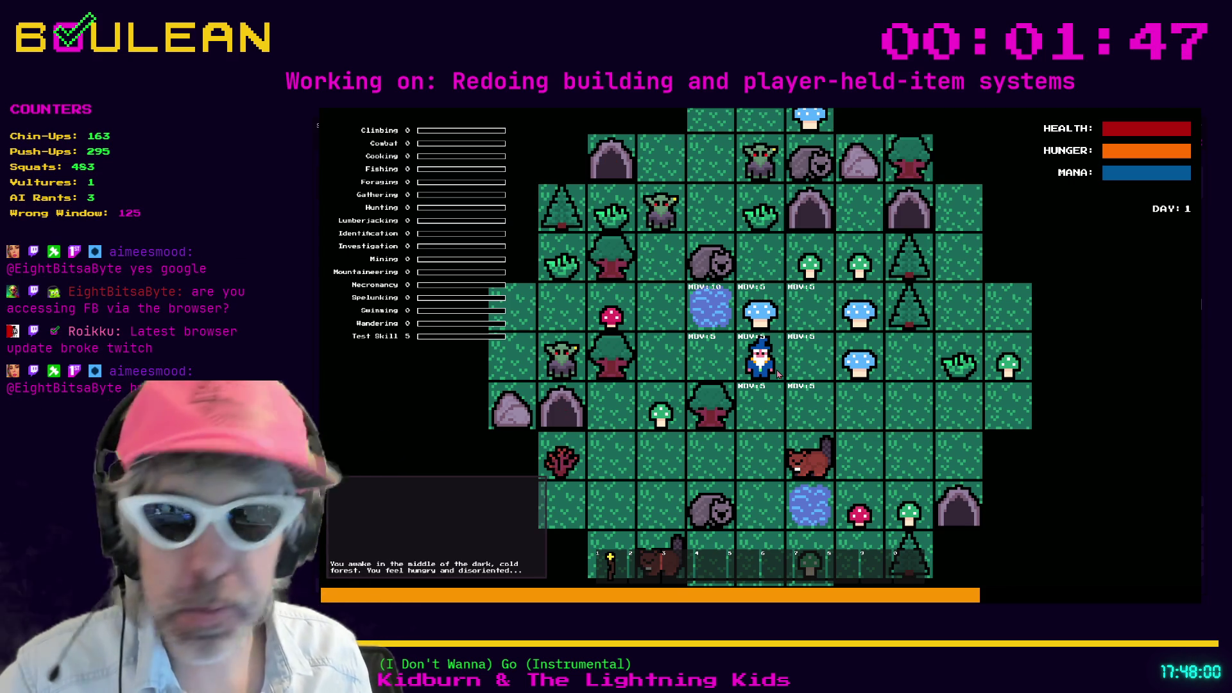
# Step: Step the wizard one tile left to reach 18:05 night, then stop the game
pyautogui.press('Left')
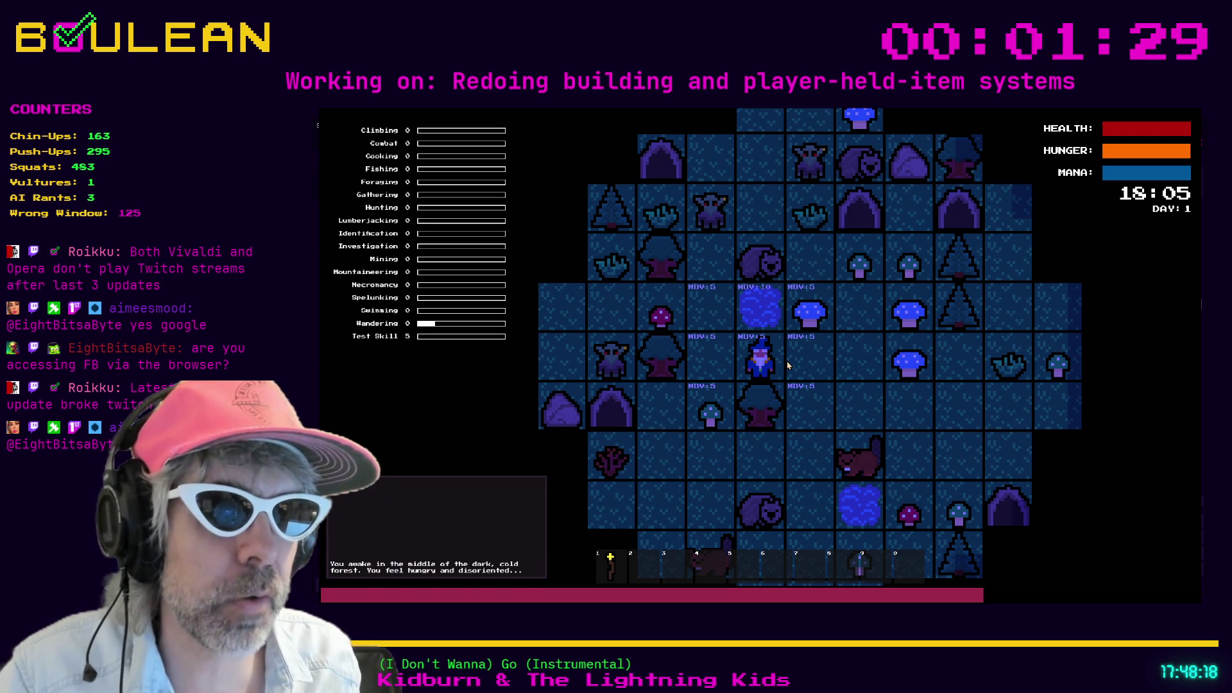
pyautogui.press('F8')
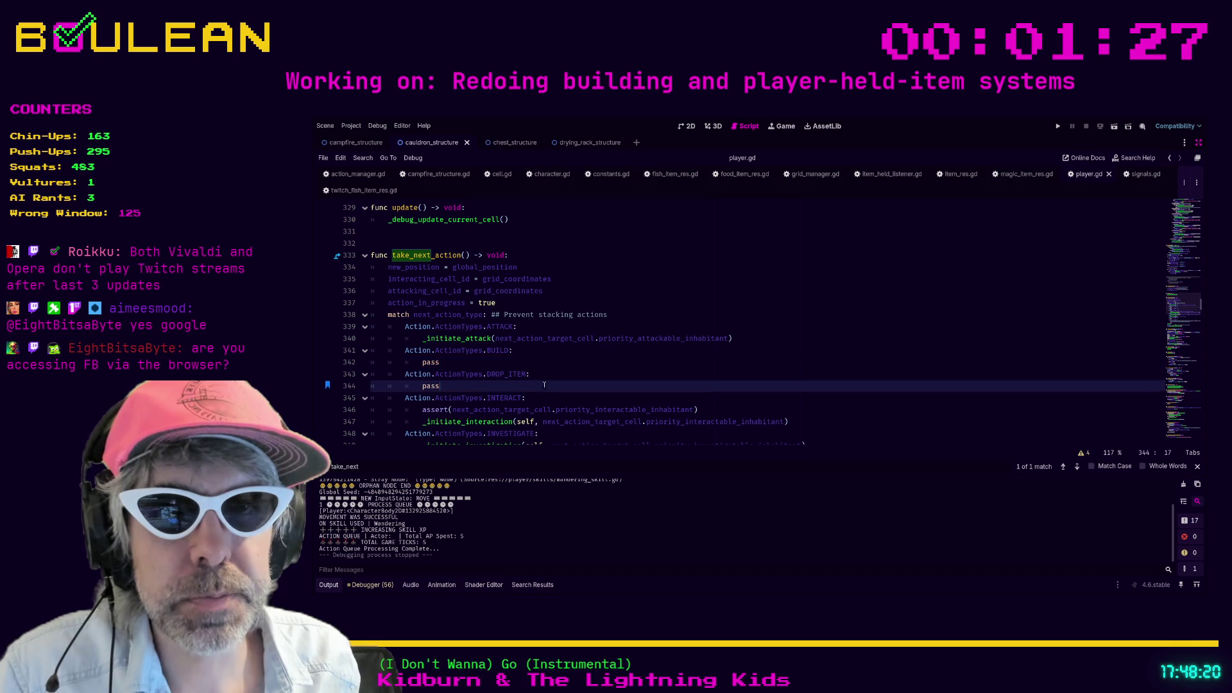
# Step: Browse player.gd's take_next_action cases, COMBINE and WAIT, down to collect_pickup's message
pyautogui.scroll(4, 578, 373)
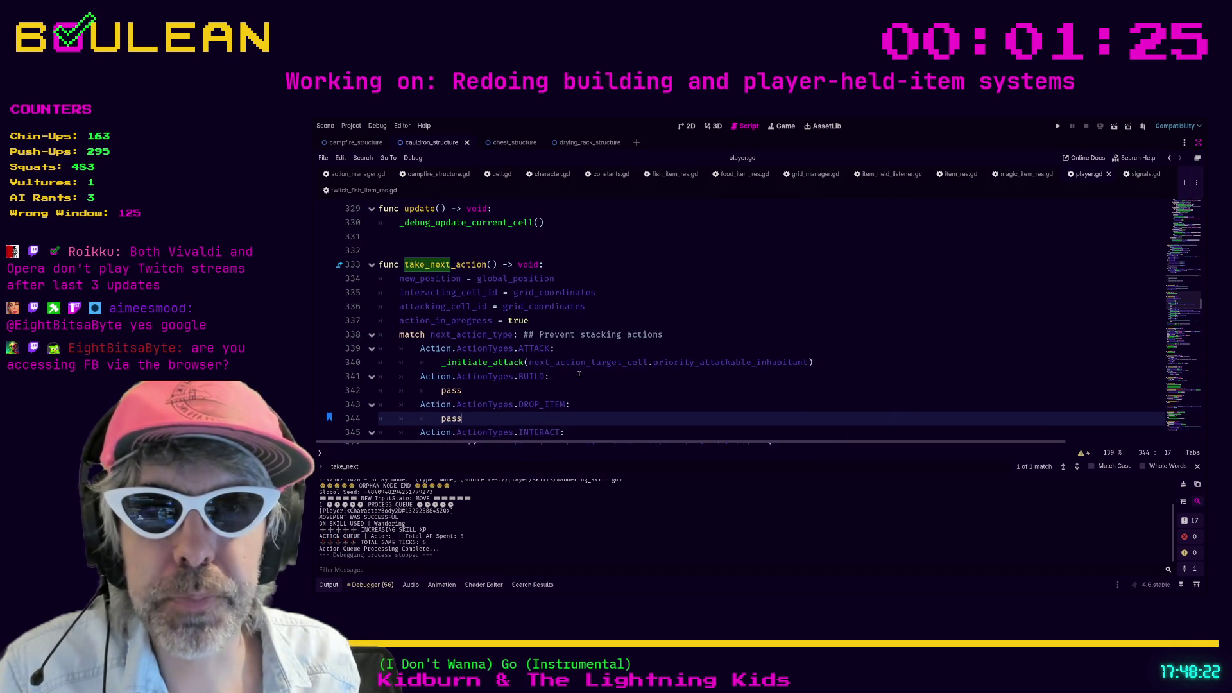
pyautogui.scroll(-4, 586, 376)
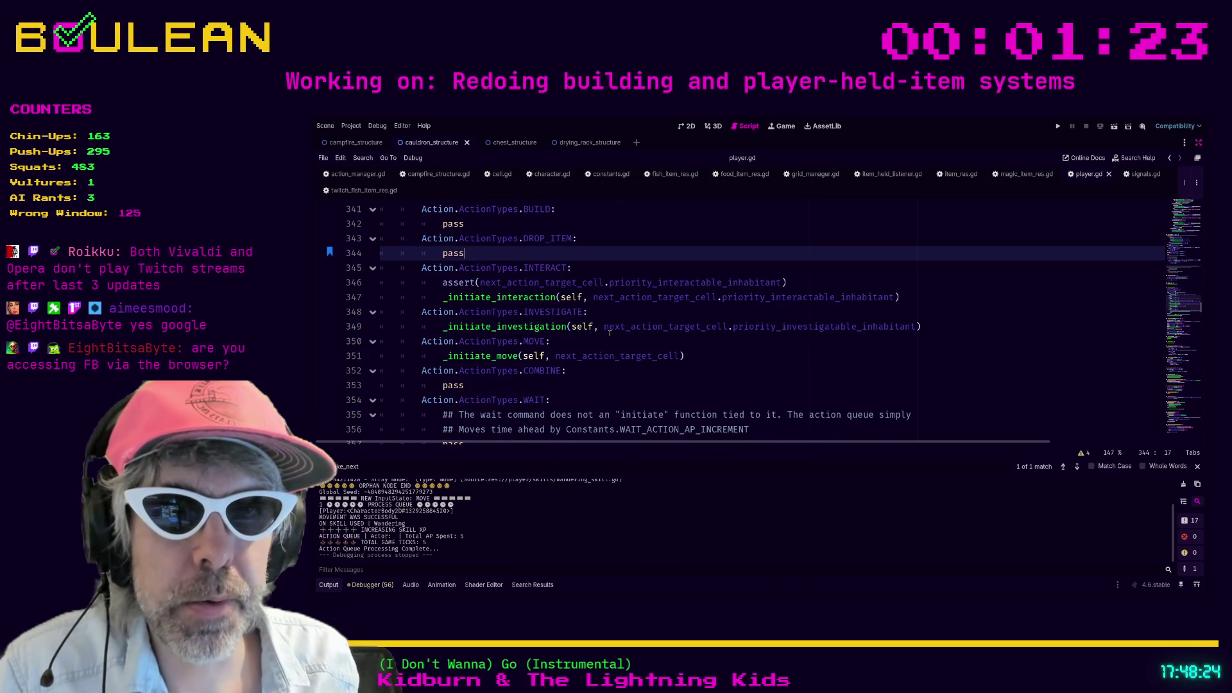
pyautogui.click(677, 371)
pyautogui.scroll(-2, 673, 359)
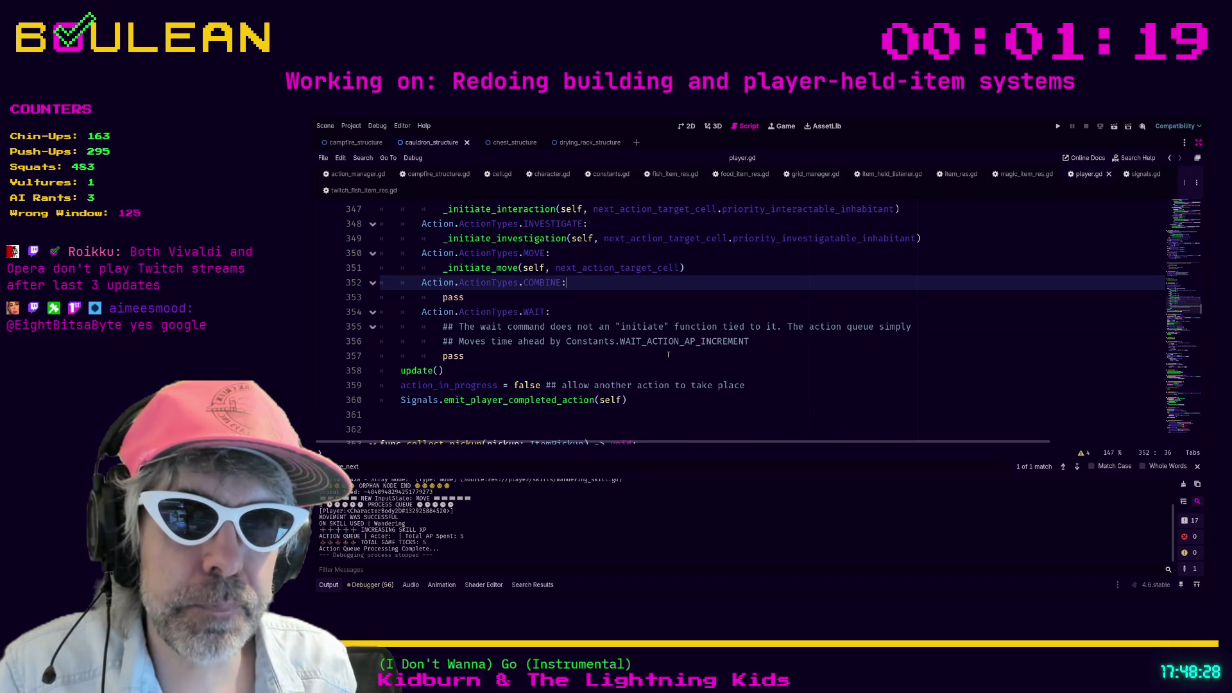
pyautogui.click(617, 355)
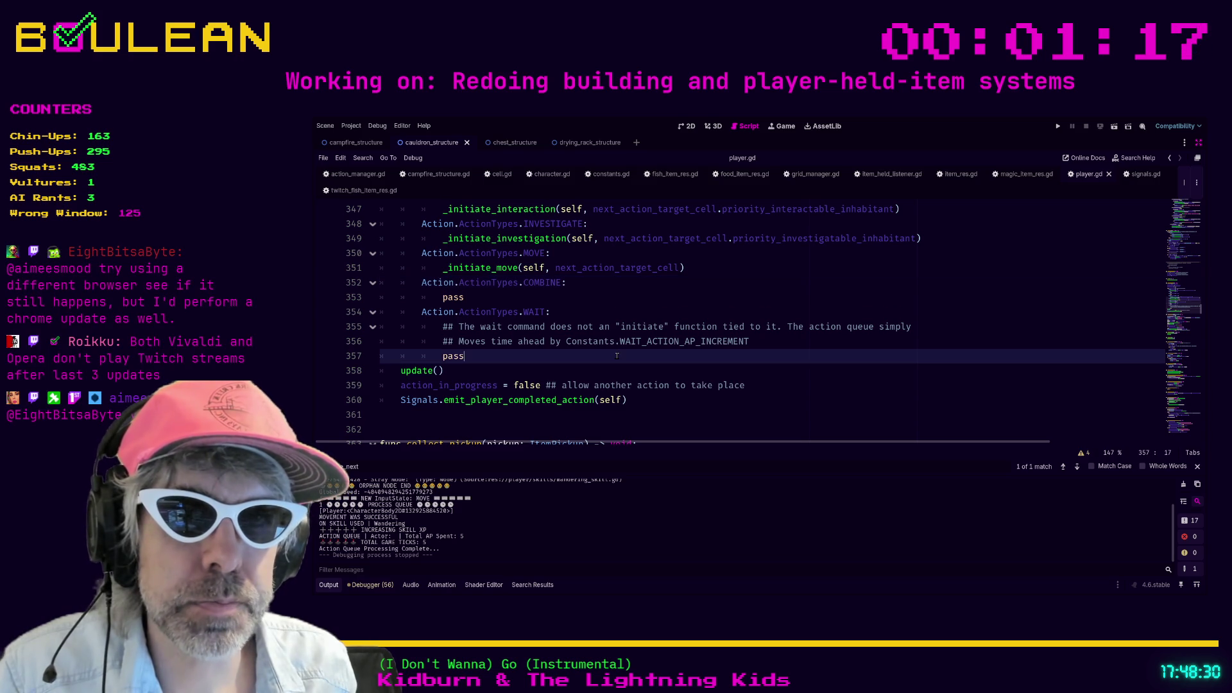
pyautogui.scroll(-3, 687, 343)
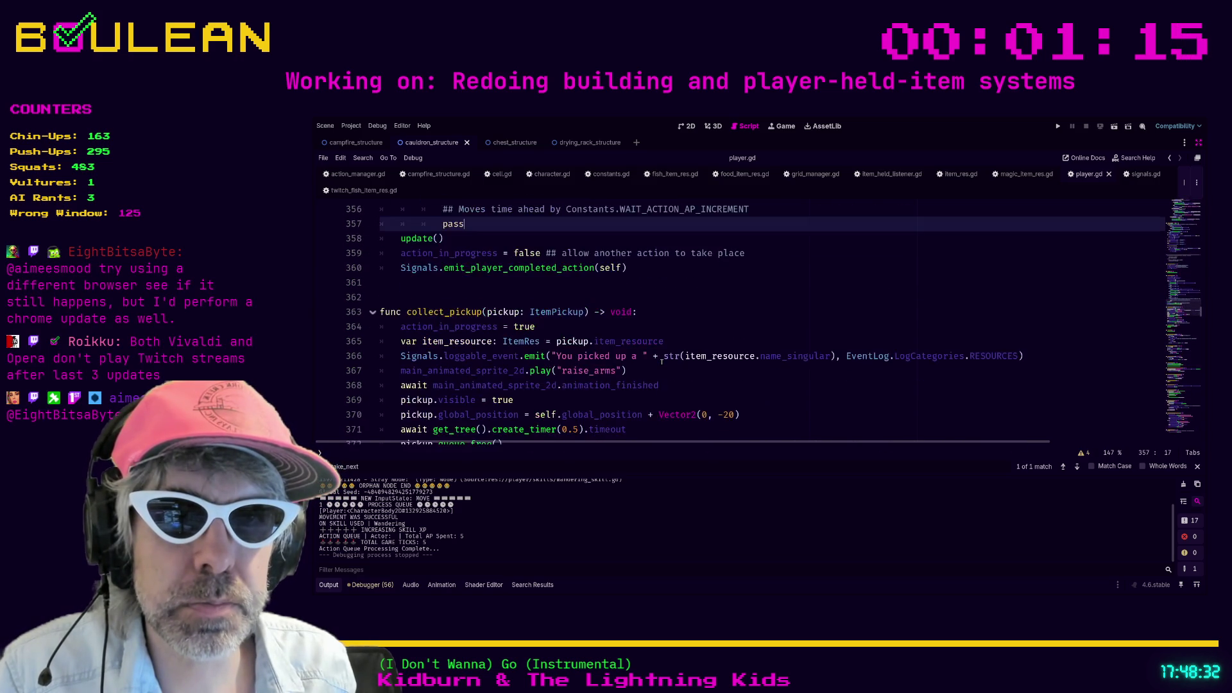
pyautogui.click(691, 341)
# Step: Navigate between player.gd's attack-request code and character.gd's base take_next_action
pyautogui.hotkey('alt', 'Left')
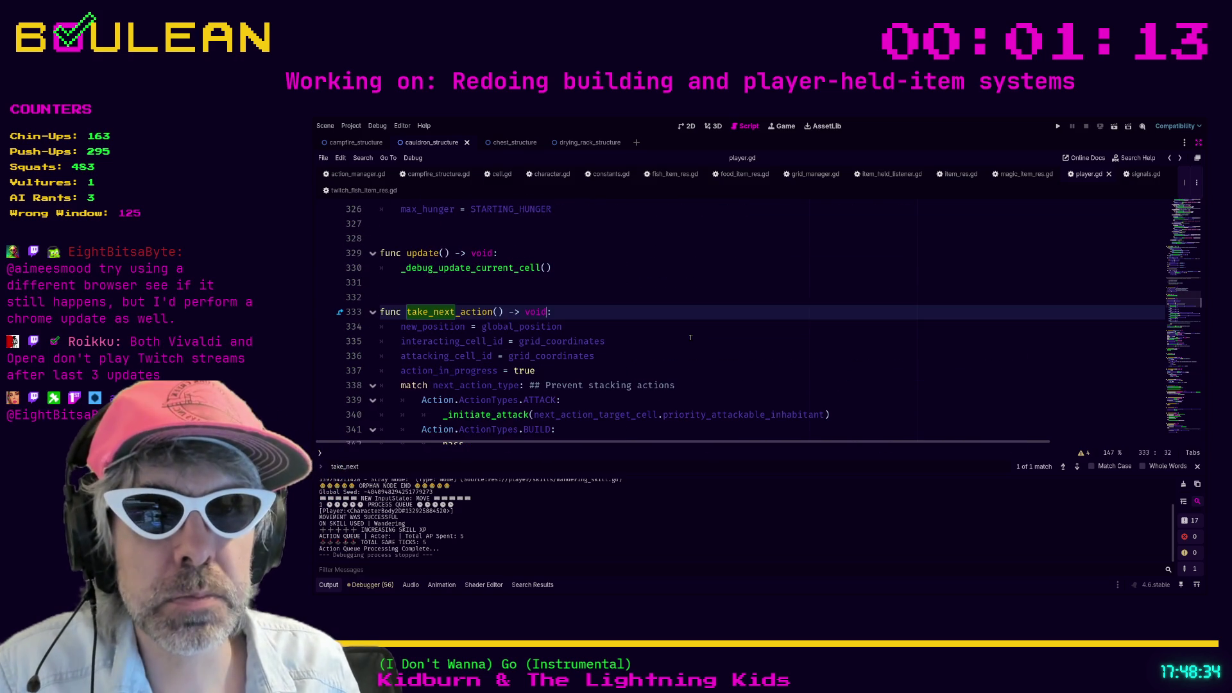
pyautogui.hotkey('alt', 'Left')
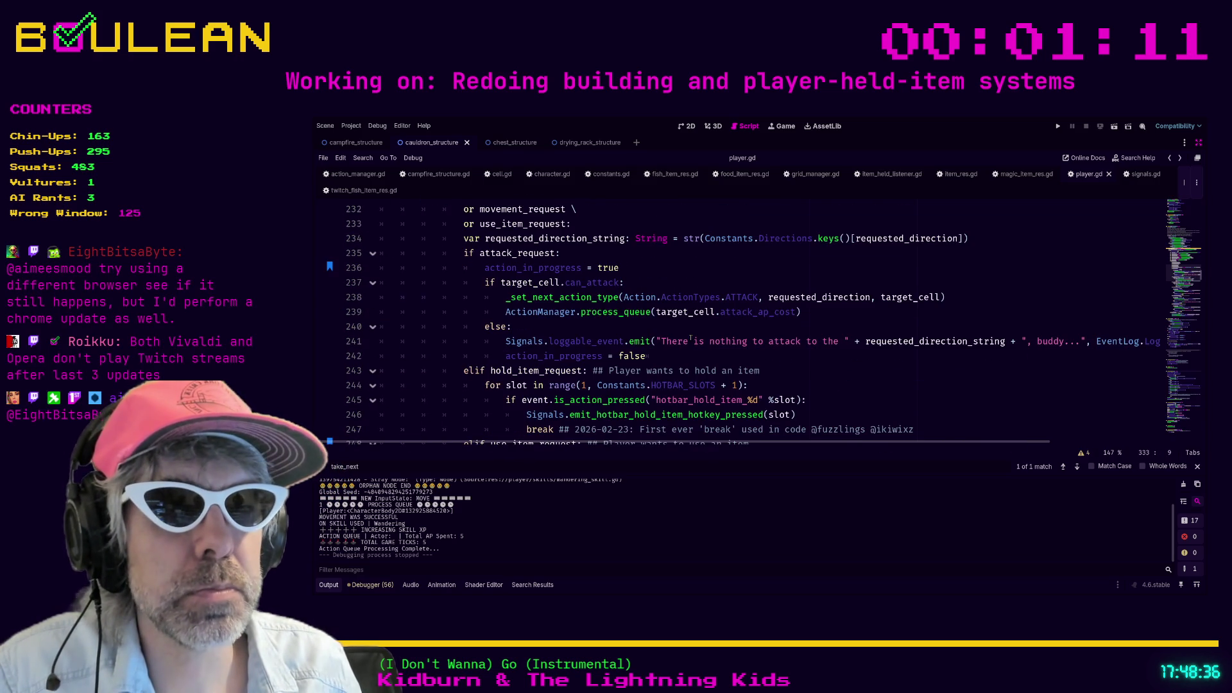
pyautogui.hotkey('alt', 'Left')
pyautogui.hotkey('alt', 'Left')
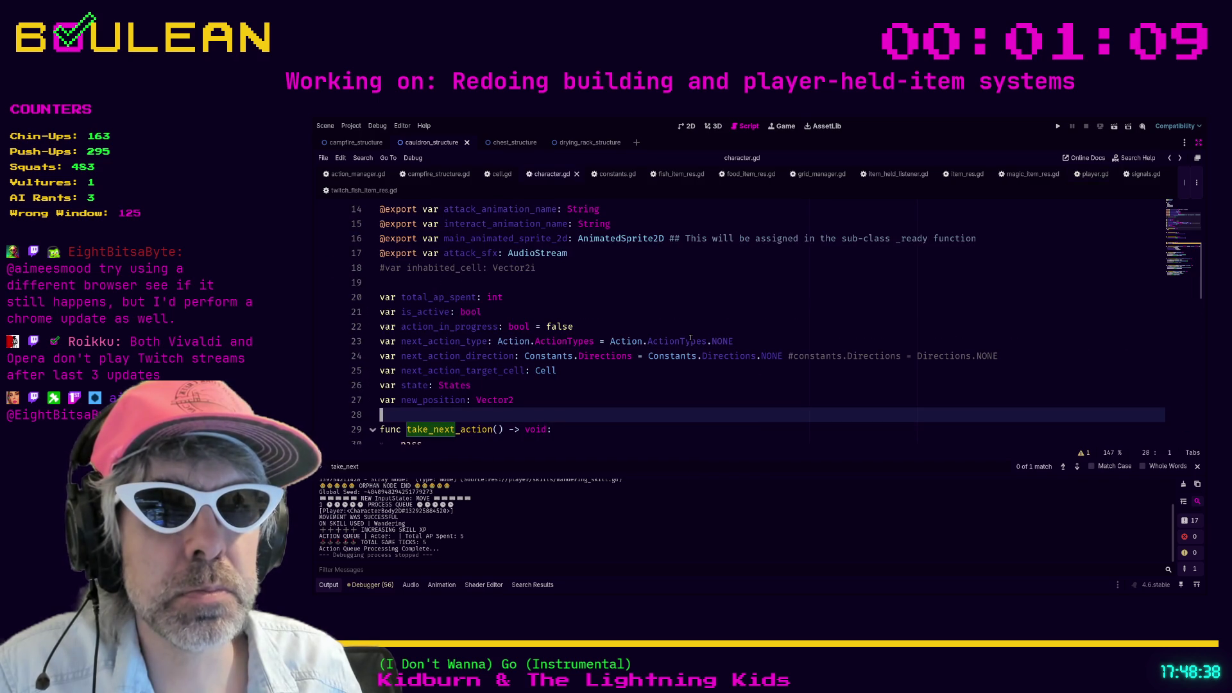
pyautogui.hotkey('alt', 'Right')
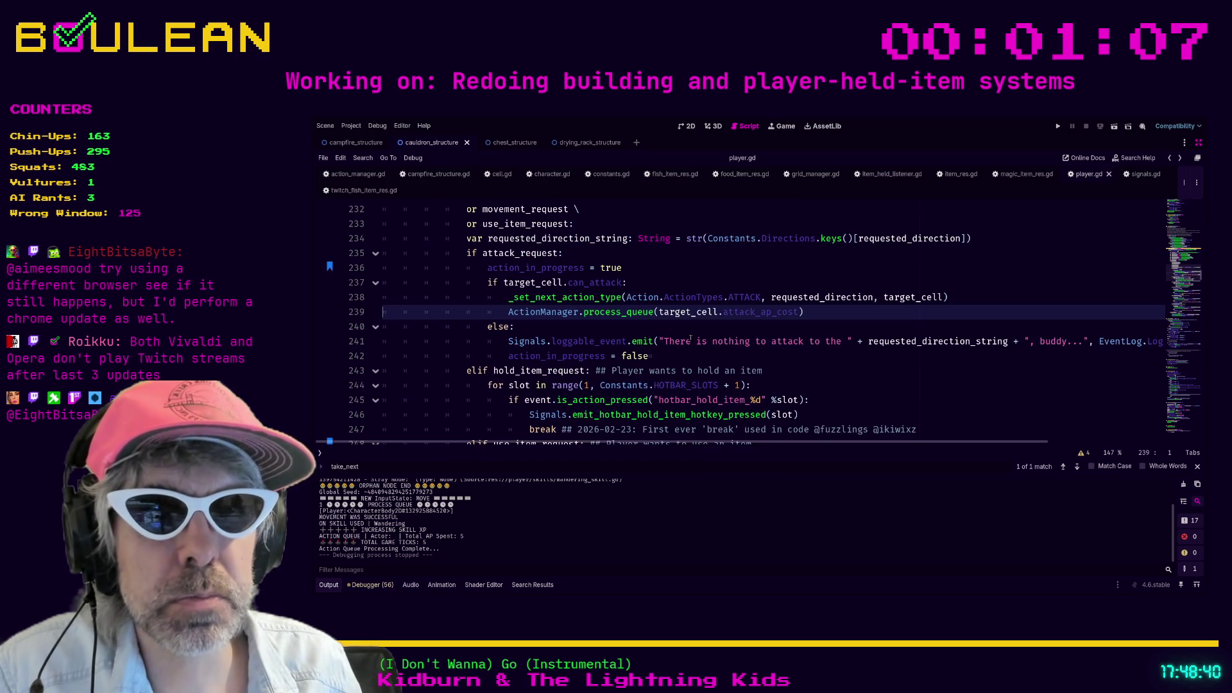
pyautogui.hotkey('alt', 'Left')
pyautogui.hotkey('alt', 'Left')
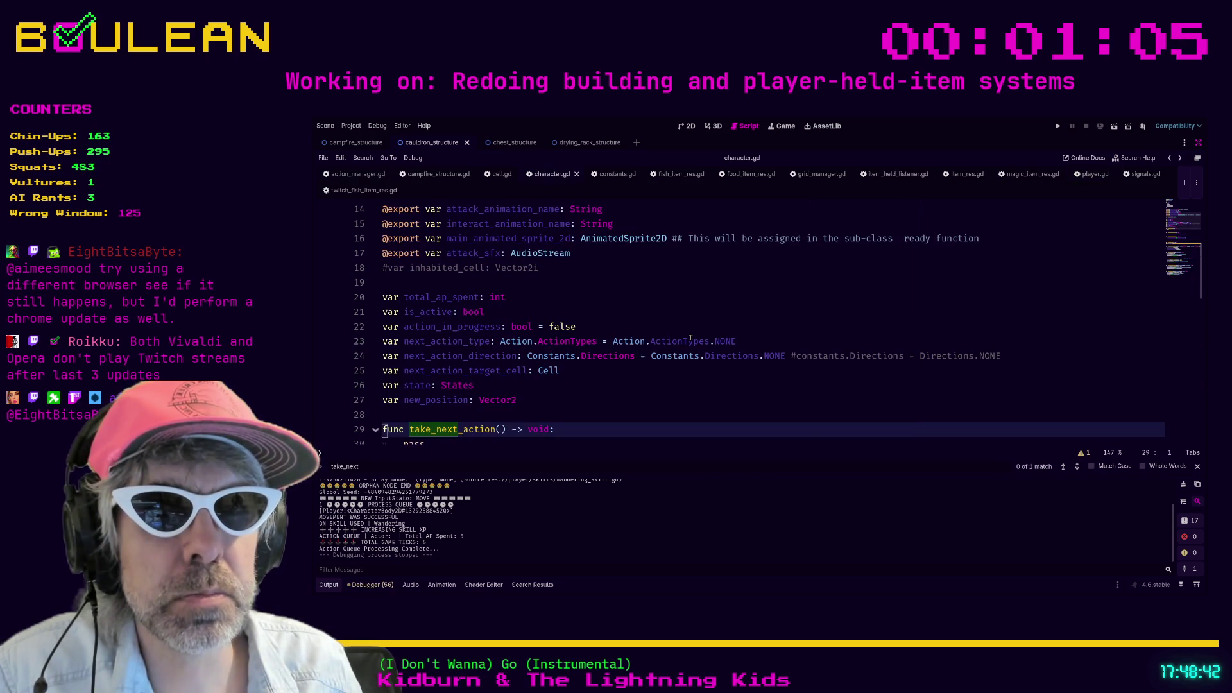
pyautogui.hotkey('alt', 'Left')
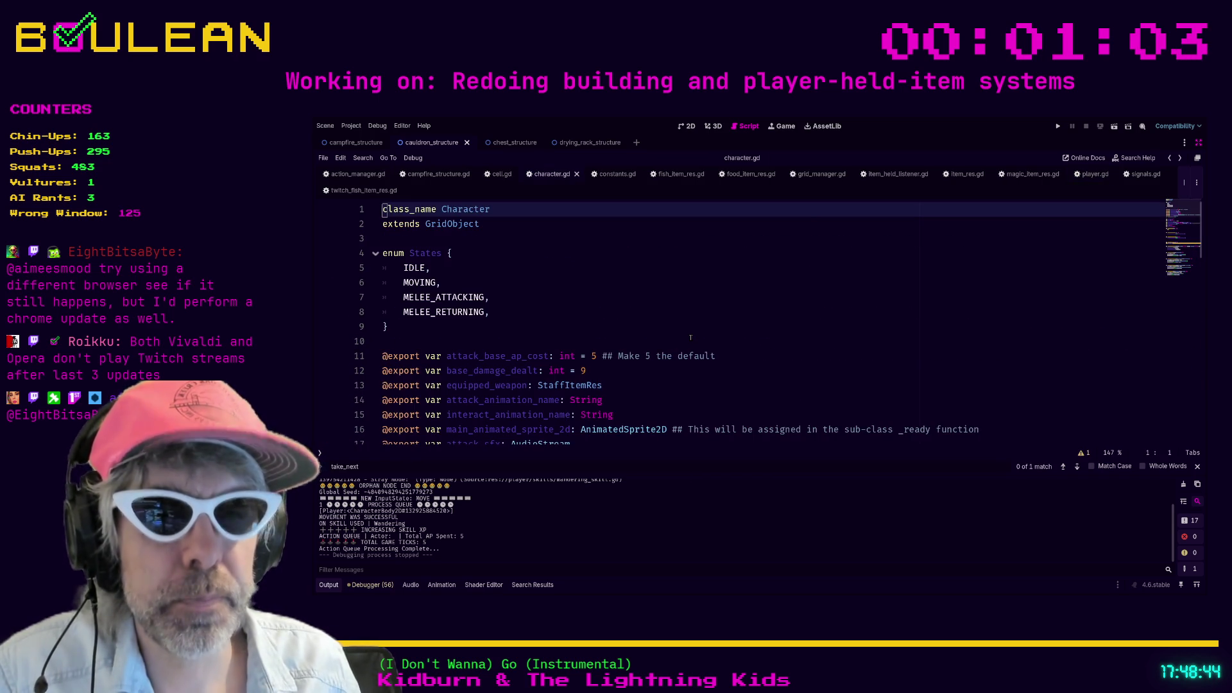
# Step: Find take_next in character.gd, then return to player.gd's attack-request code
pyautogui.hotkey('ctrl', 'f')
pyautogui.press('Return')
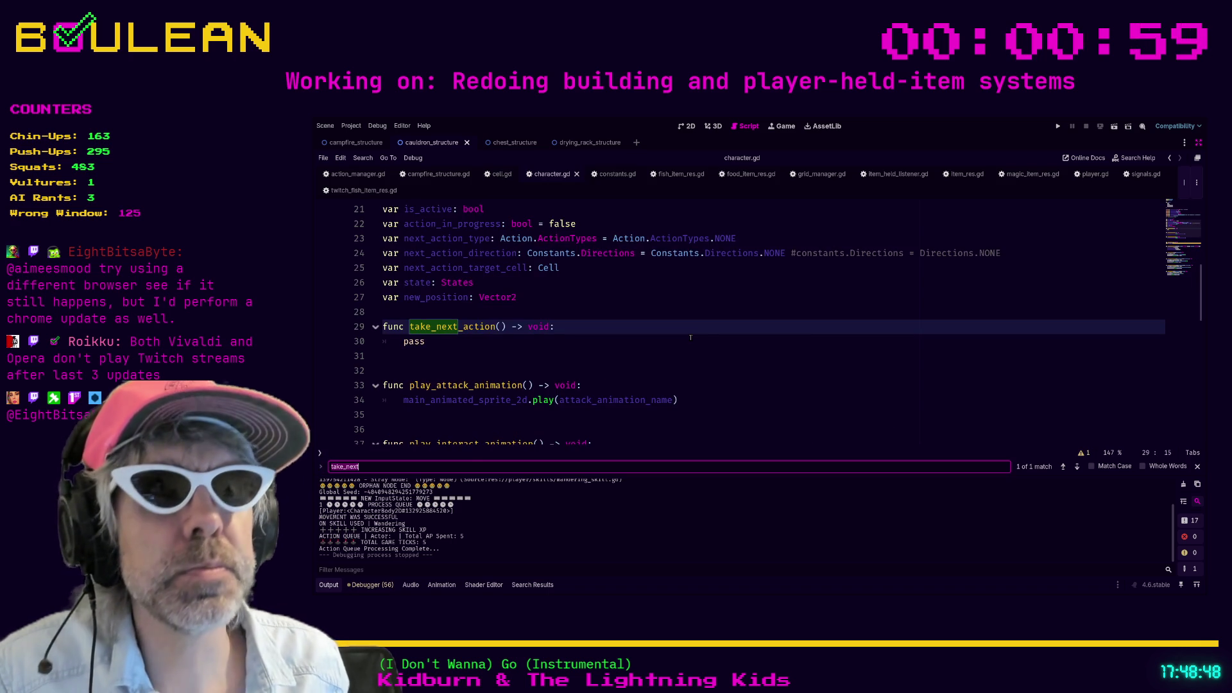
pyautogui.scroll(3, 702, 332)
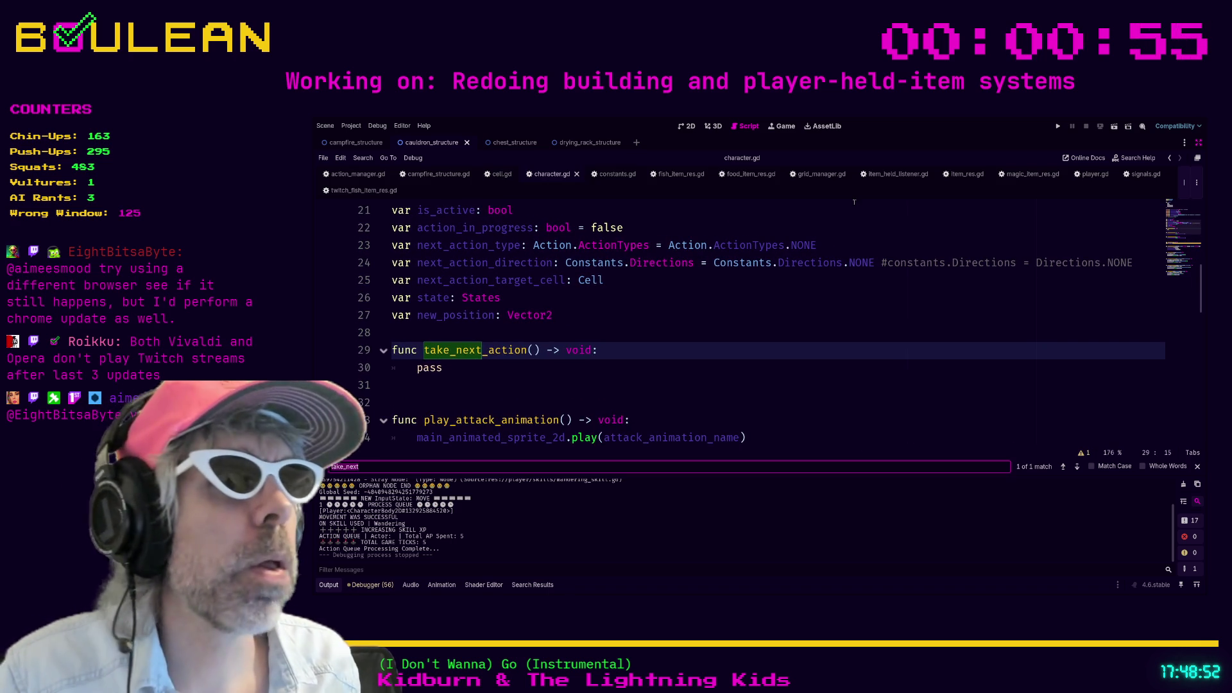
pyautogui.click(1091, 173)
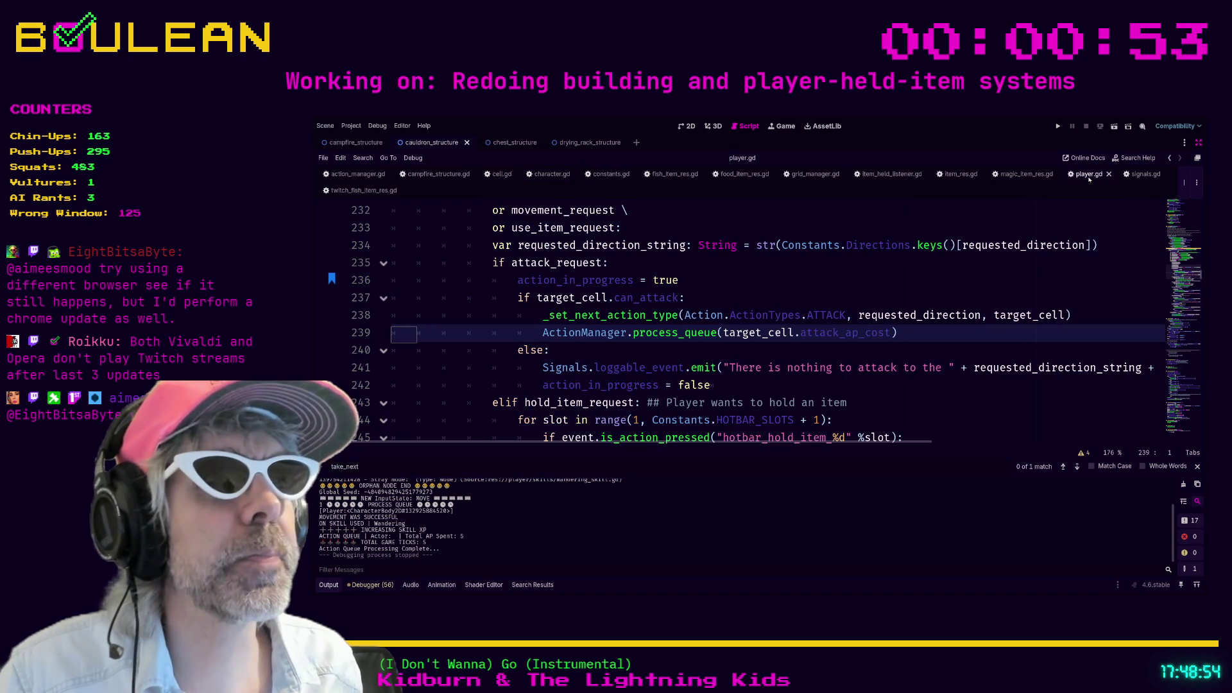
# Step: Review the attack in-progress flag line and search player.gd for 'take_'
pyautogui.click(788, 278)
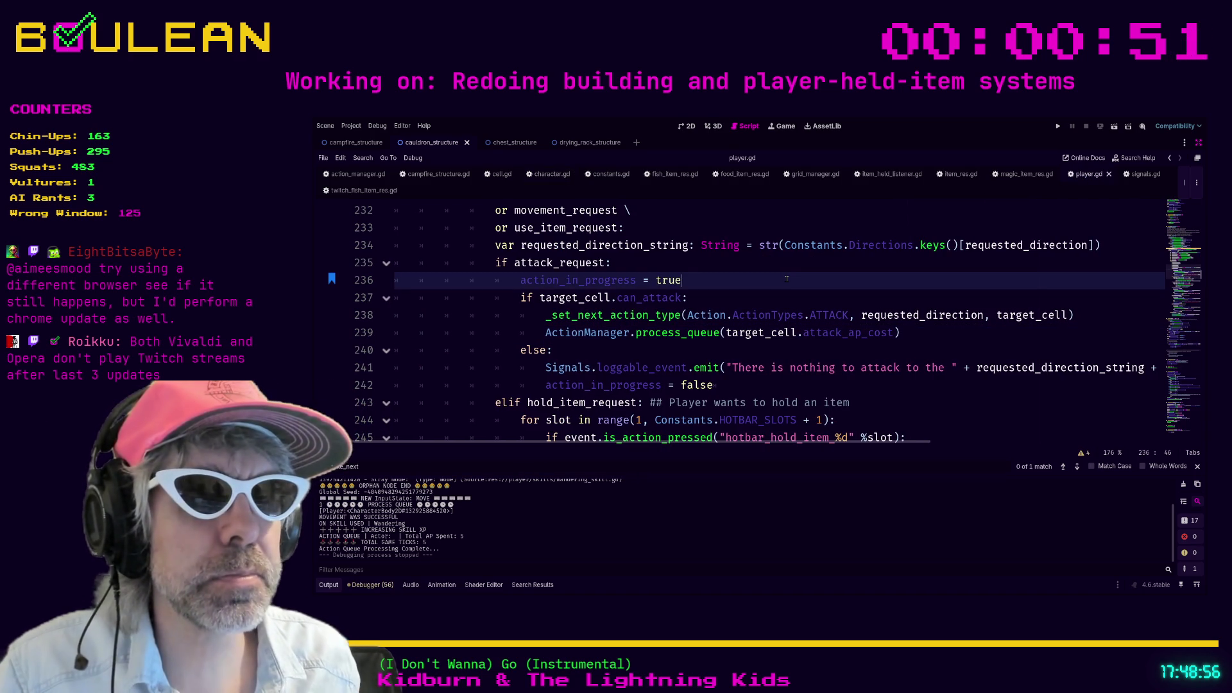
pyautogui.scroll(-10, 789, 277)
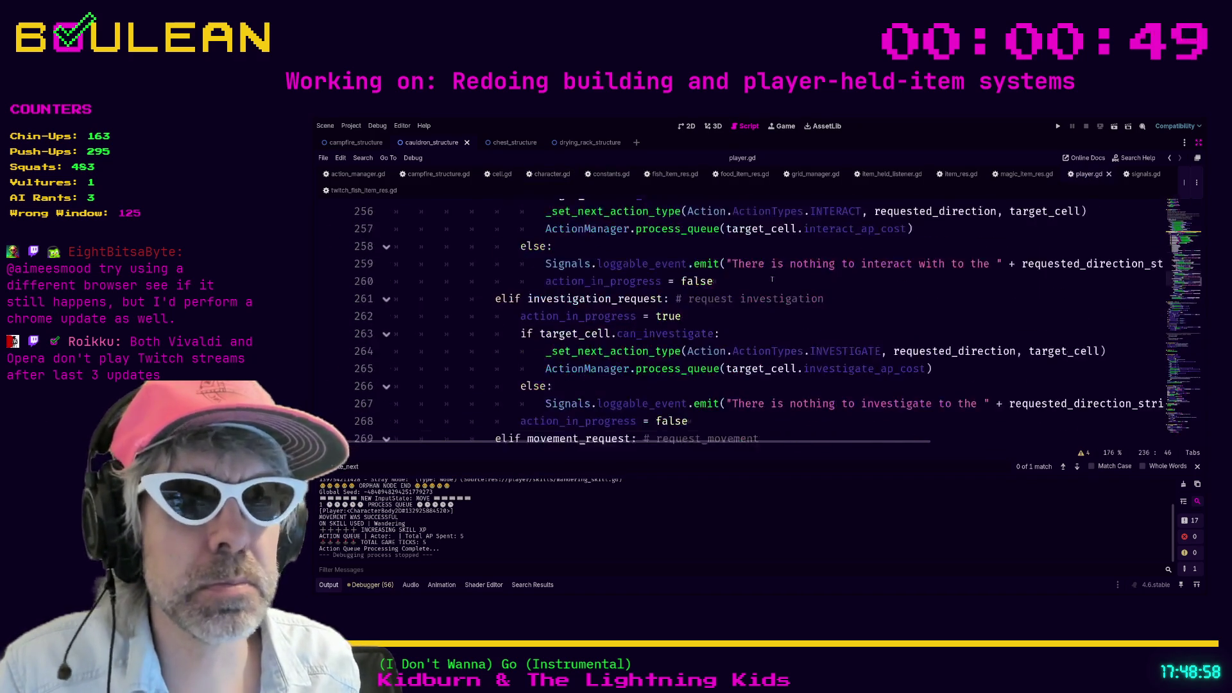
pyautogui.scroll(-3, 772, 278)
pyautogui.scroll(6, 660, 364)
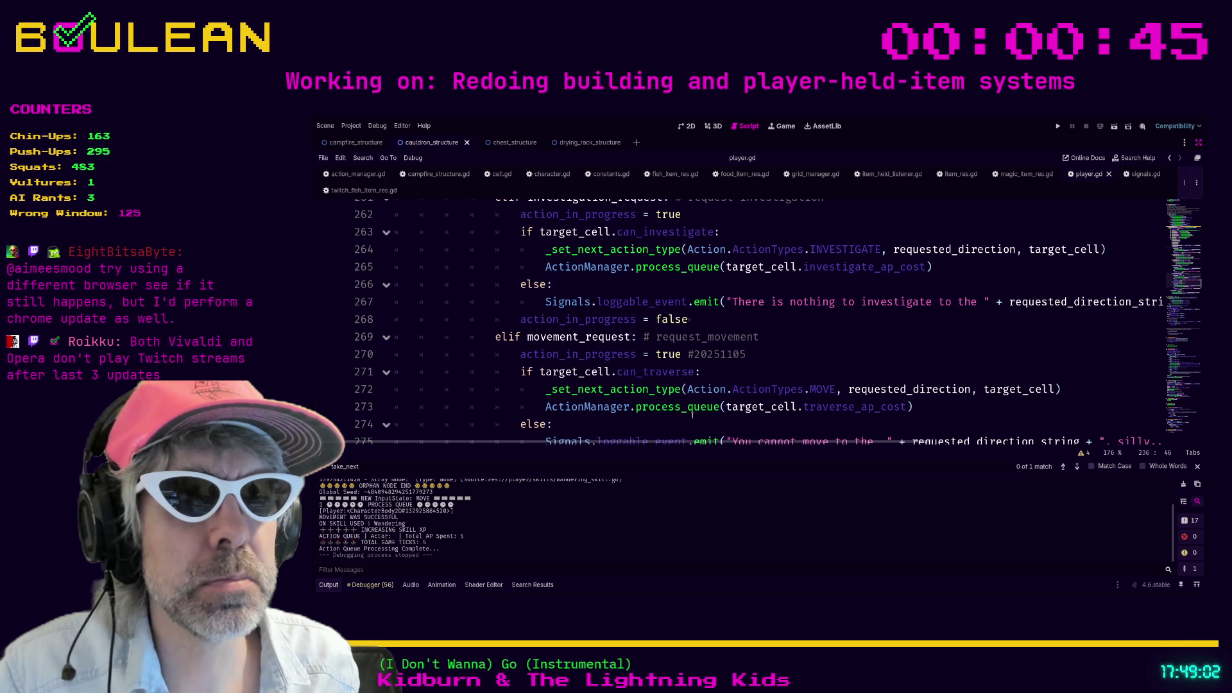
pyautogui.scroll(-7, 775, 359)
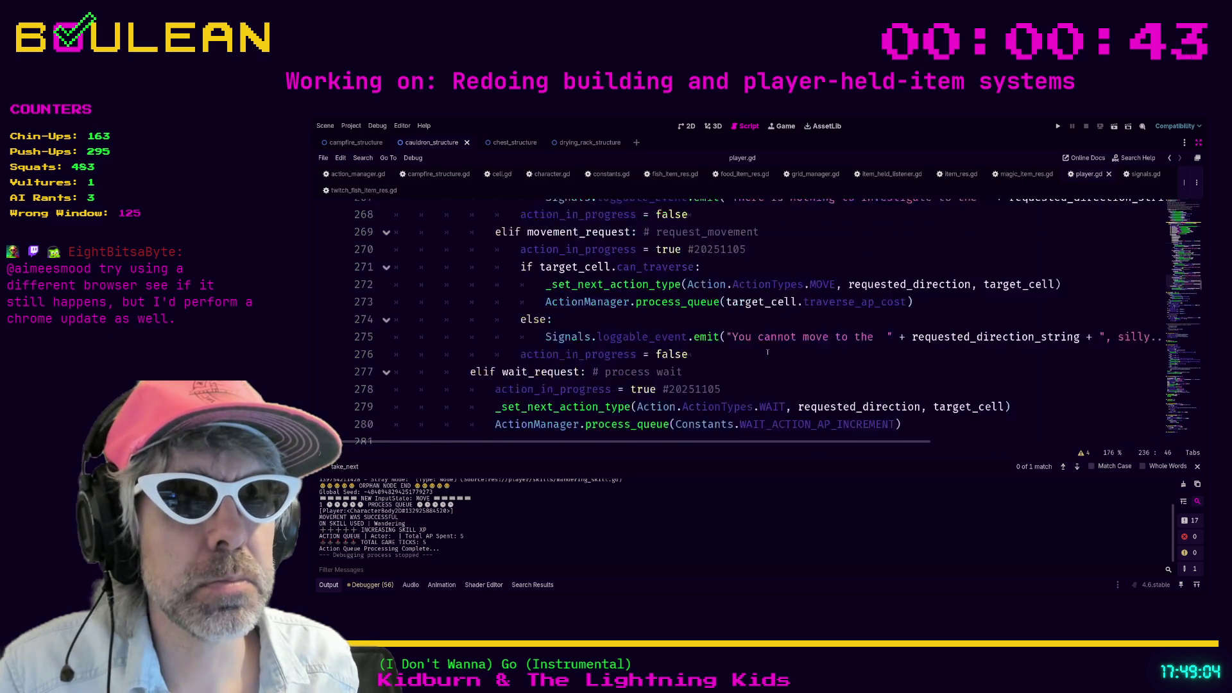
pyautogui.scroll(-2, 809, 352)
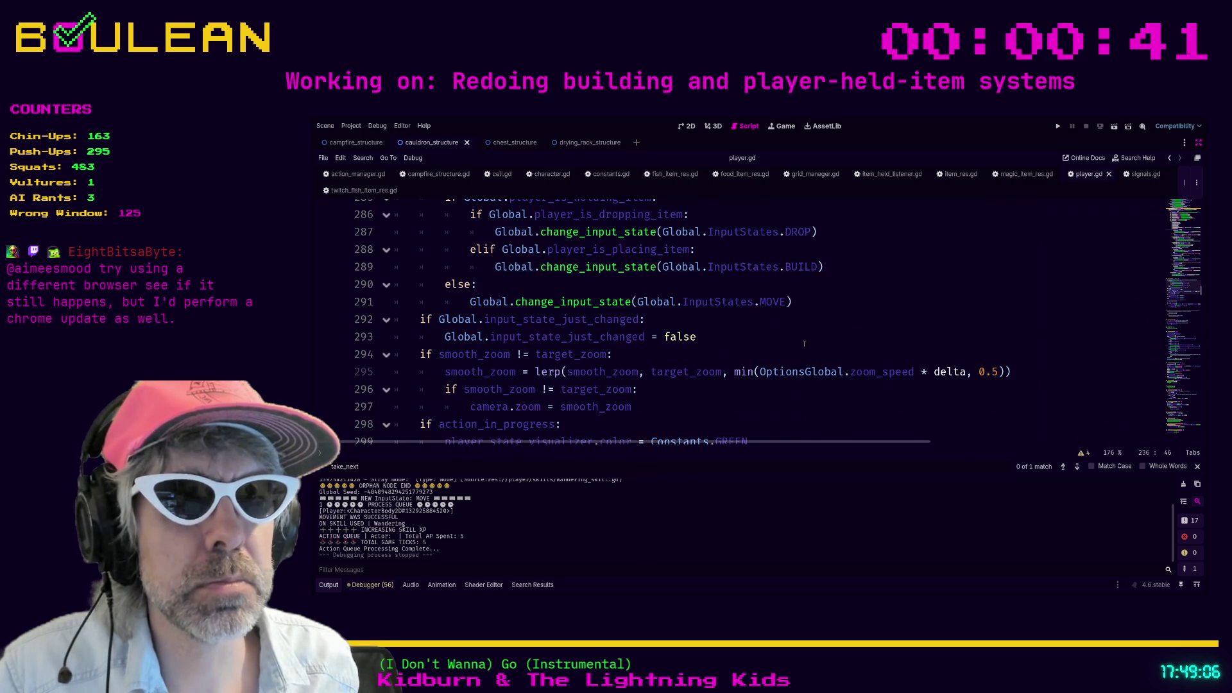
pyautogui.click(810, 347)
pyautogui.hotkey('ctrl', 'f')
pyautogui.write('take_')
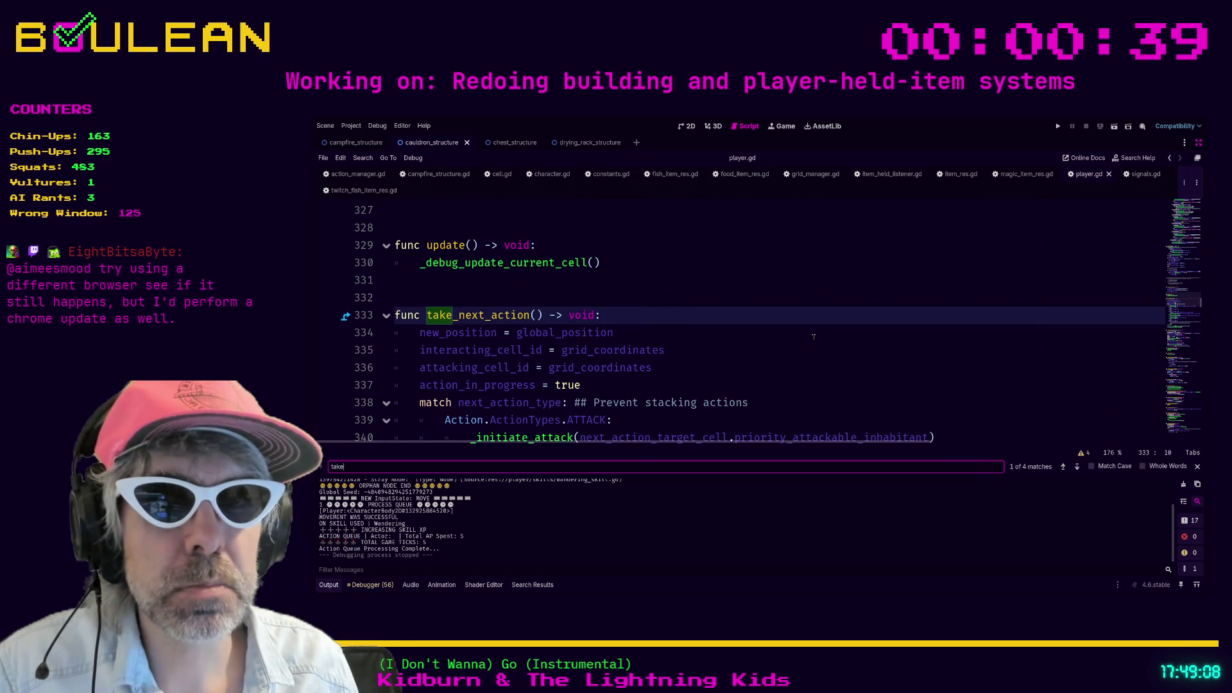
pyautogui.scroll(-10, 736, 314)
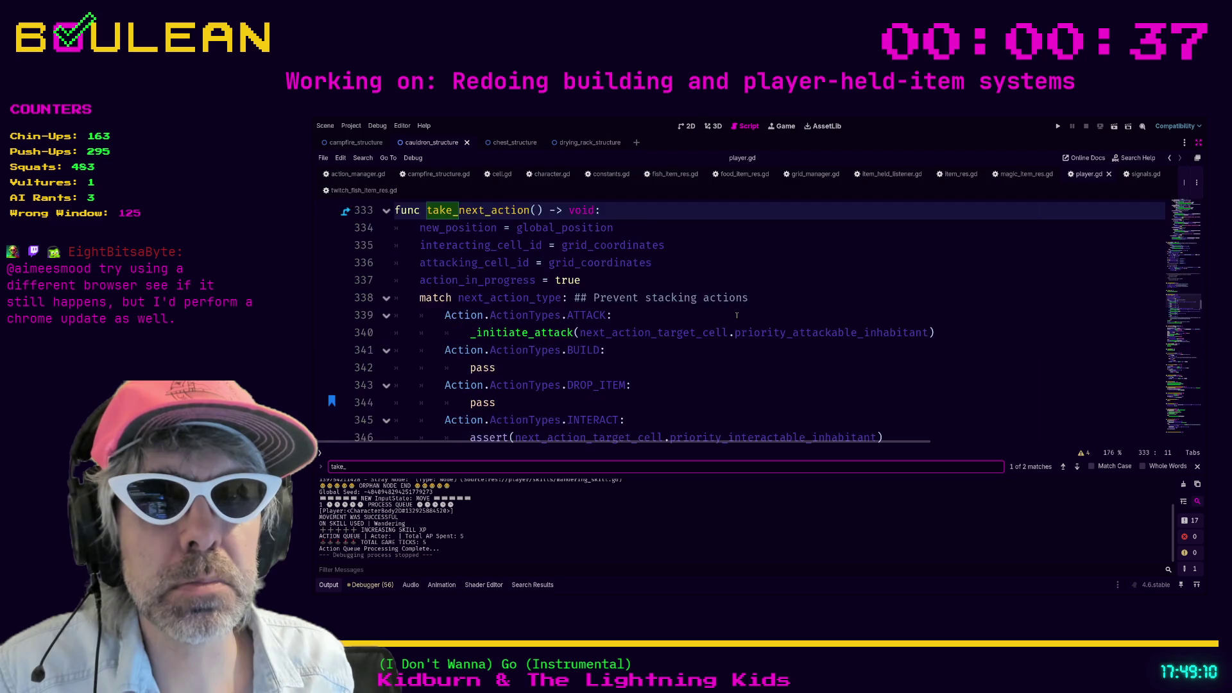
pyautogui.scroll(3, 728, 313)
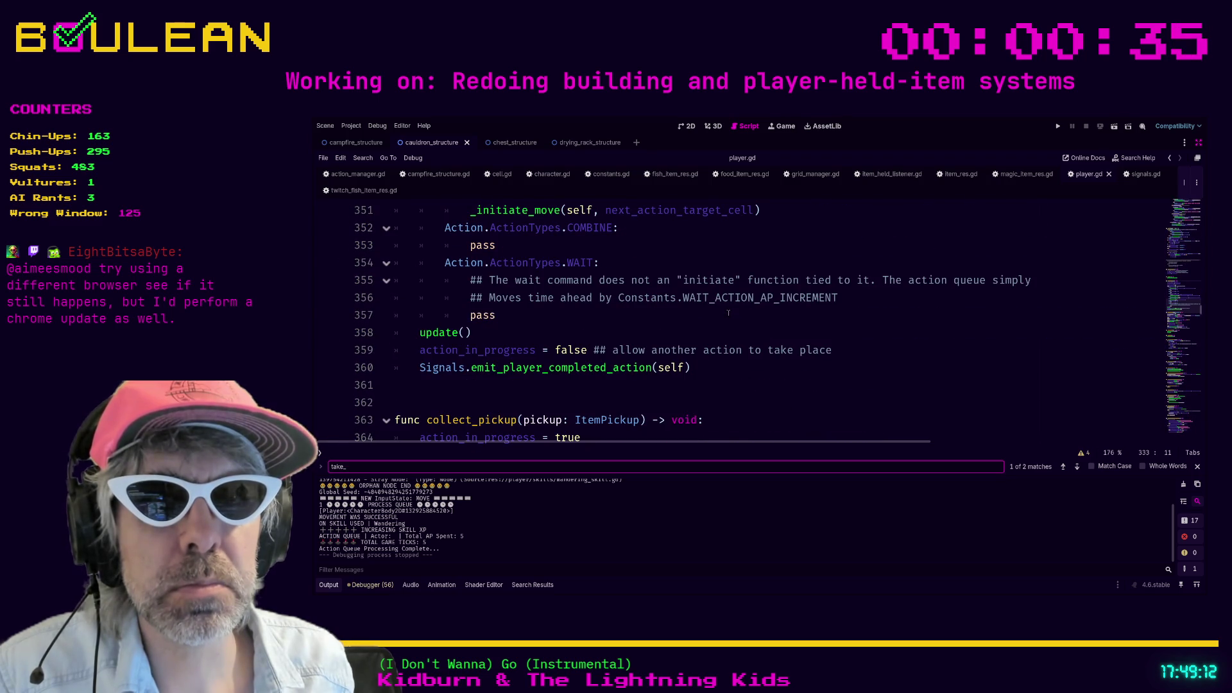
# Step: Select action_in_progress on line 359 and search the script for its 18 matches
pyautogui.click(629, 350)
pyautogui.scroll(2, 616, 353)
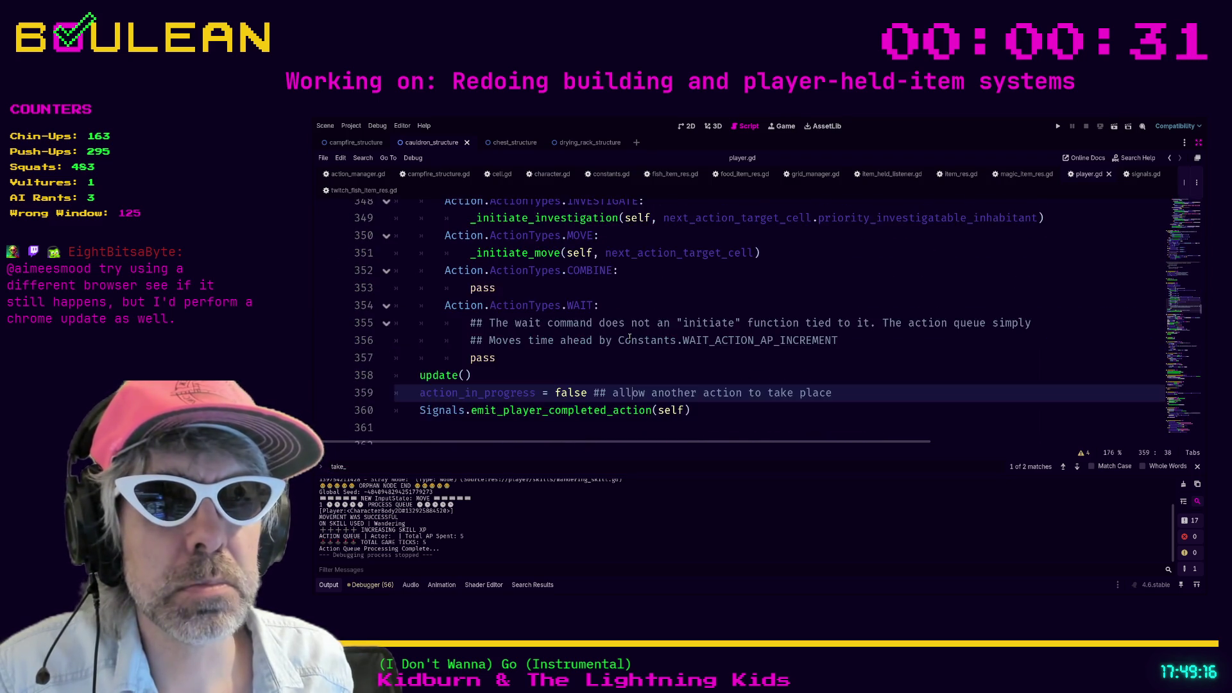
pyautogui.scroll(-1, 610, 354)
pyautogui.press('Home')
pyautogui.hotkey('ctrl', 'shift', 'Right')
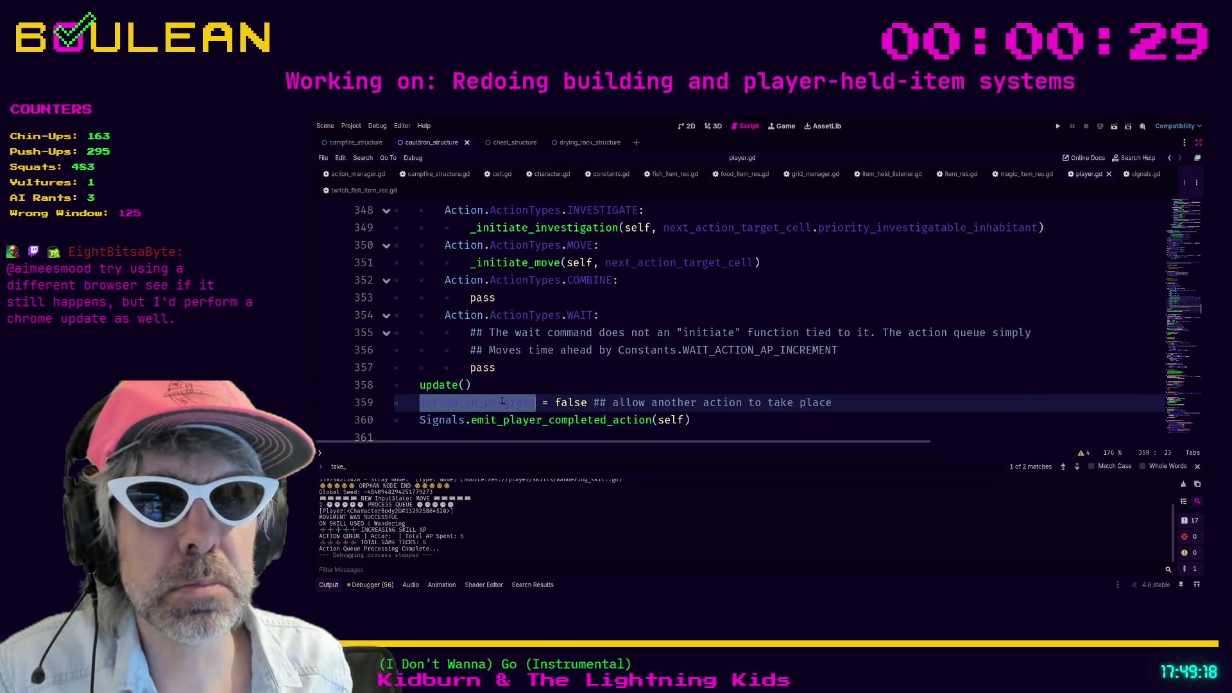
pyautogui.hotkey('ctrl', 'f')
pyautogui.scroll(-2, 689, 354)
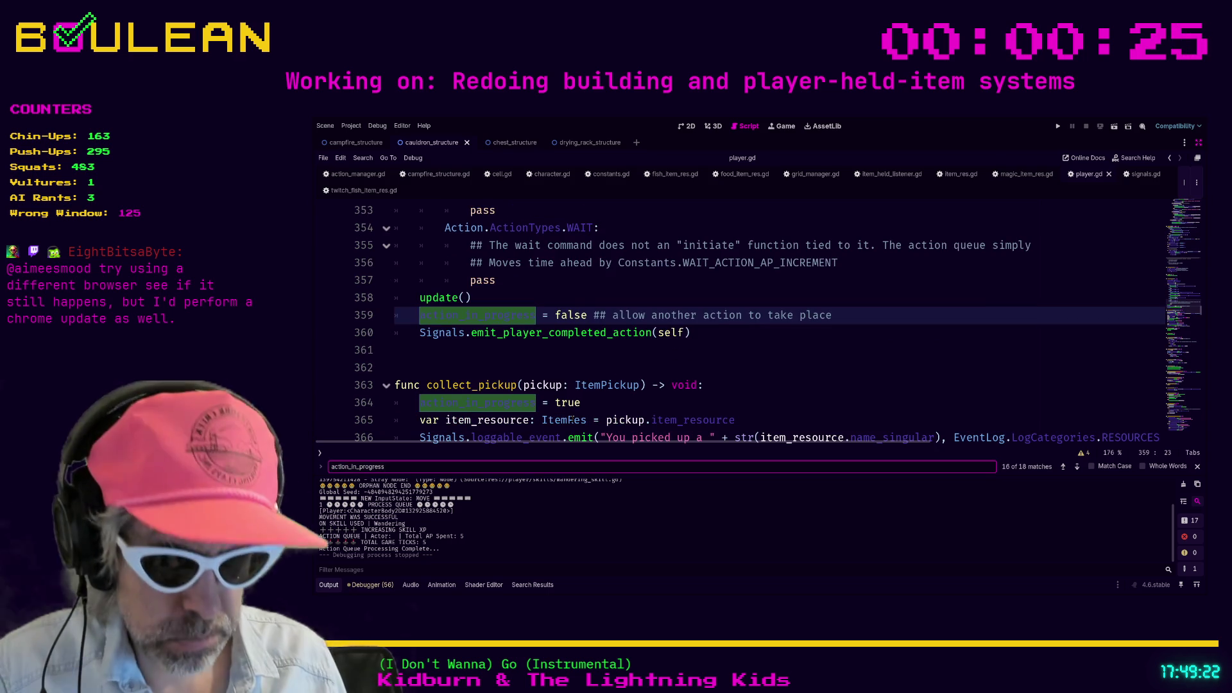
# Step: Find 'action_in_progress = true' on line 219 and comment it out
pyautogui.write(' = true')
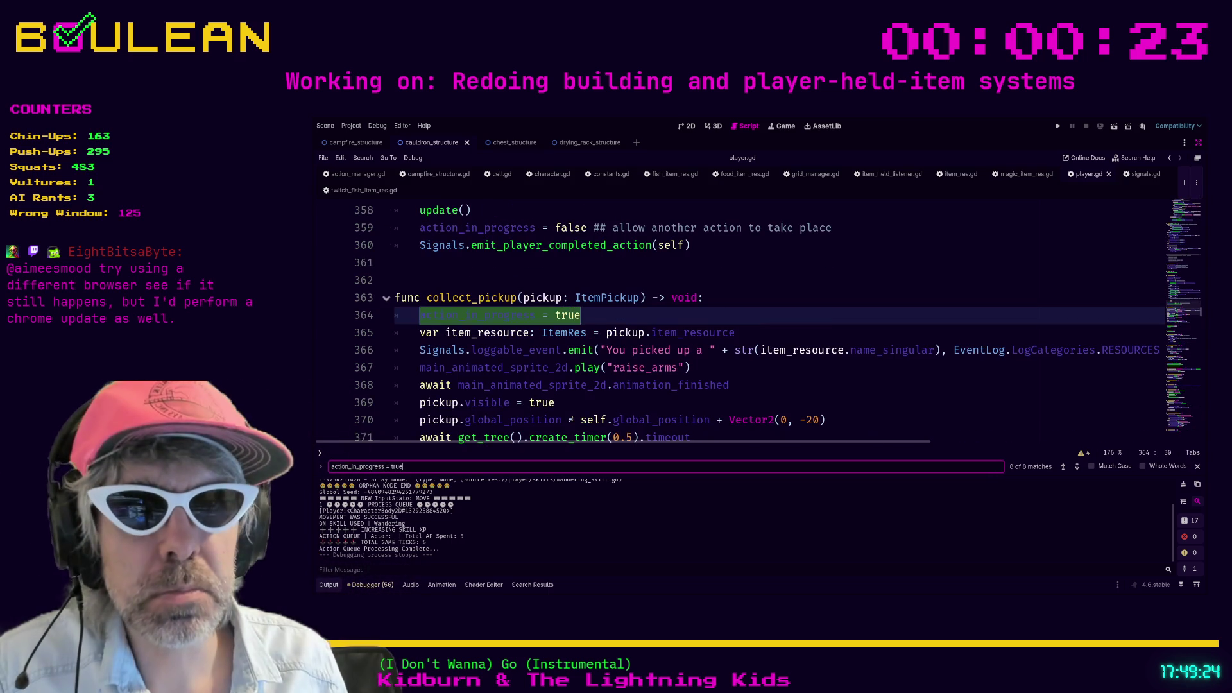
pyautogui.press('Return')
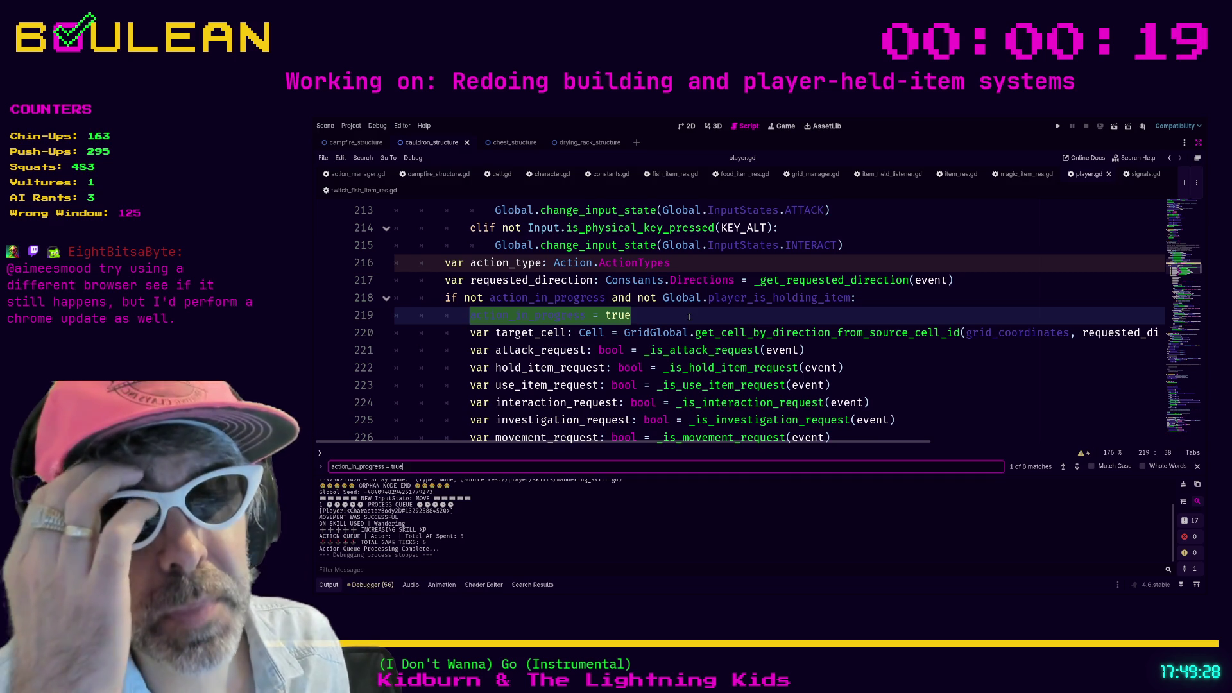
pyautogui.scroll(1, 676, 295)
pyautogui.scroll(-1, 686, 322)
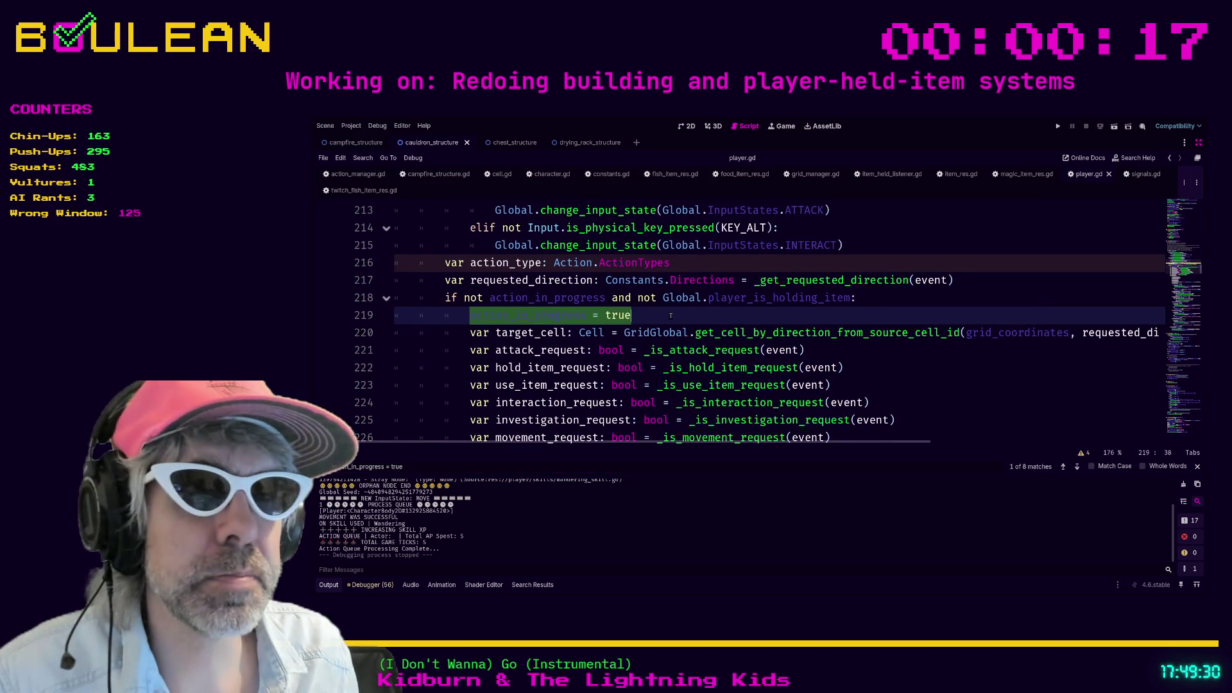
pyautogui.click(670, 315)
pyautogui.hotkey('ctrl', 'k')
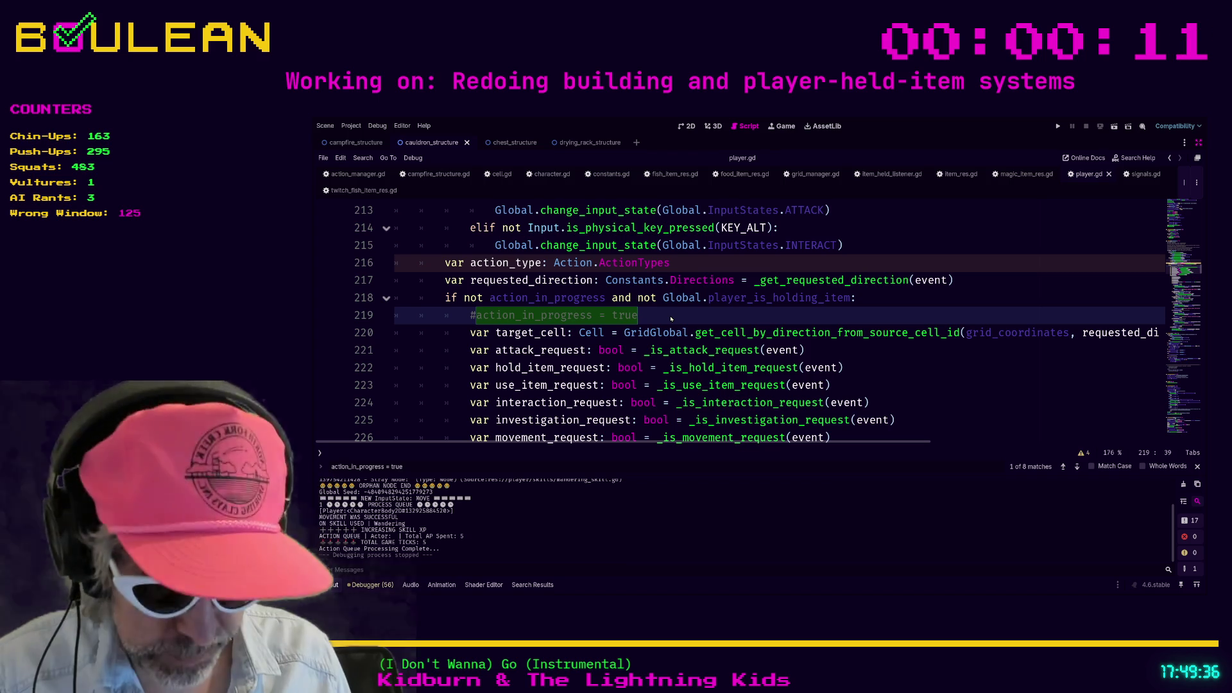
# Step: Run a project-wide search for the term, then launch the game
pyautogui.hotkey('ctrl', 'shift', 'f')
pyautogui.press('Return')
pyautogui.press('F5')
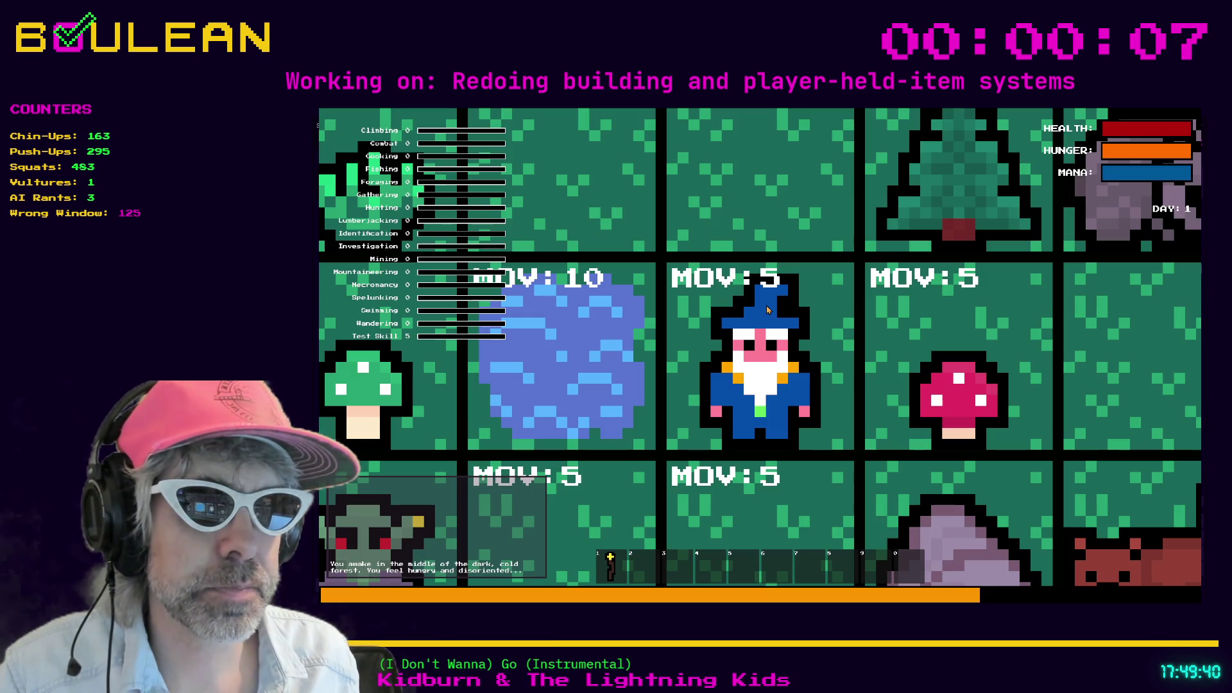
# Step: Zoom out and walk the wizard down, right, then two tiles left until 18:45
pyautogui.scroll(-5, 767, 310)
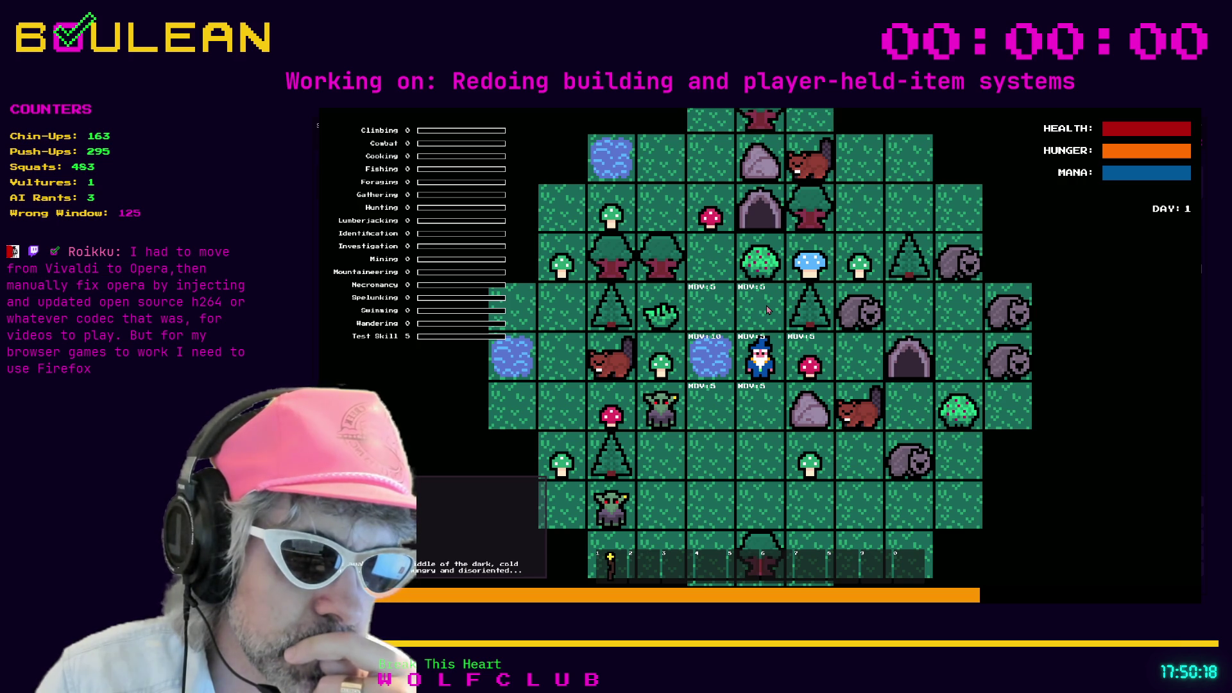
pyautogui.press('Down')
pyautogui.press('Down')
pyautogui.press('Down')
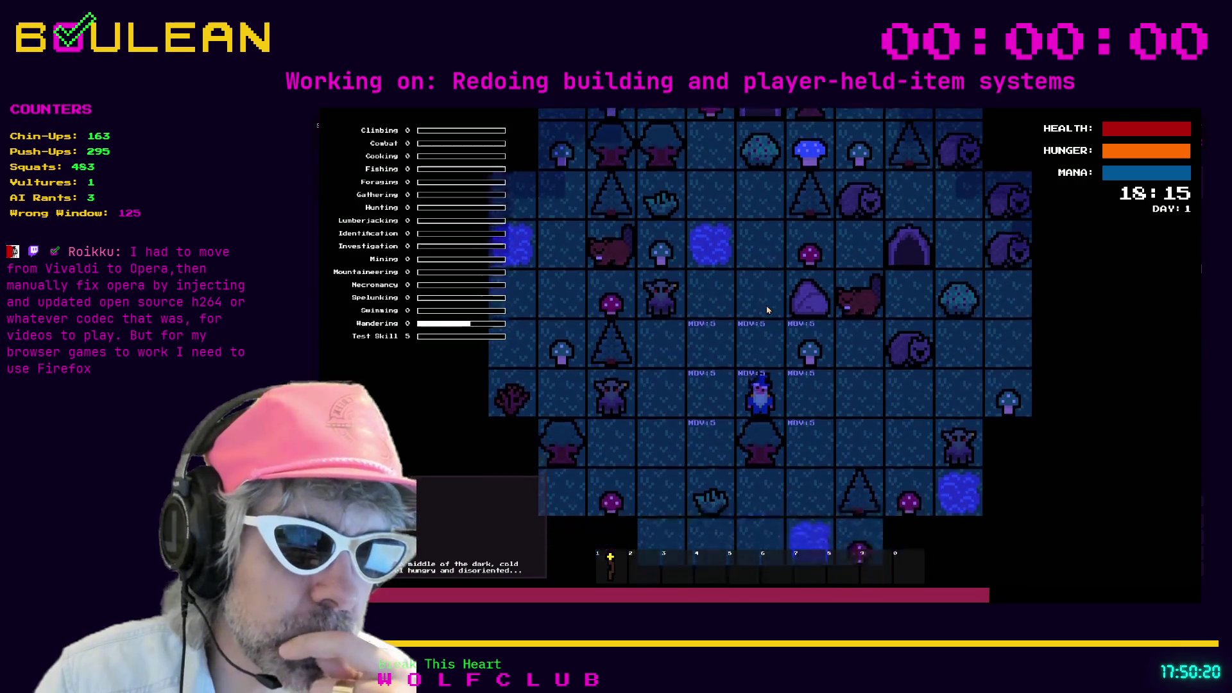
pyautogui.press('Right')
pyautogui.press('Right')
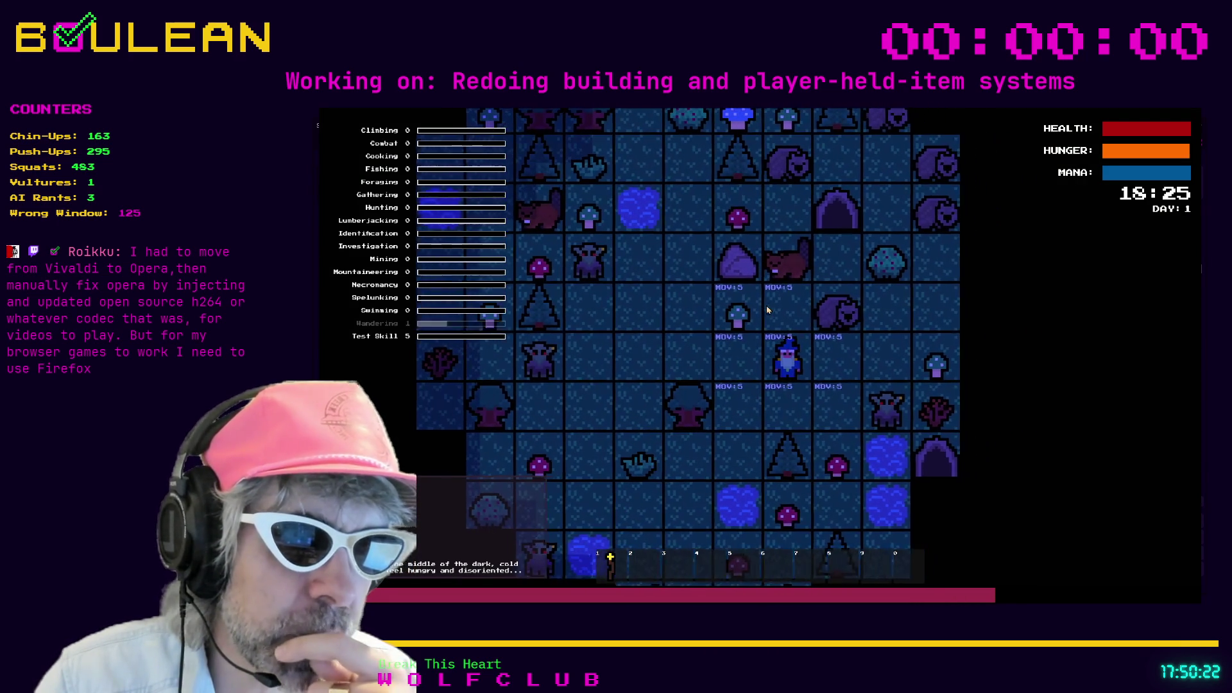
pyautogui.press('Left')
pyautogui.press('Left')
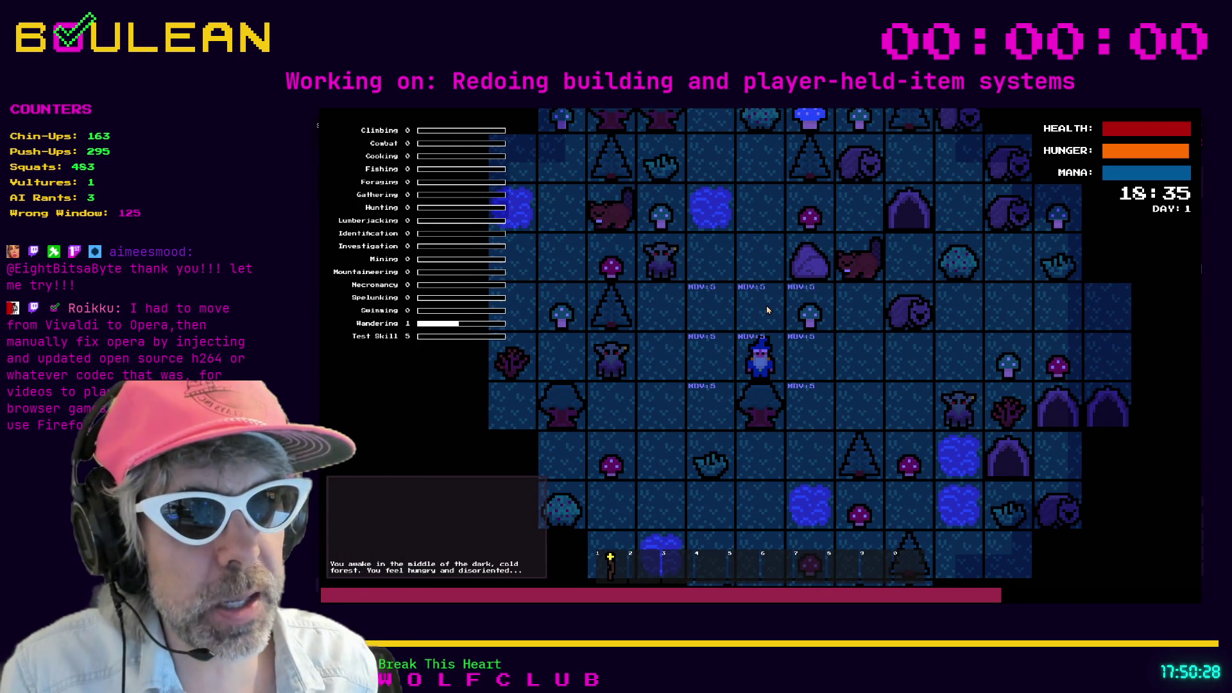
pyautogui.press('Left')
pyautogui.press('Left')
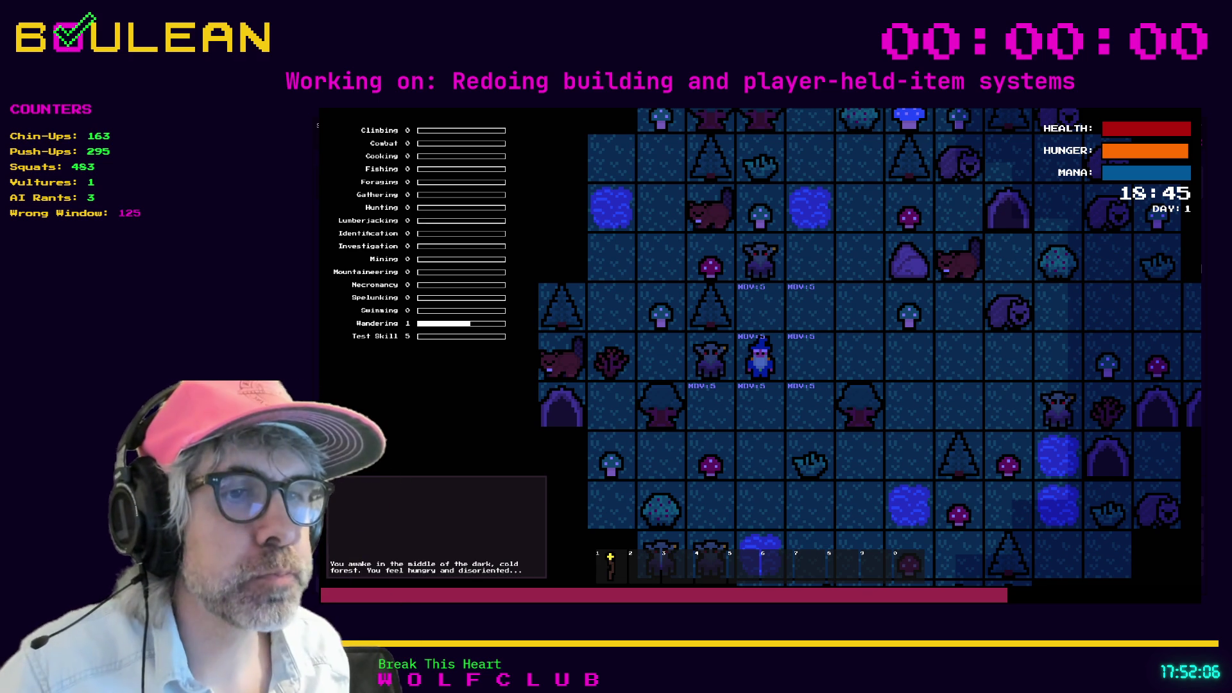
# Step: Stop the game and search for 'use()' in player.gd and across the project
pyautogui.press('F8')
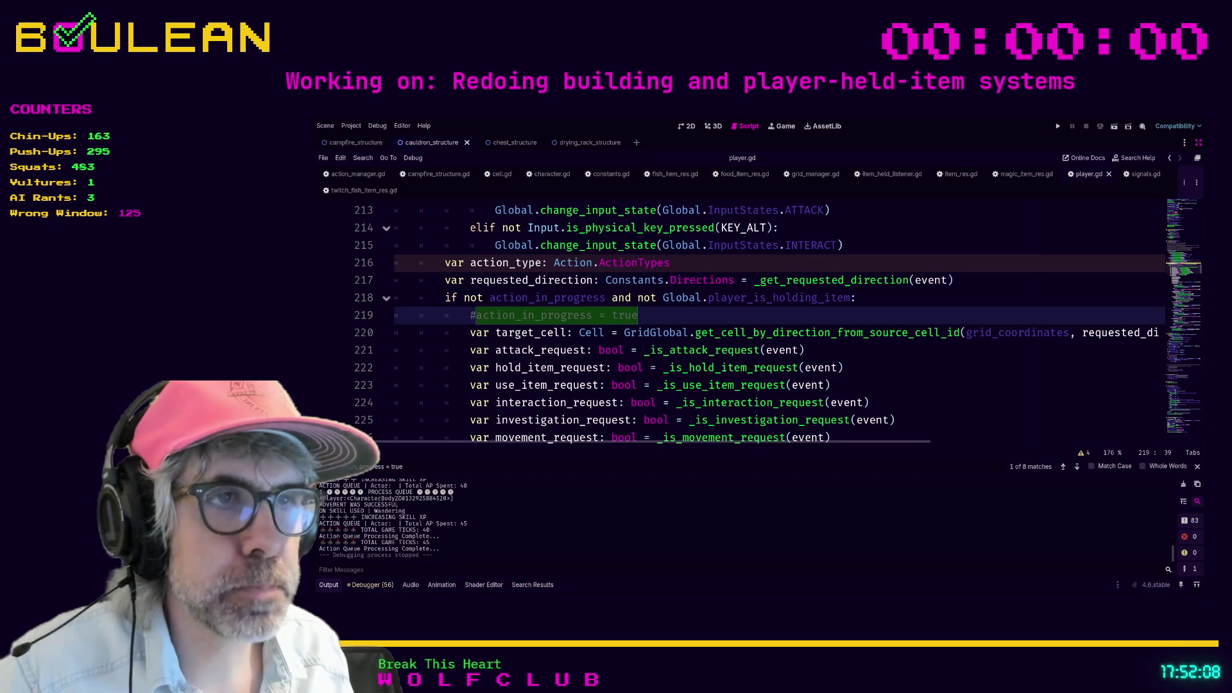
pyautogui.click(876, 374)
pyautogui.hotkey('ctrl', 'f')
pyautogui.write('use')
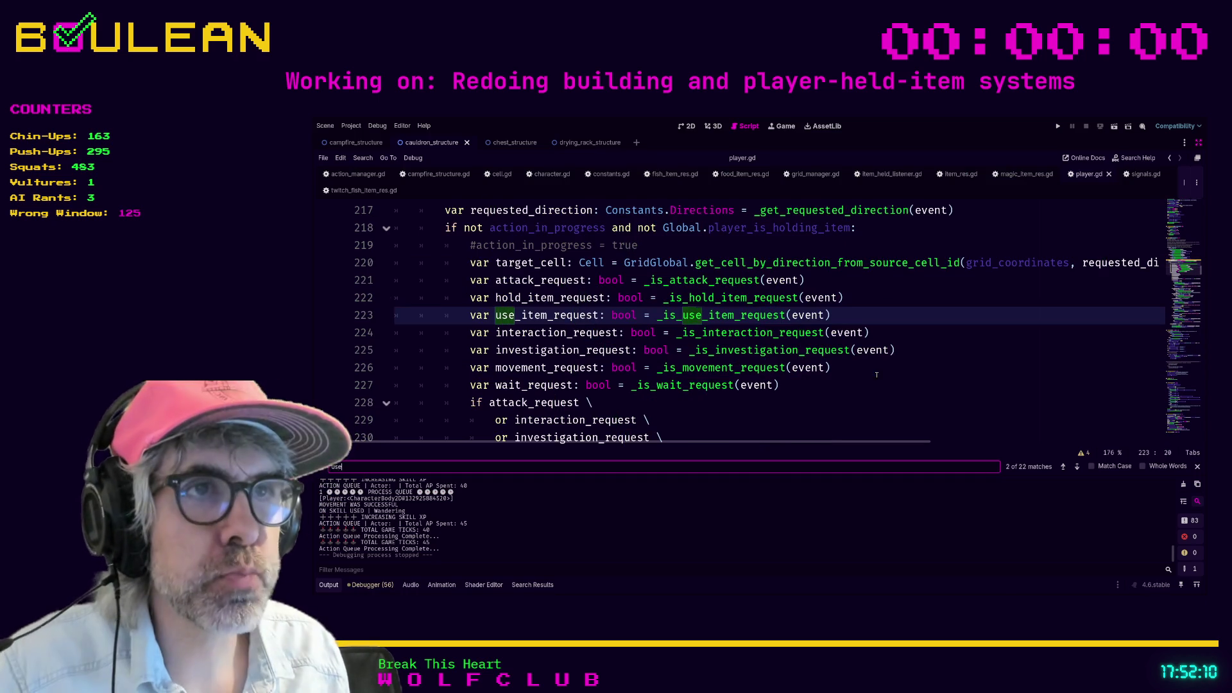
pyautogui.write('()')
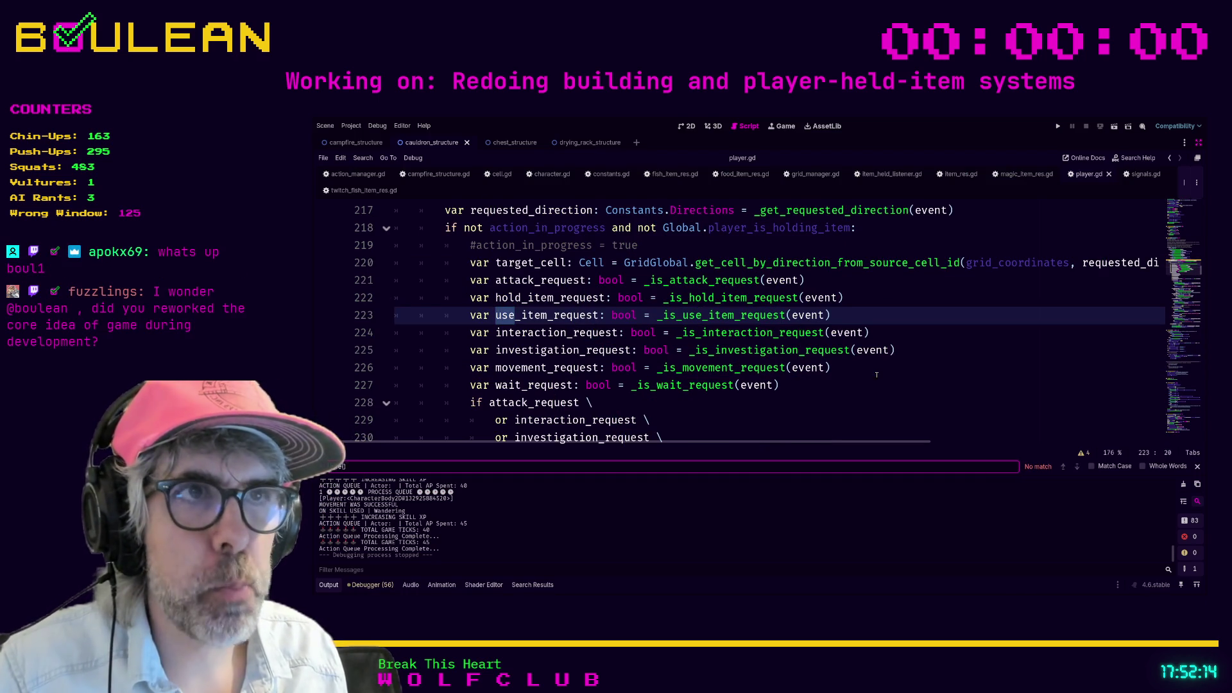
pyautogui.hotkey('ctrl', 'shift', 'f')
pyautogui.press('Return')
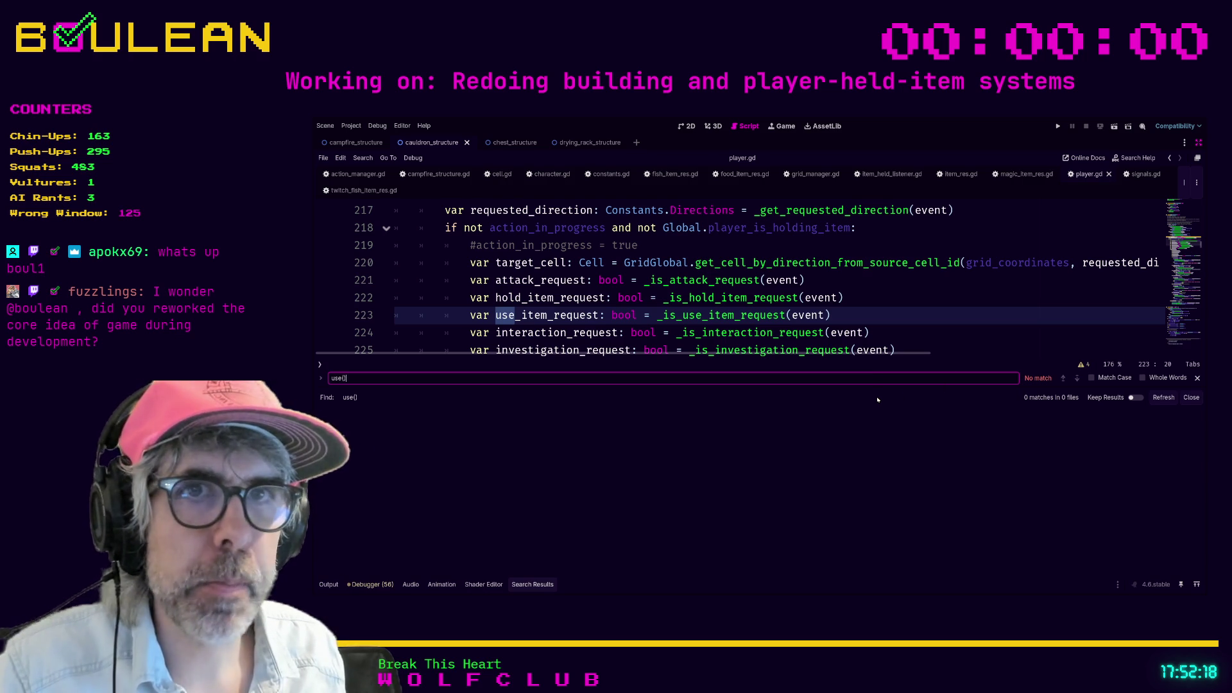
# Step: Close the find bar and return to line 213's per-action request checks
pyautogui.click(1197, 378)
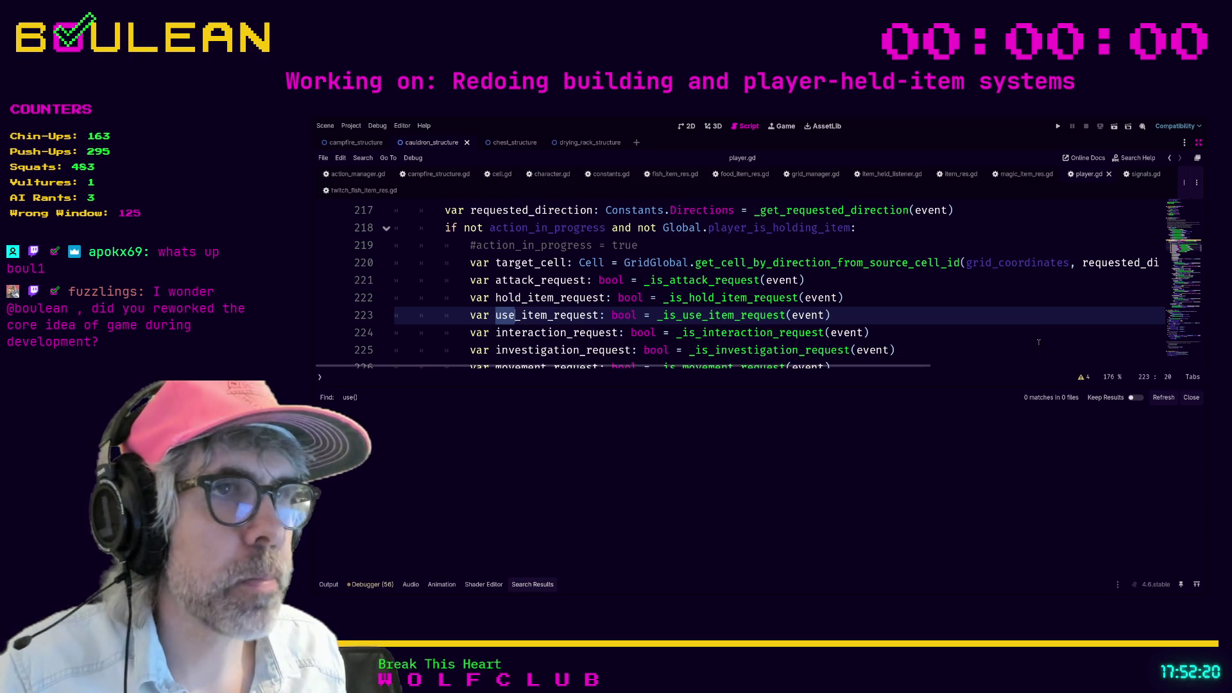
pyautogui.scroll(-1, 921, 309)
pyautogui.scroll(4, 924, 304)
pyautogui.click(925, 301)
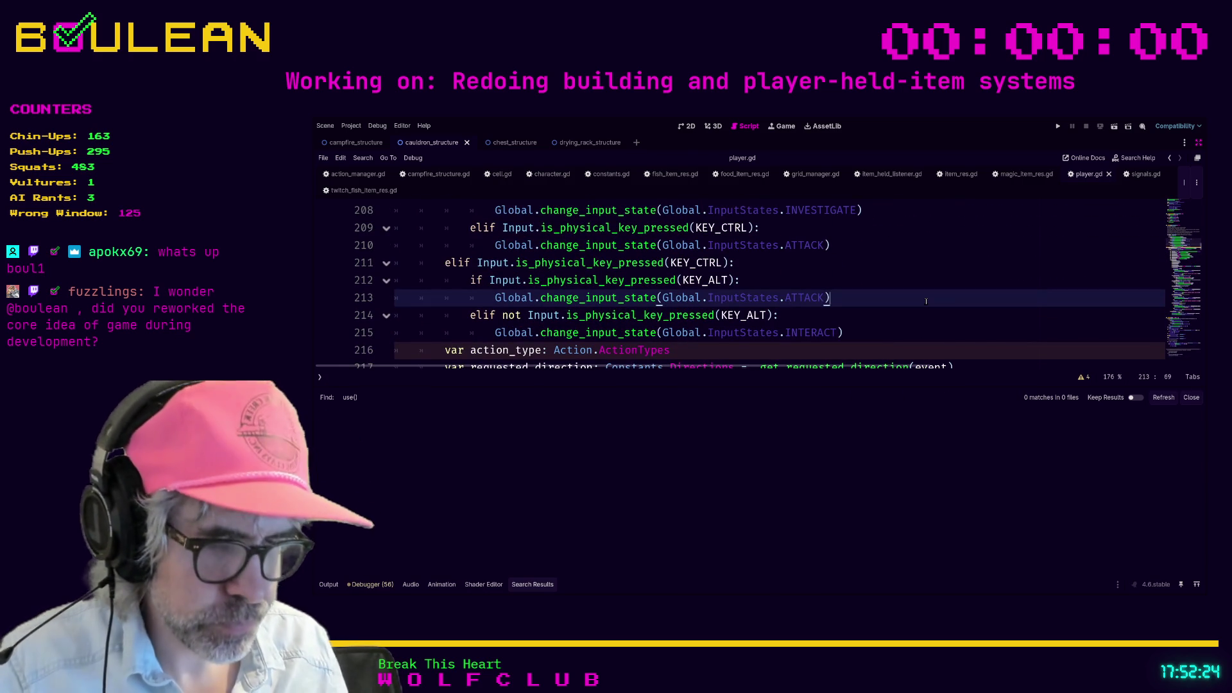
pyautogui.hotkey('alt', 'o')
pyautogui.hotkey('alt', 'o')
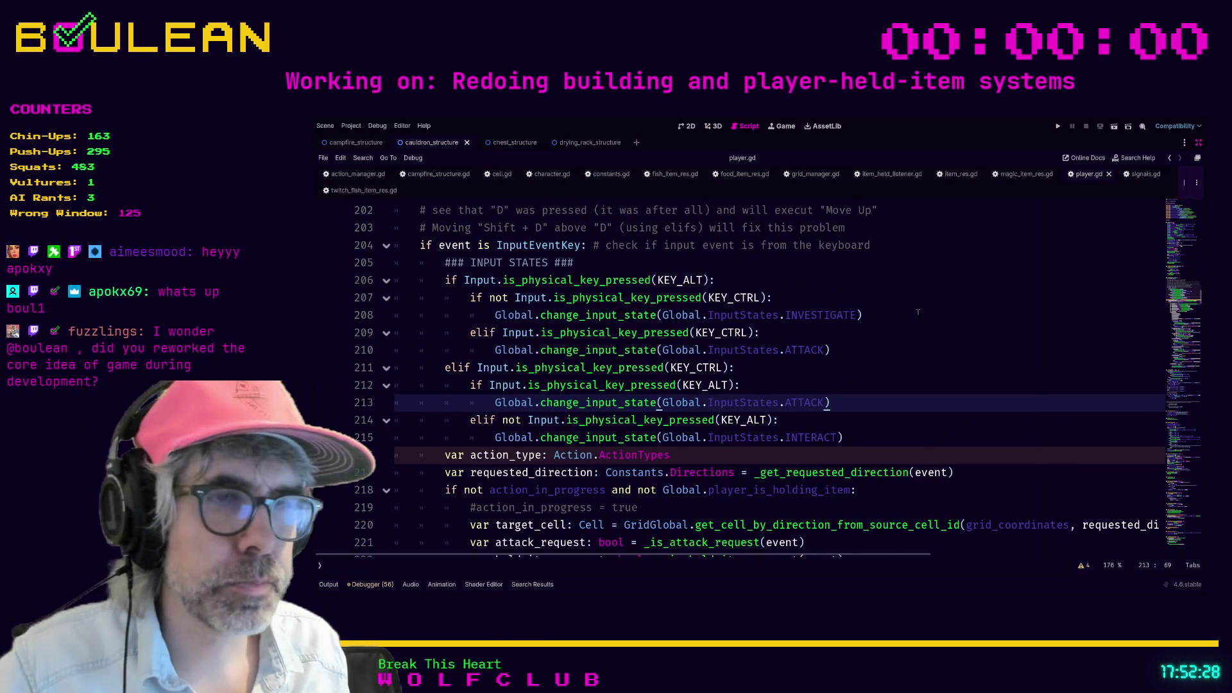
pyautogui.scroll(-2, 917, 312)
pyautogui.scroll(-2, 895, 329)
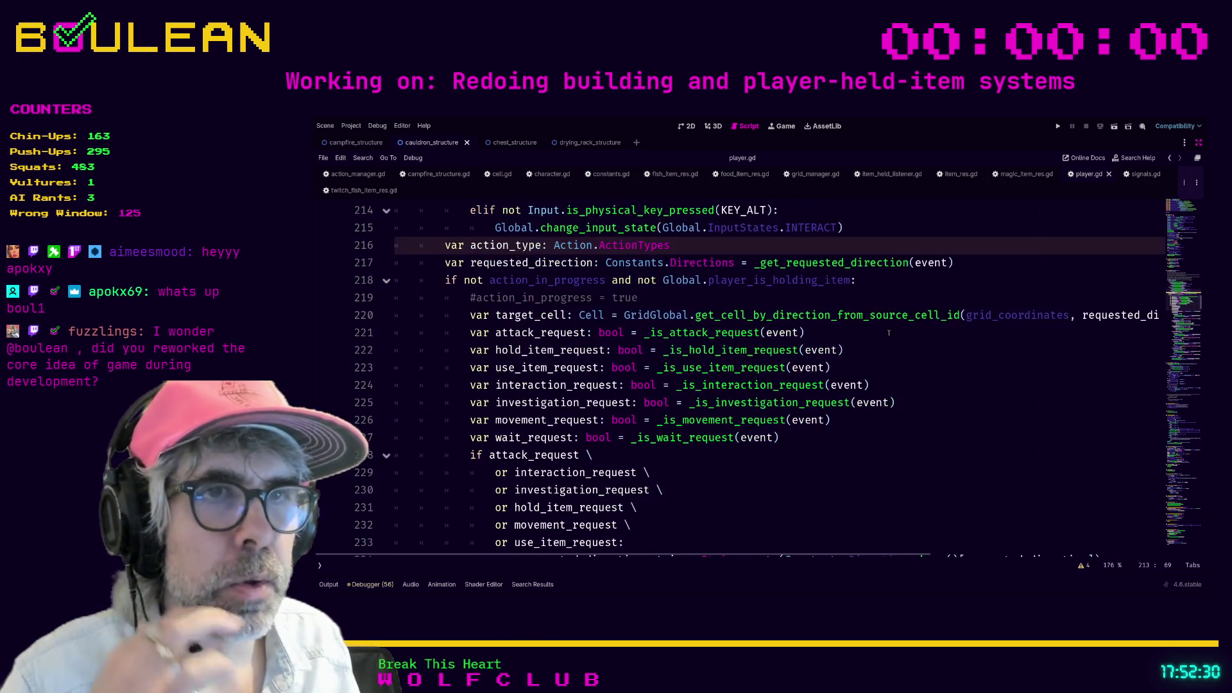
# Step: Scroll to the hotbar hold/use branches, select line 243, and Find in Files for hotbar_use_item
pyautogui.scroll(-1, 889, 332)
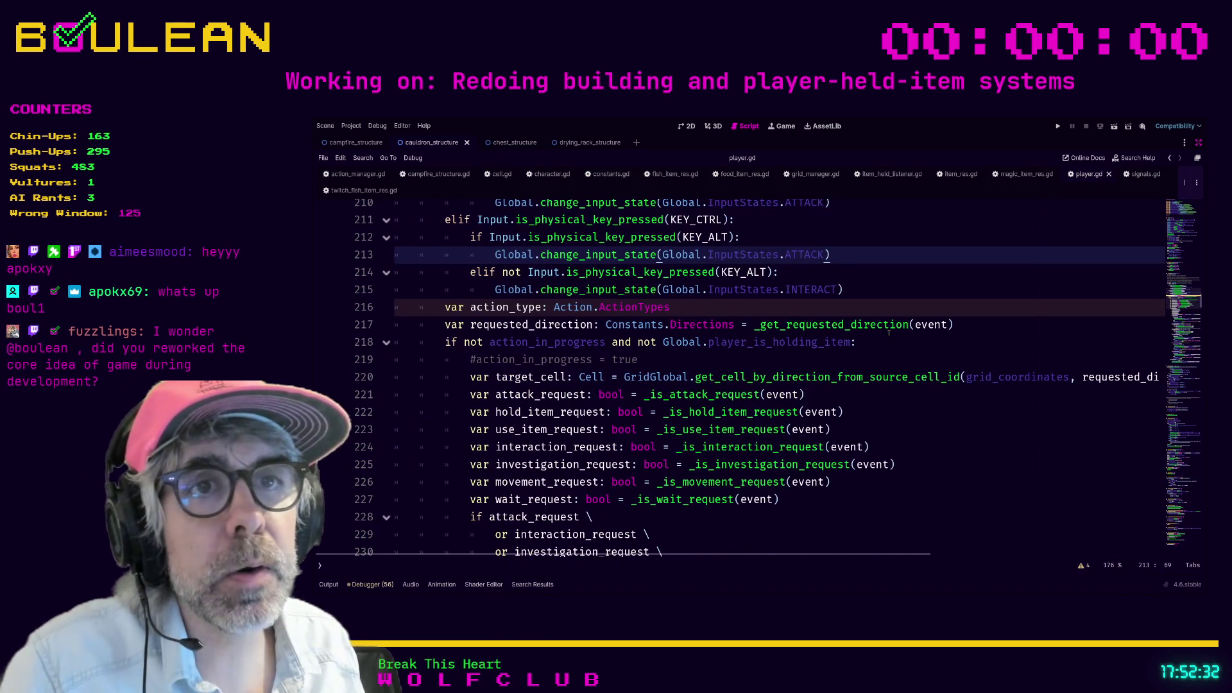
pyautogui.scroll(1, 889, 332)
pyautogui.scroll(-2, 842, 330)
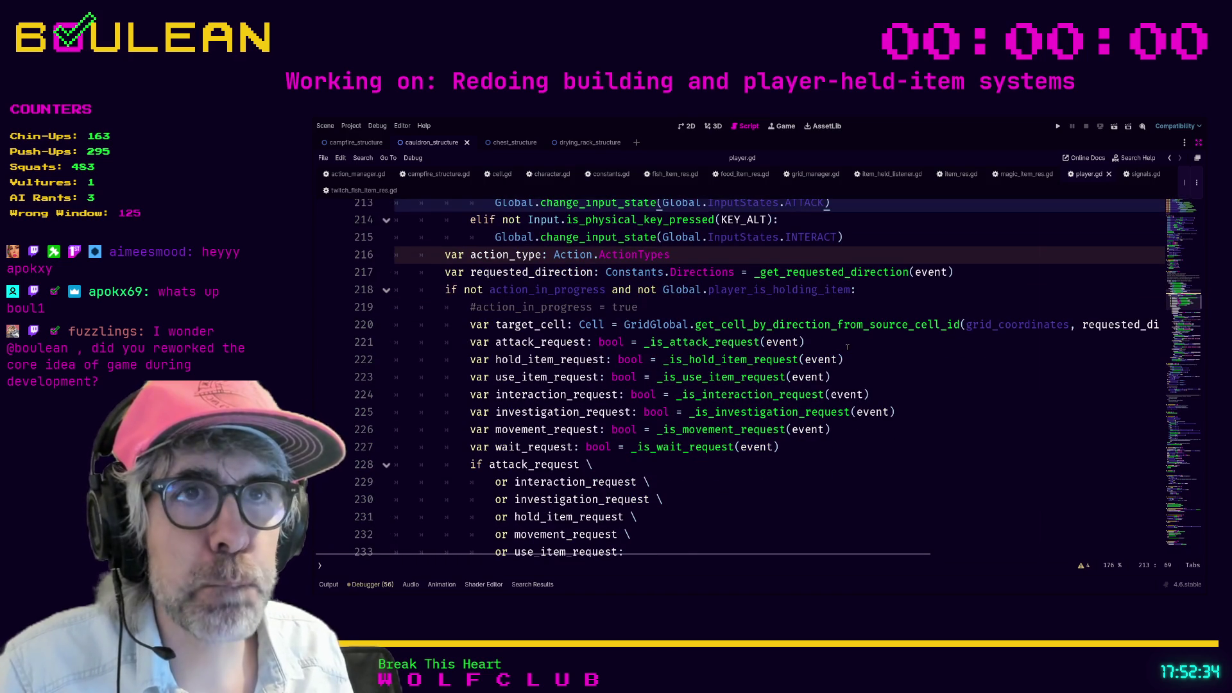
pyautogui.scroll(-3, 842, 331)
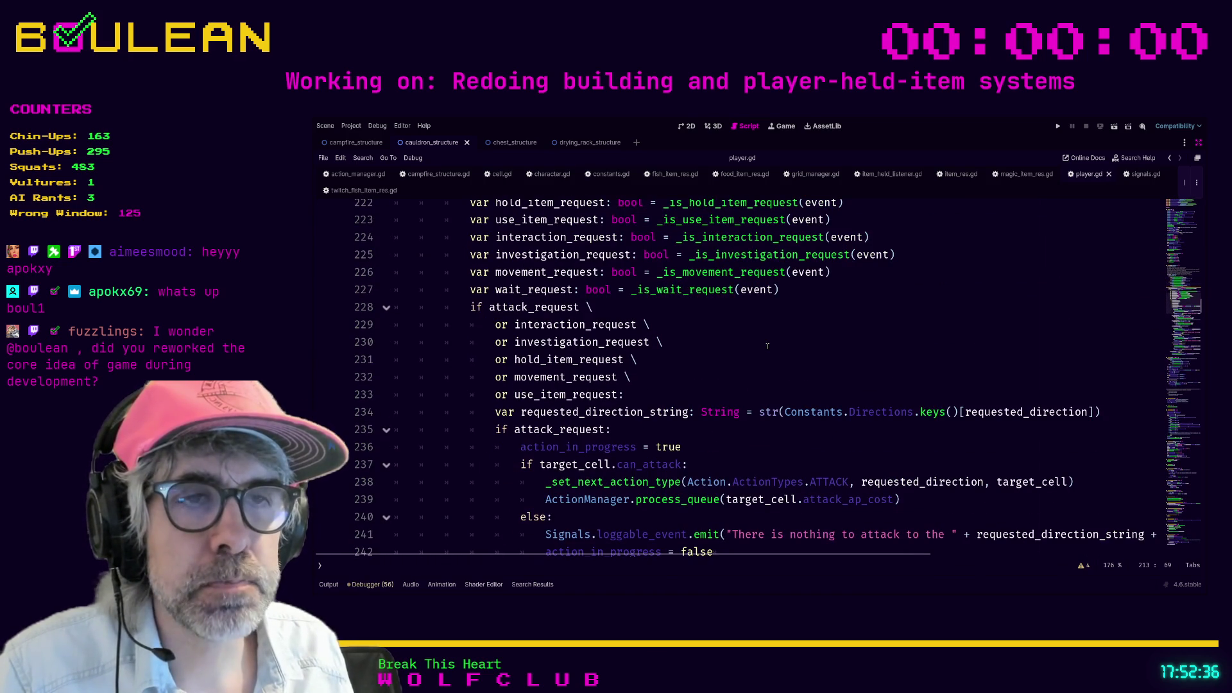
pyautogui.scroll(-3, 763, 345)
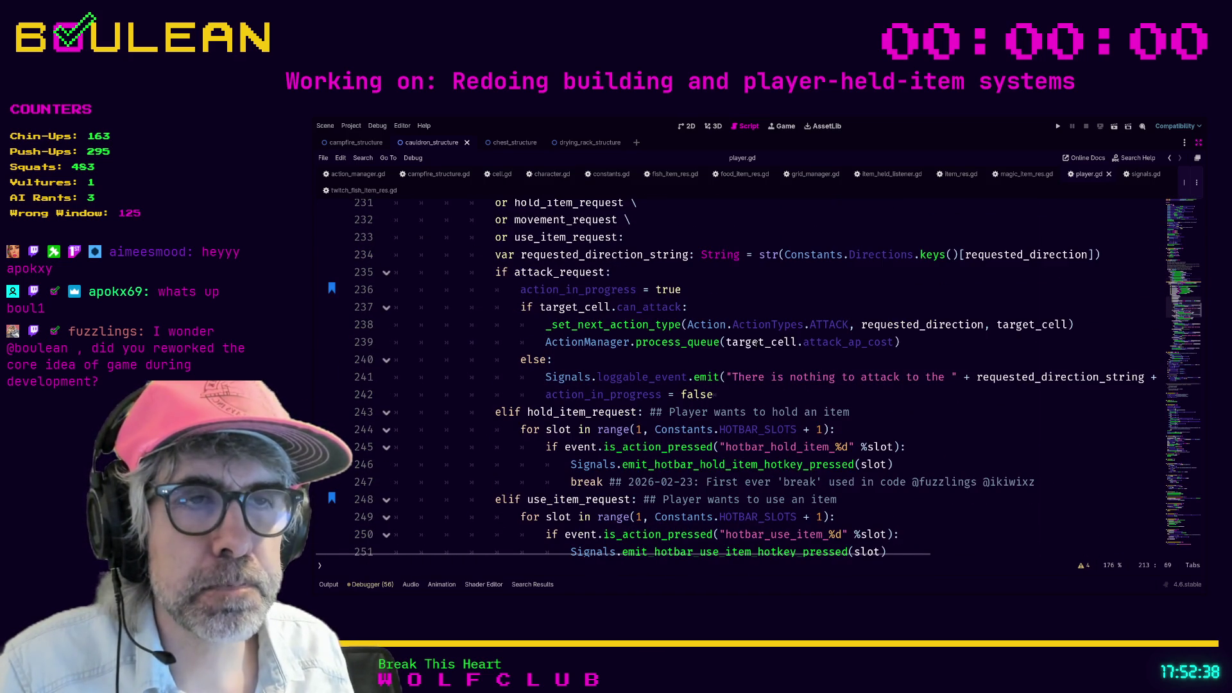
pyautogui.scroll(-1, 725, 350)
pyautogui.scroll(-1, 695, 353)
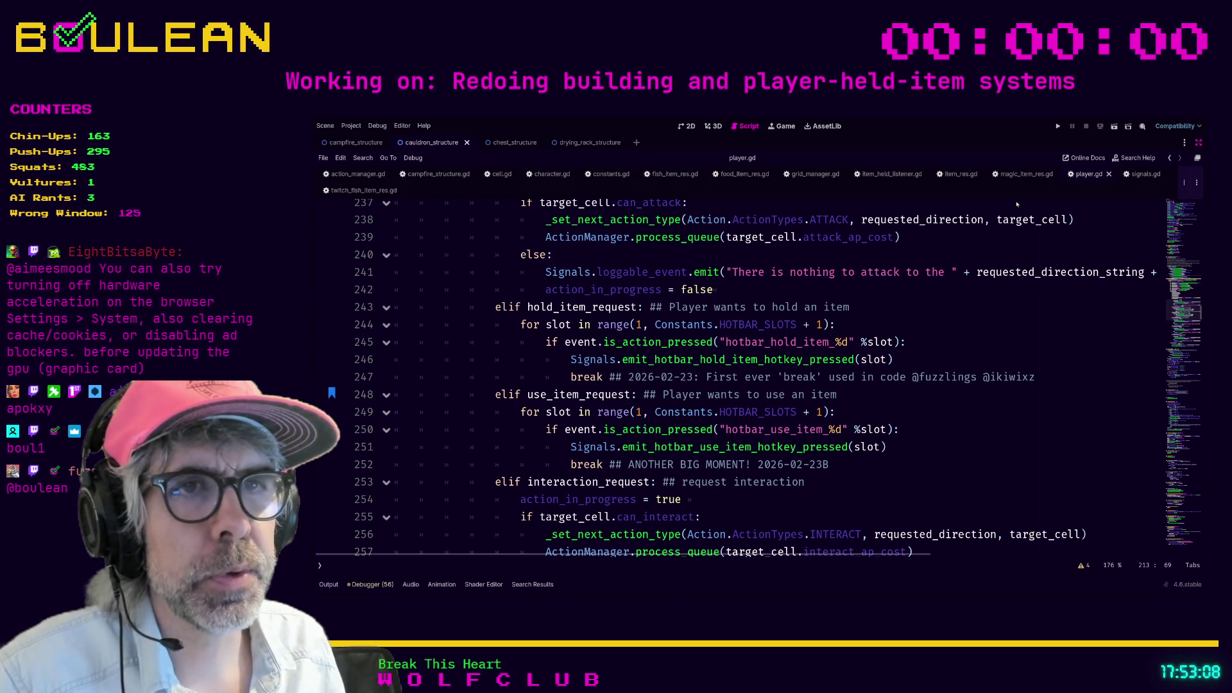
pyautogui.moveTo(1001, 302); pyautogui.dragTo(999, 304)
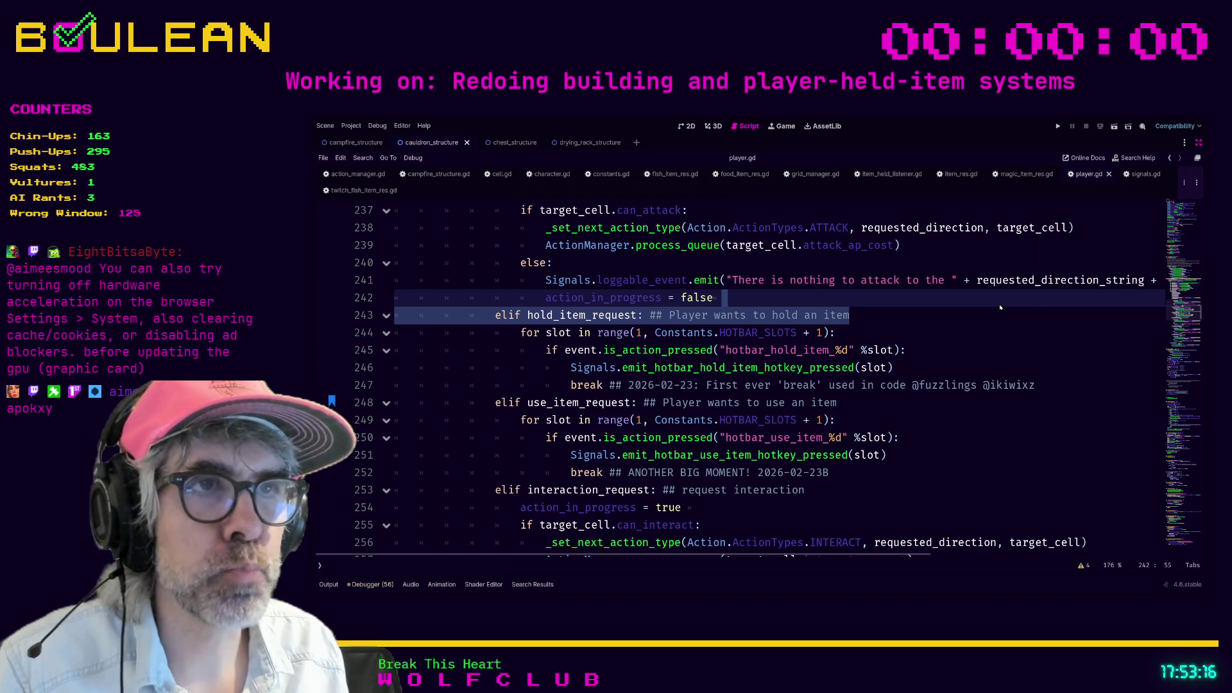
pyautogui.press('Return')
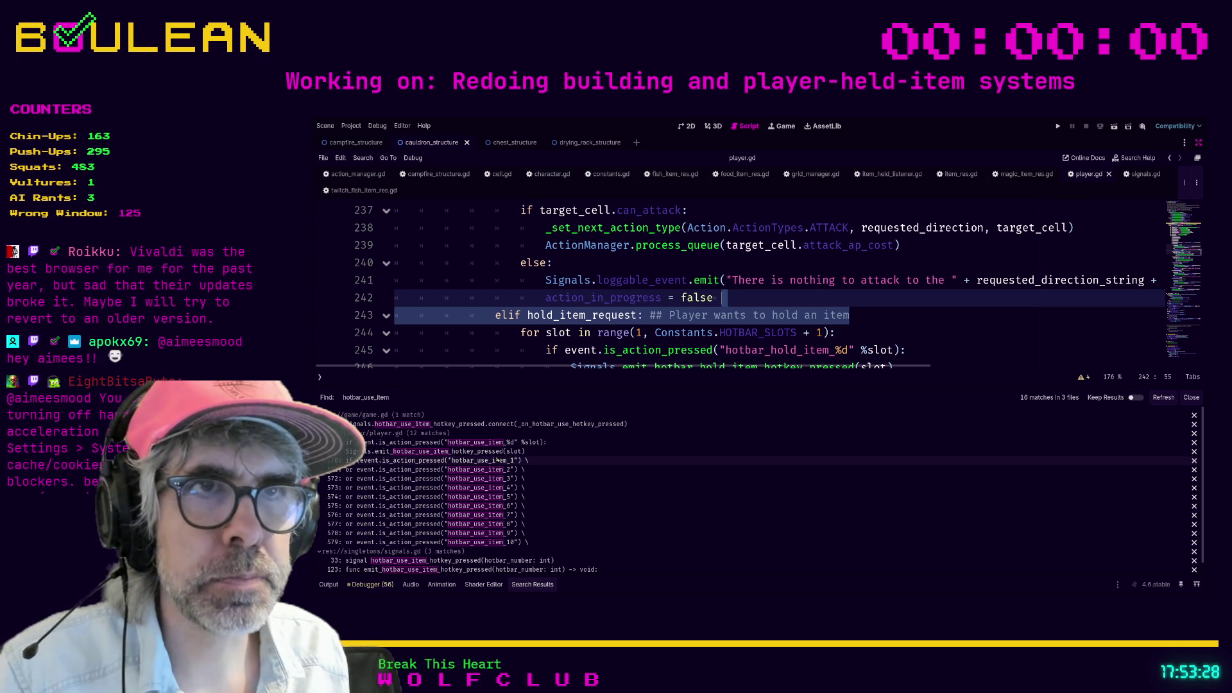
# Step: Visit the hotbar_use_item matches at line 570, in signals.gd, and at player.gd line 250
pyautogui.click(497, 460)
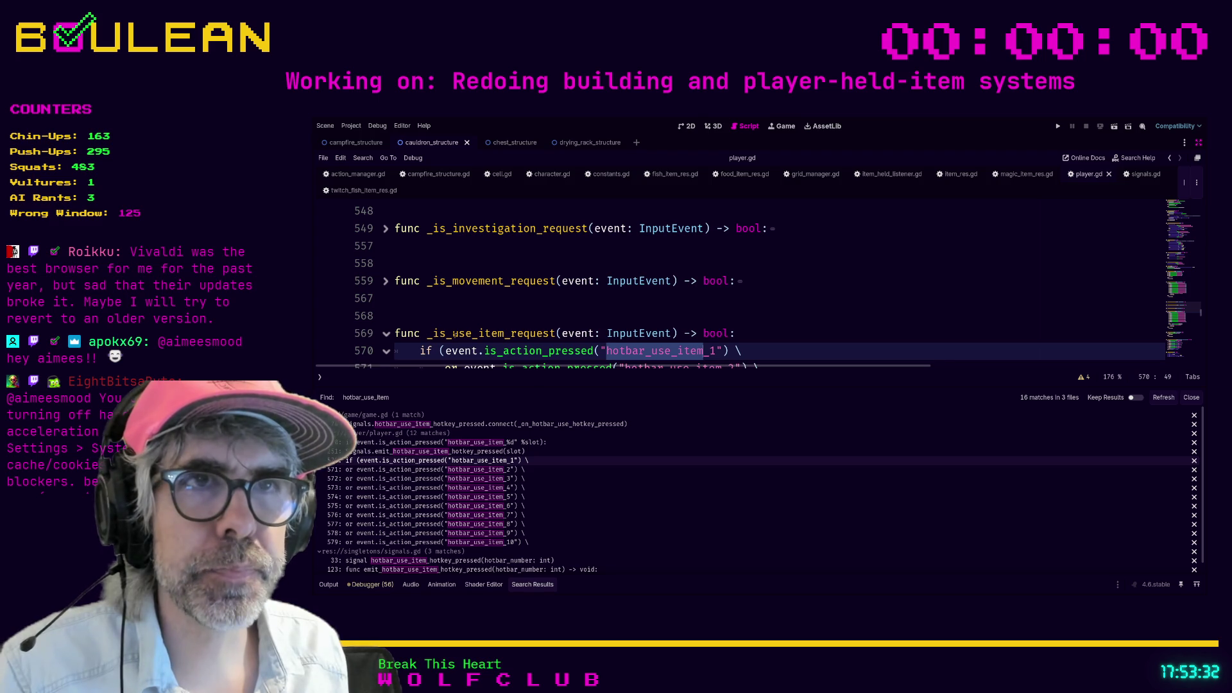
pyautogui.scroll(-4, 596, 299)
pyautogui.scroll(-1, 596, 299)
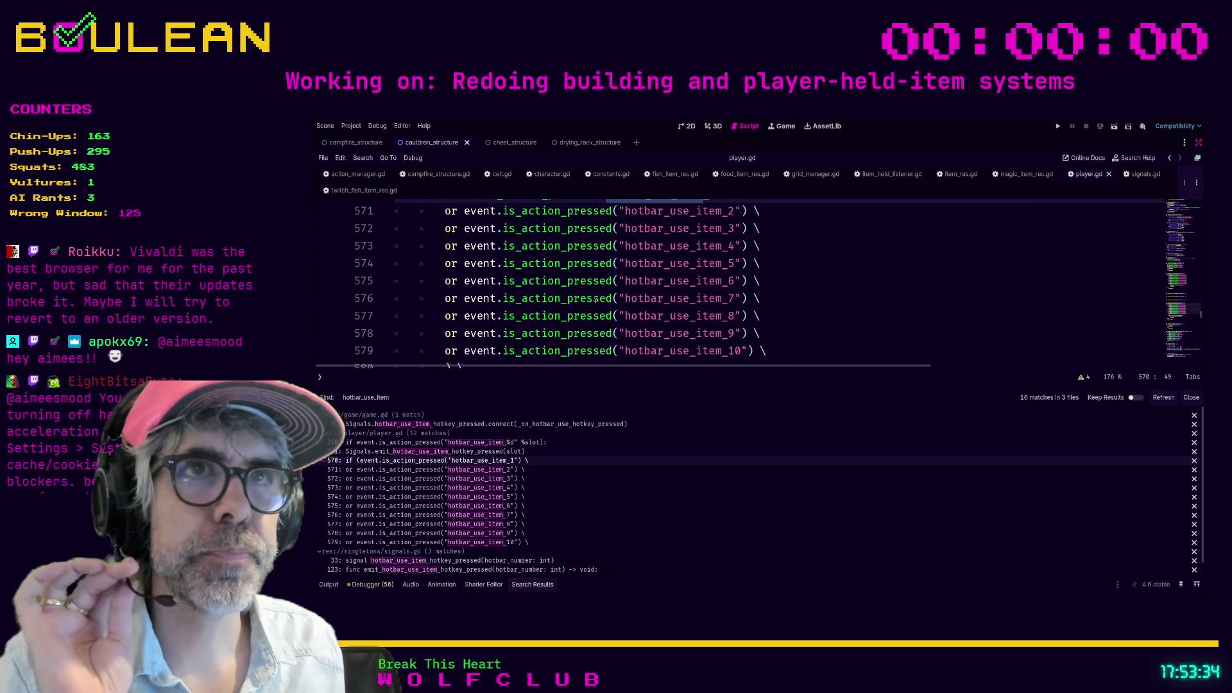
pyautogui.scroll(-1, 554, 477)
pyautogui.click(552, 547)
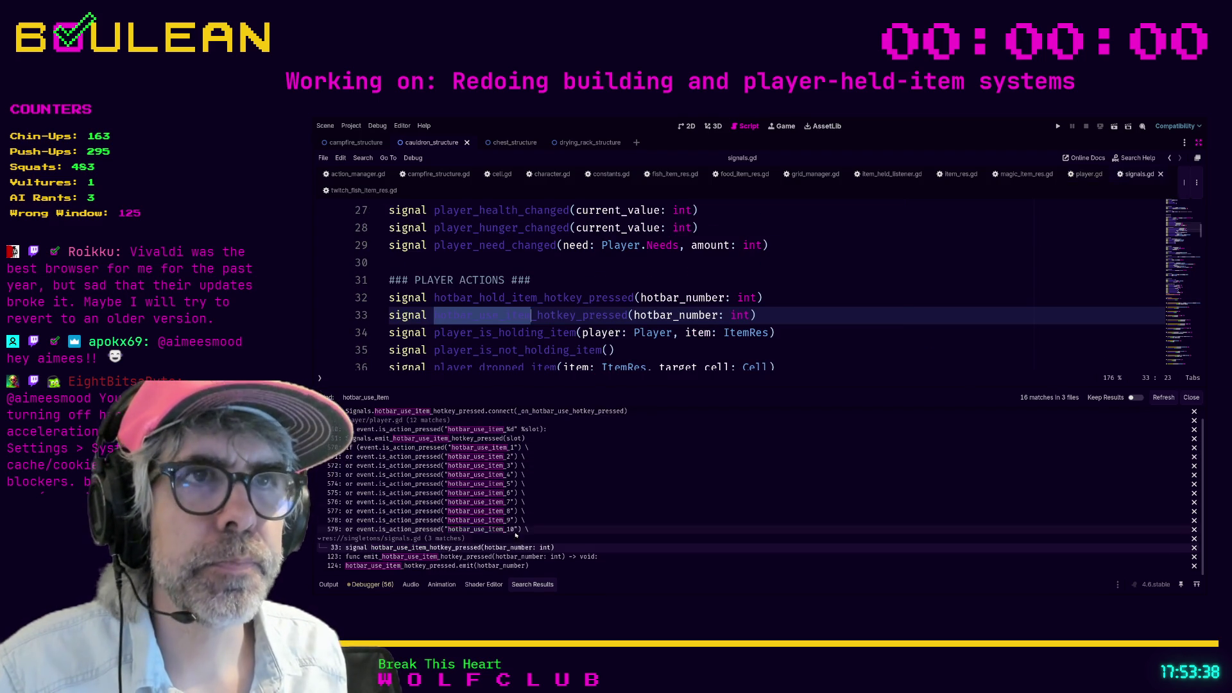
pyautogui.click(517, 431)
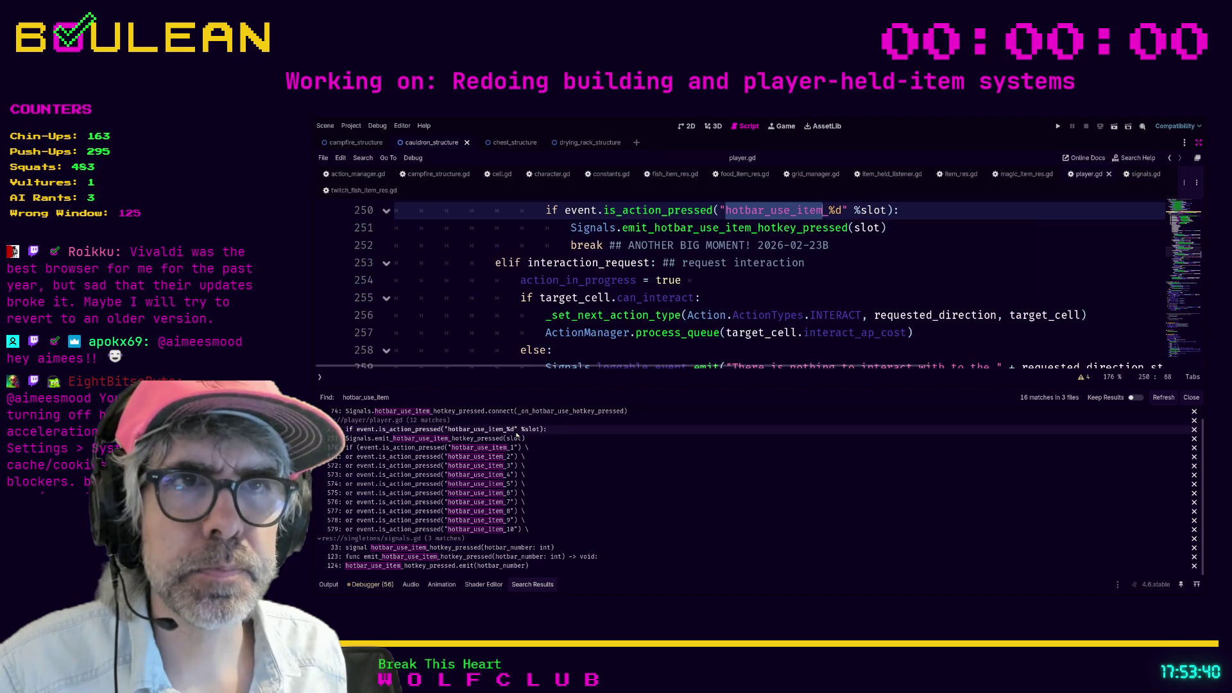
pyautogui.scroll(-1, 699, 341)
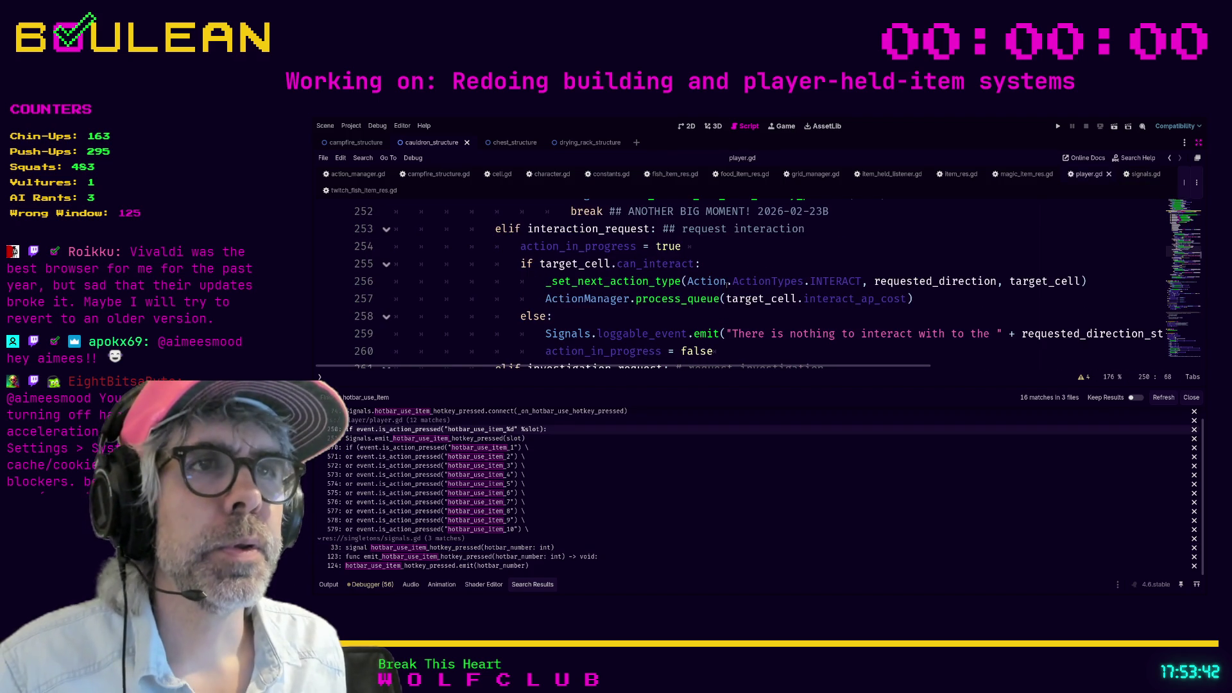
pyautogui.scroll(-3, 723, 299)
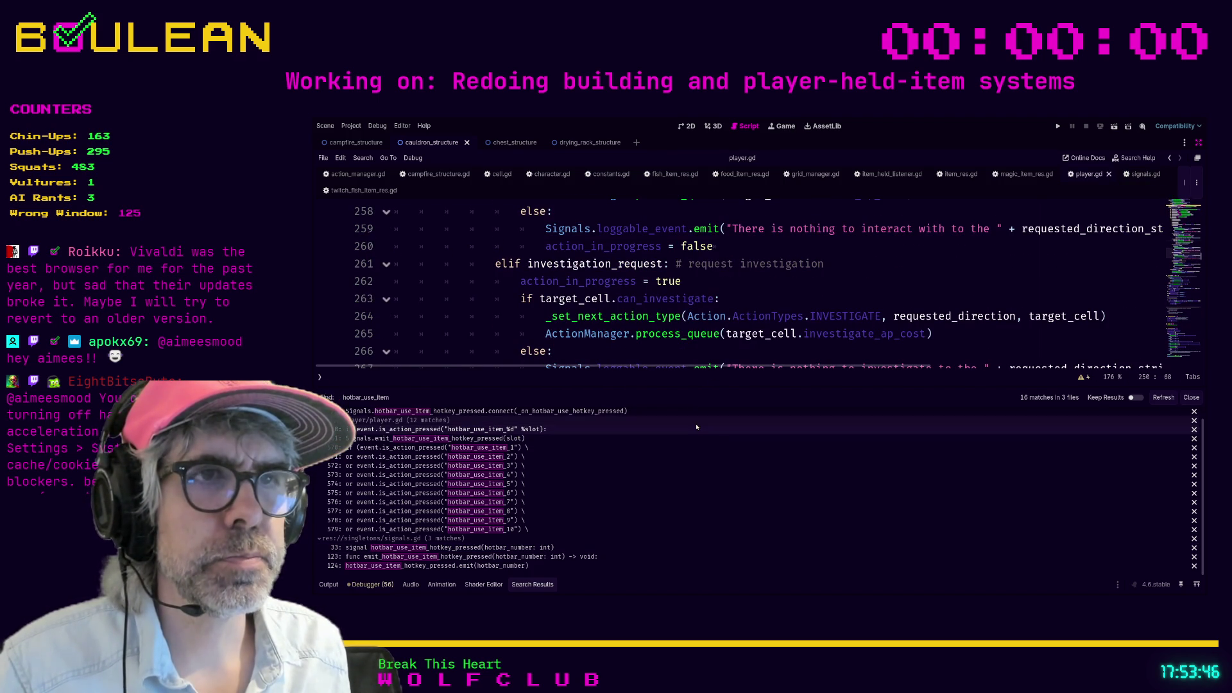
# Step: Enlarge the code panel over the results and return to the end of line 250
pyautogui.moveTo(690, 386); pyautogui.dragTo(690, 467)
pyautogui.scroll(3, 706, 321)
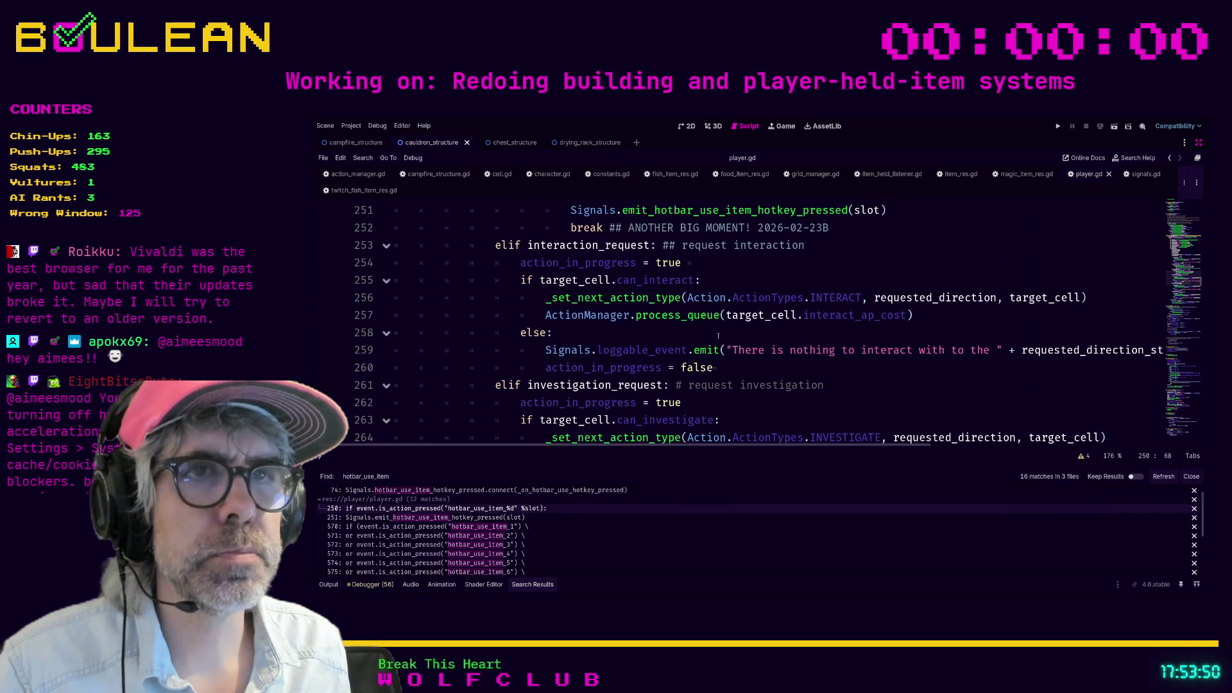
pyautogui.click(497, 508)
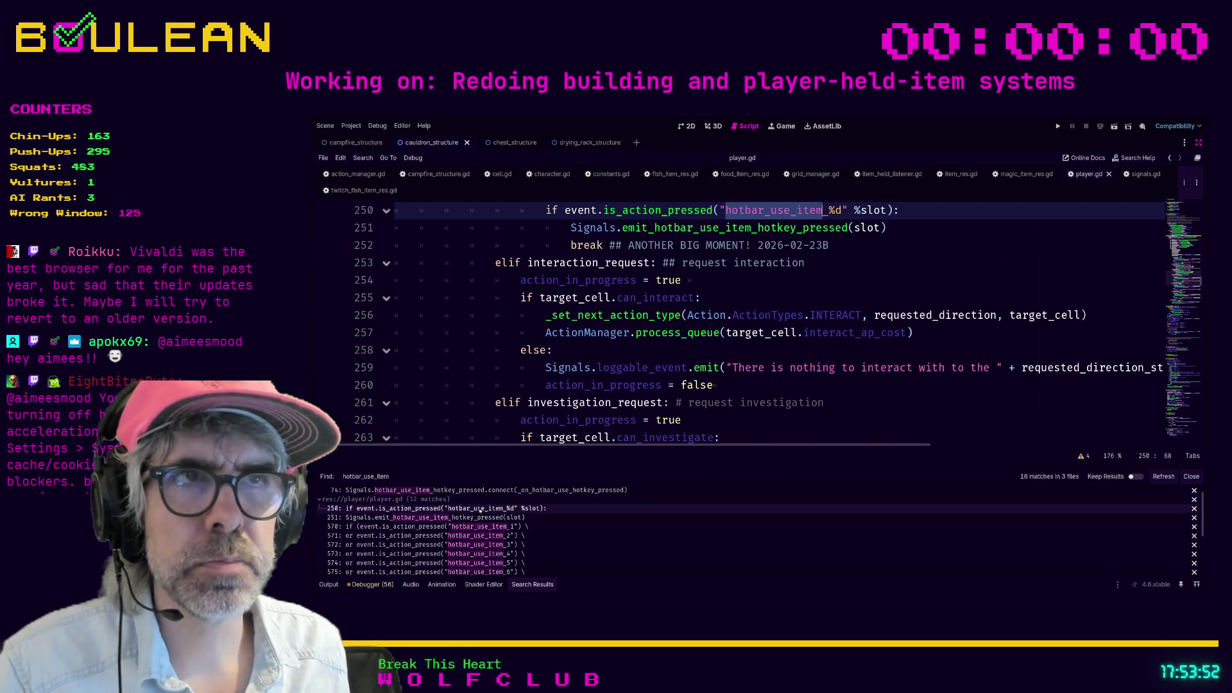
pyautogui.scroll(3, 705, 320)
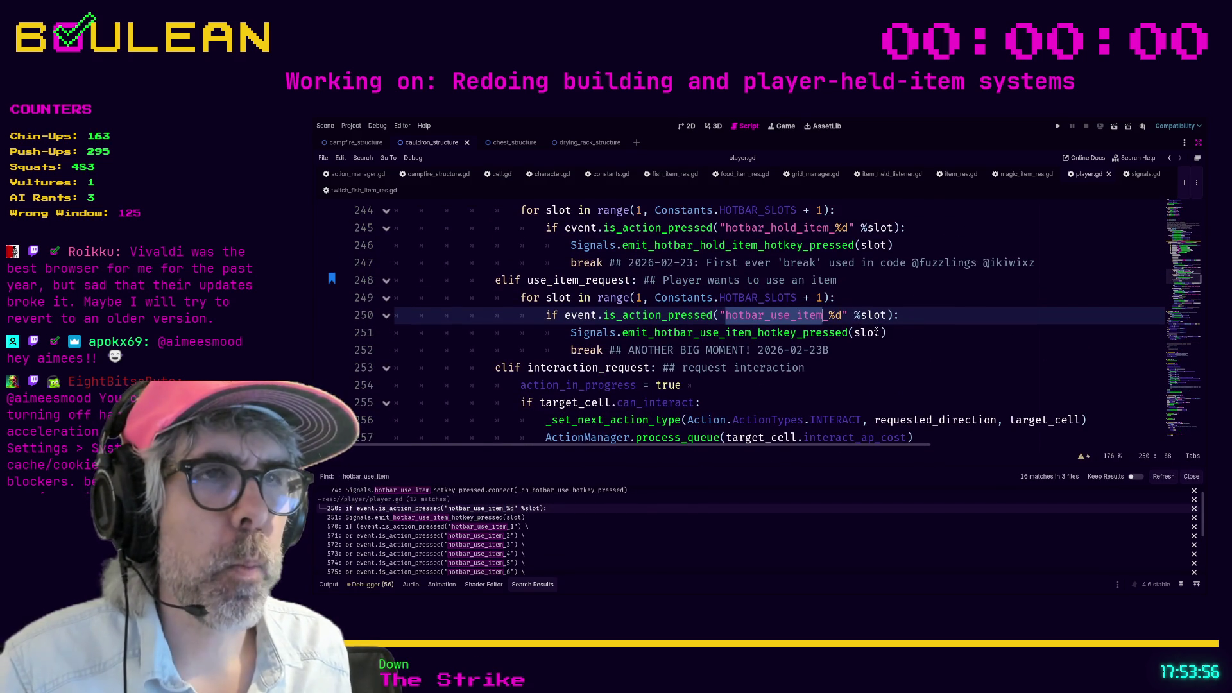
pyautogui.scroll(1, 879, 350)
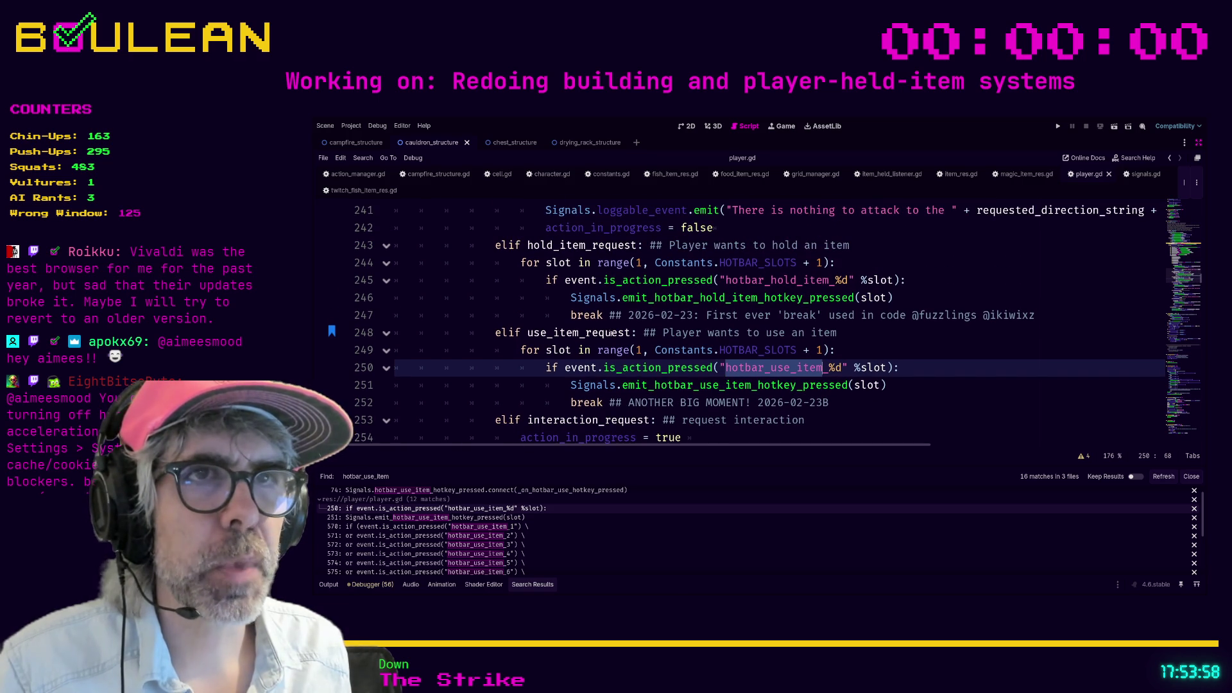
pyautogui.scroll(1, 689, 324)
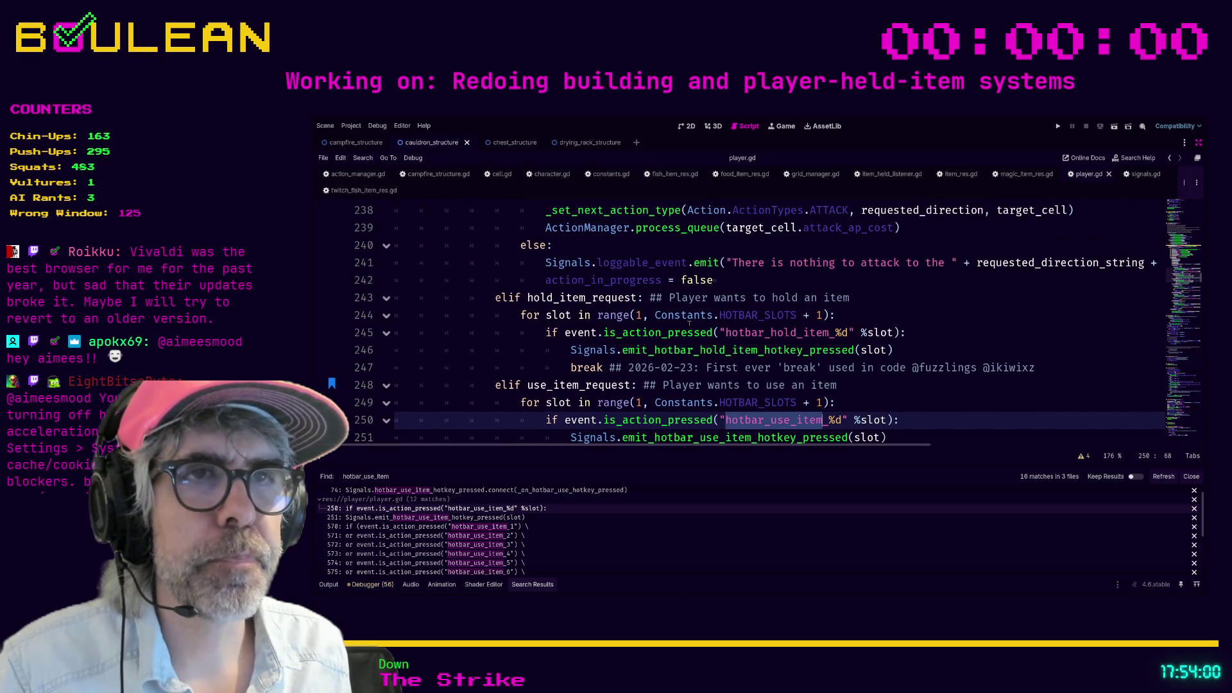
pyautogui.scroll(-1, 776, 372)
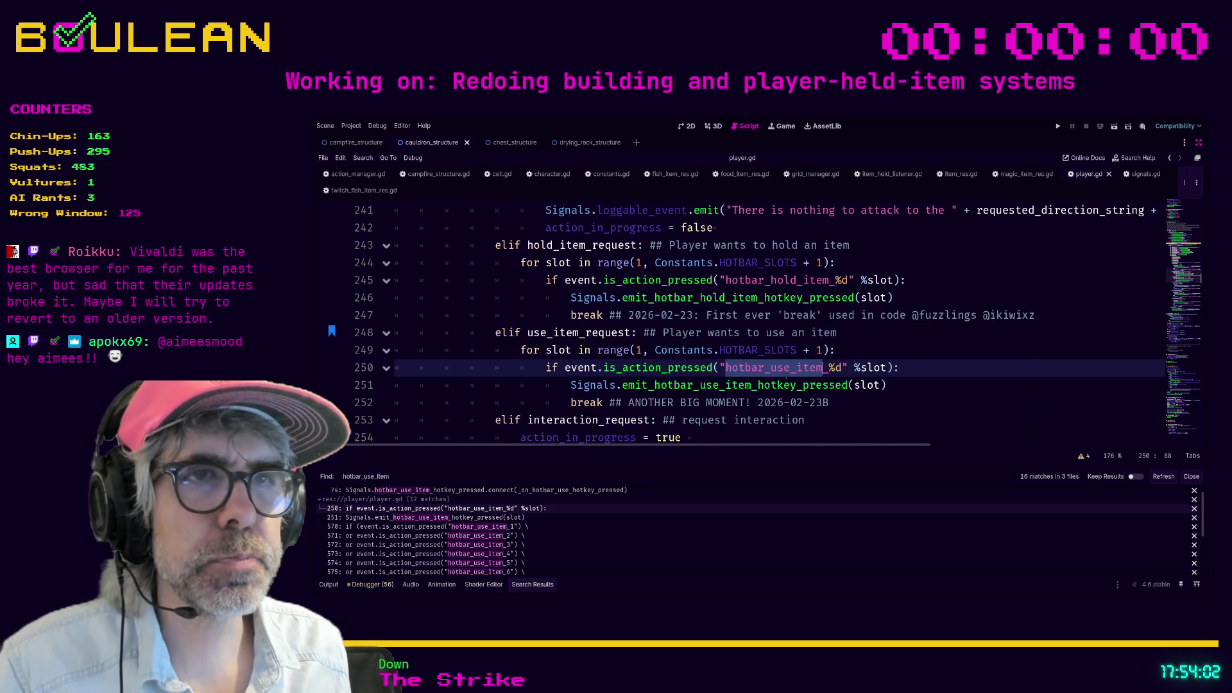
pyautogui.moveTo(849, 401); pyautogui.dragTo(584, 403)
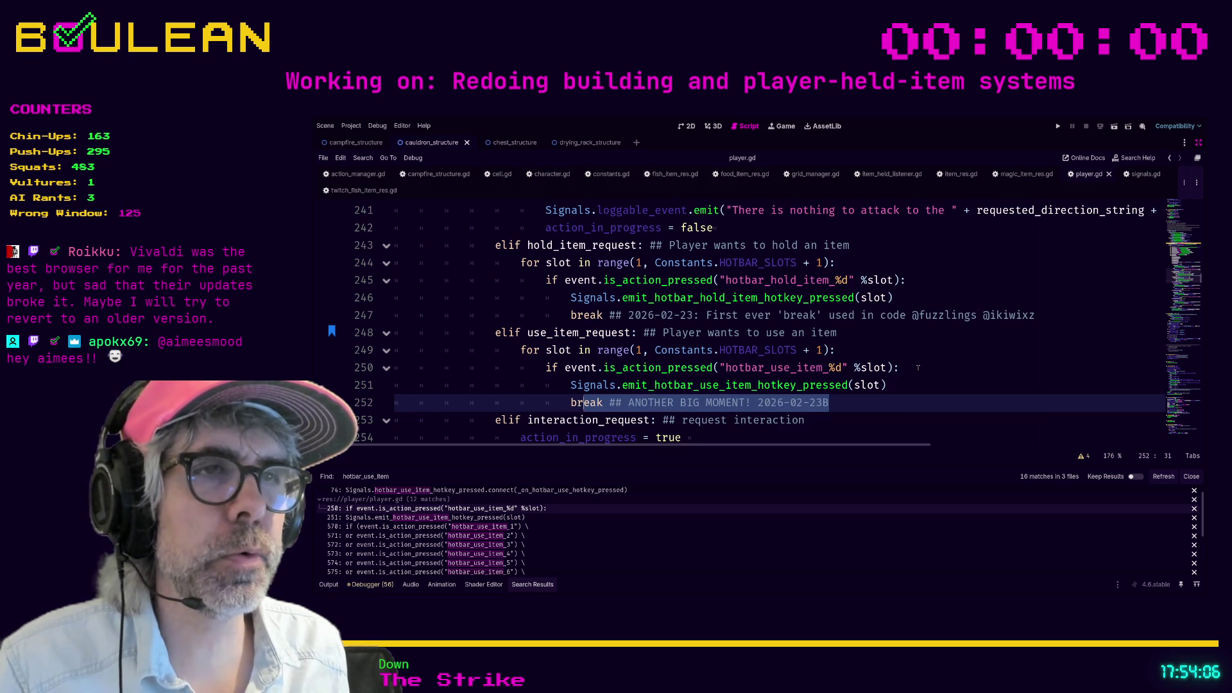
pyautogui.click(919, 369)
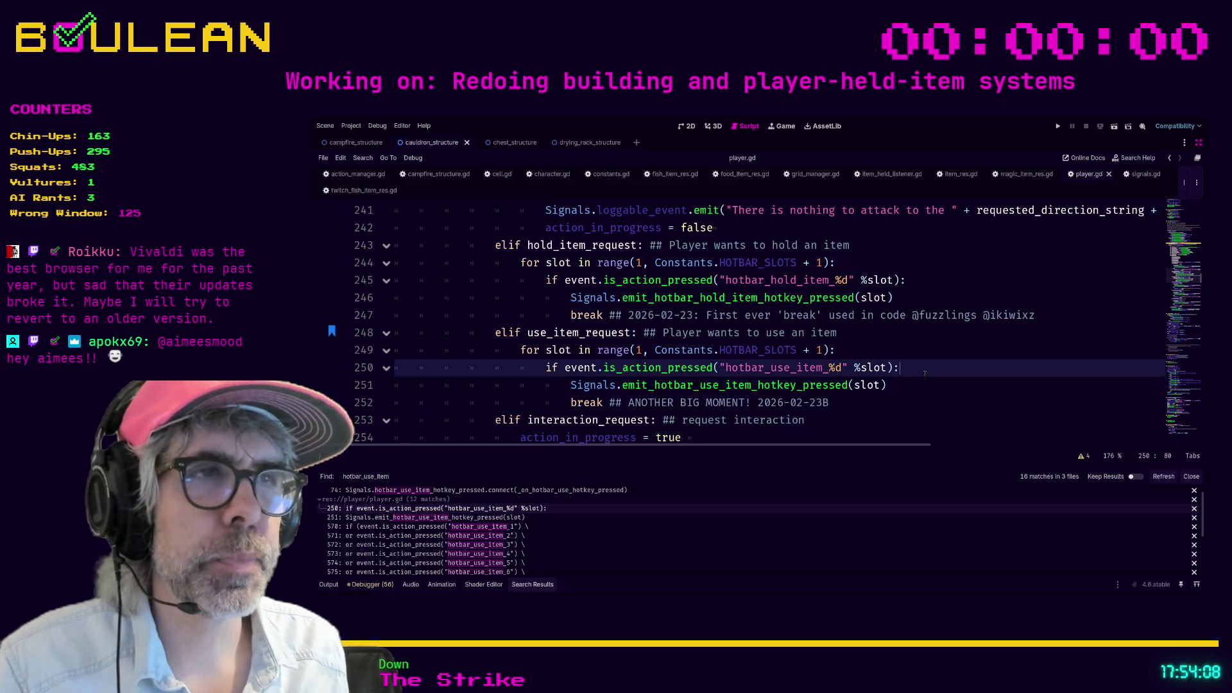
# Step: Add '### Make sure the button is held down for 1 second' below line 250 and run the game
pyautogui.press('Return')
pyautogui.write('#')
pyautogui.press('BackSpace')
pyautogui.write('Make sur')
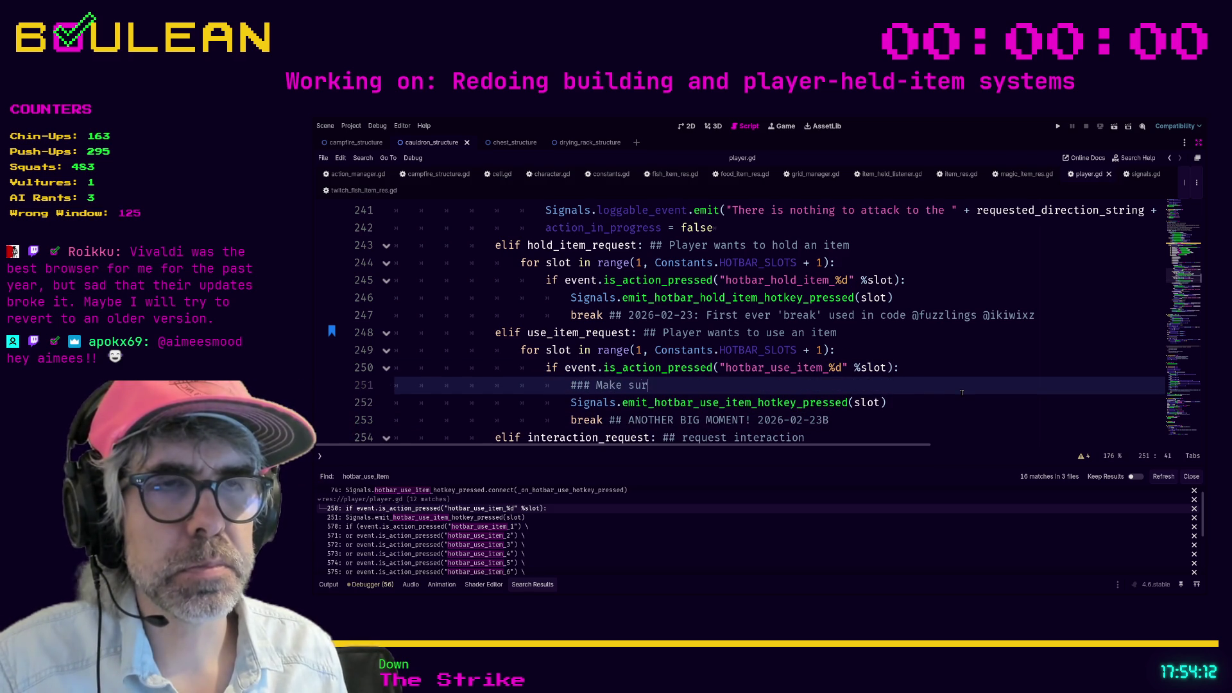
pyautogui.write('e the butto')
pyautogui.write('n is hel')
pyautogui.write('d down for')
pyautogui.write(' 1 second')
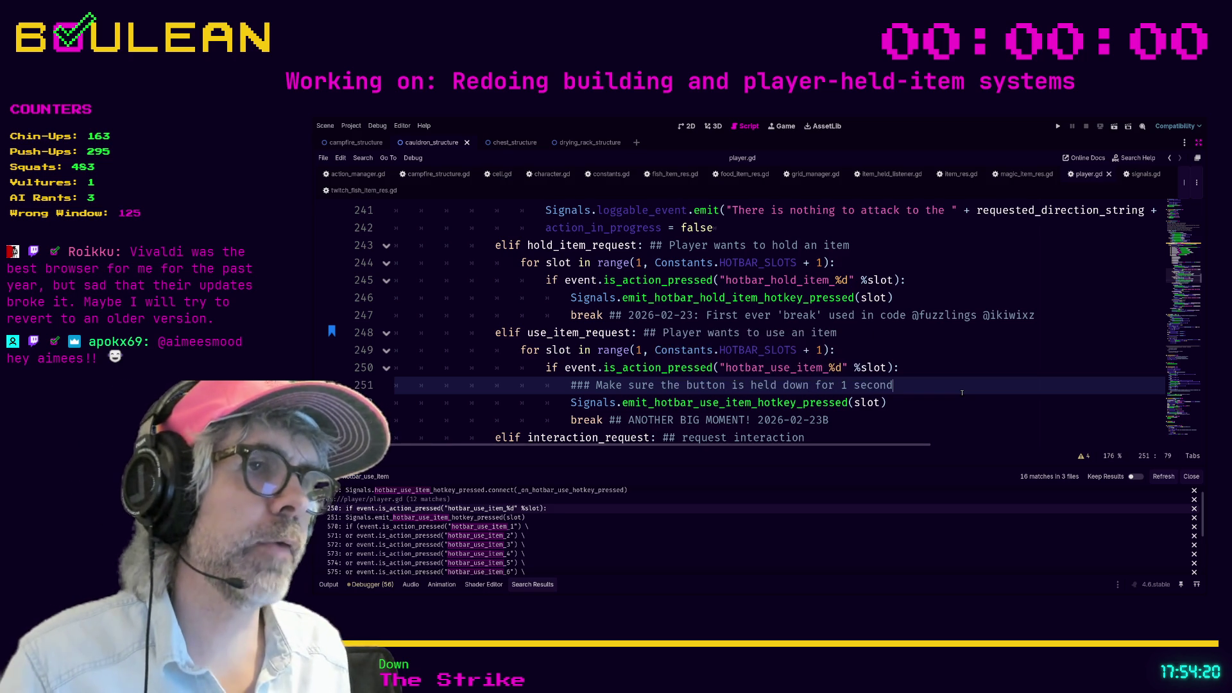
pyautogui.press('F5')
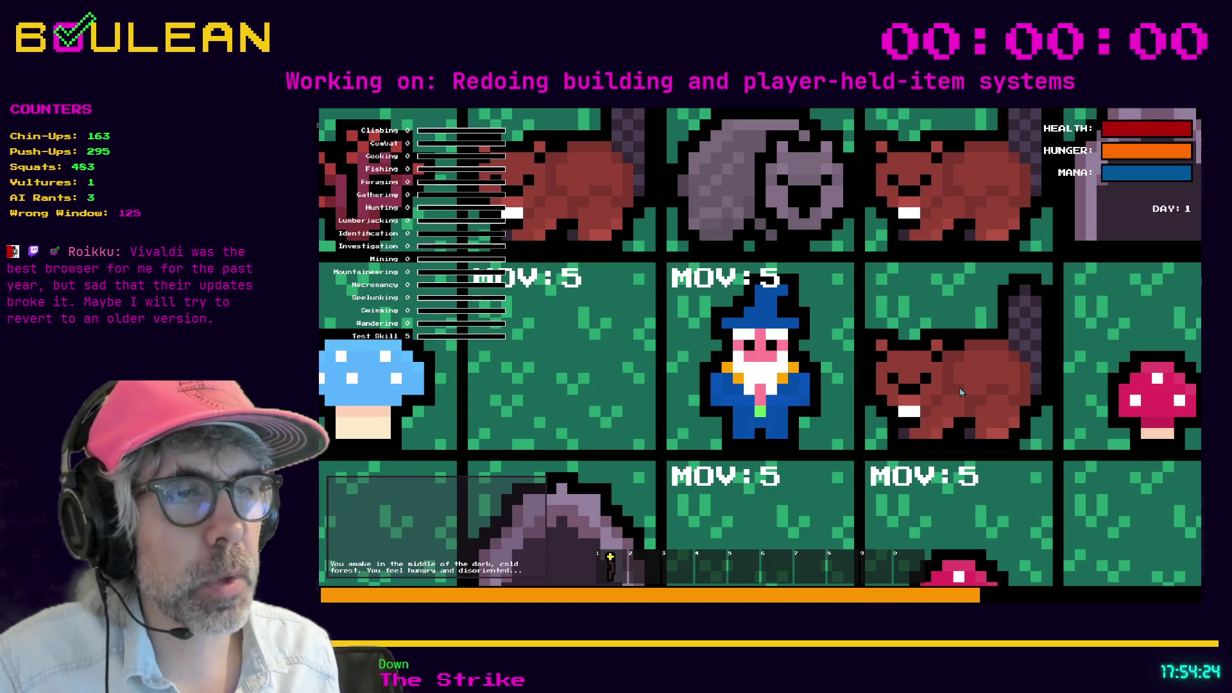
# Step: Collect the red mushroom beside the wizard and use it from the hotbar
pyautogui.scroll(-3, 960, 392)
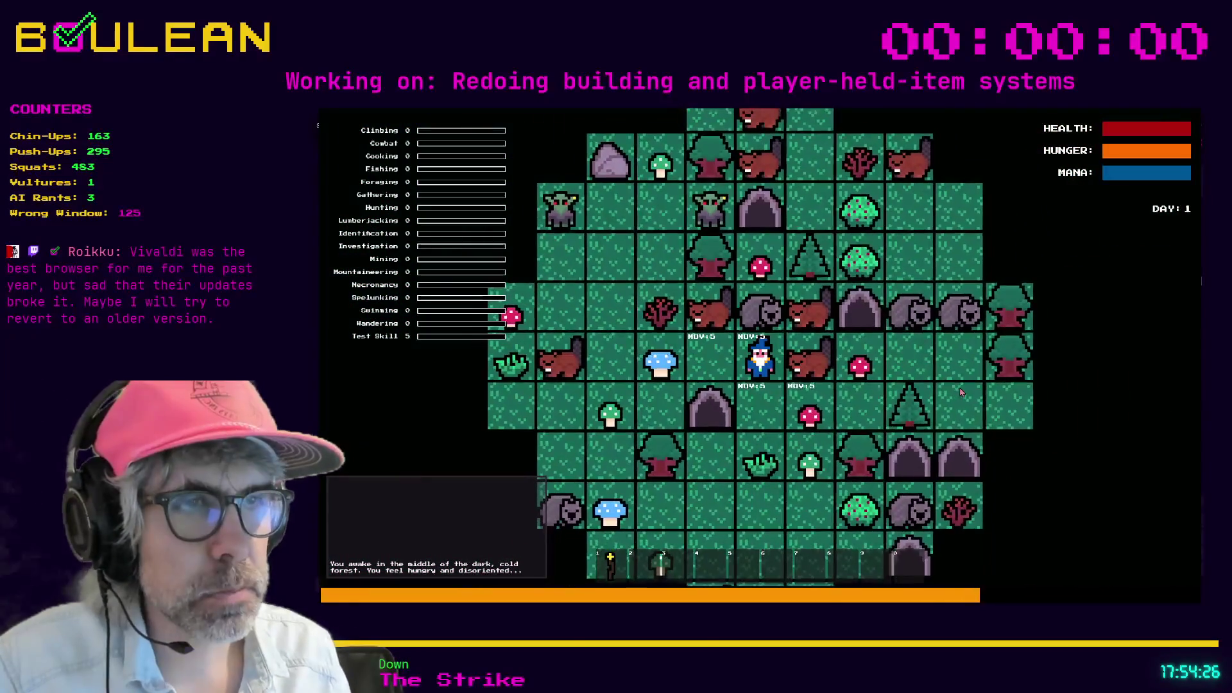
pyautogui.press('Down')
pyautogui.press('Right')
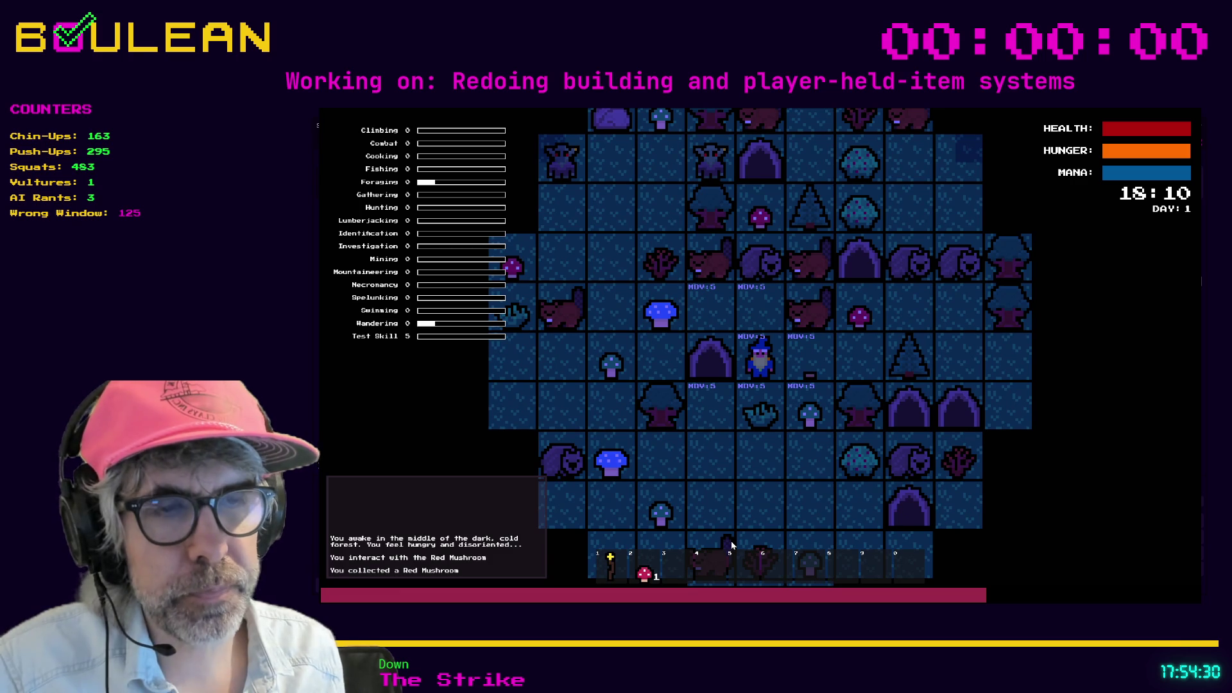
pyautogui.click(658, 579)
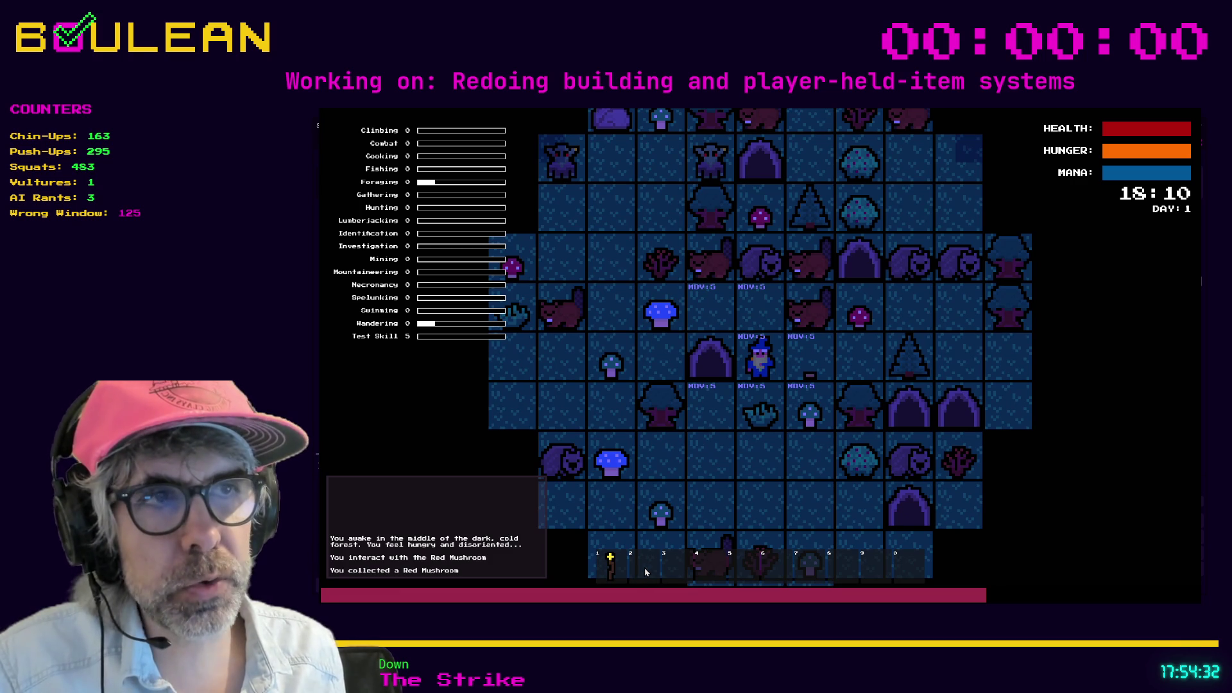
# Step: Gather the grass tuft and green mushroom, then use the green mushroom from the hotbar
pyautogui.press('Down')
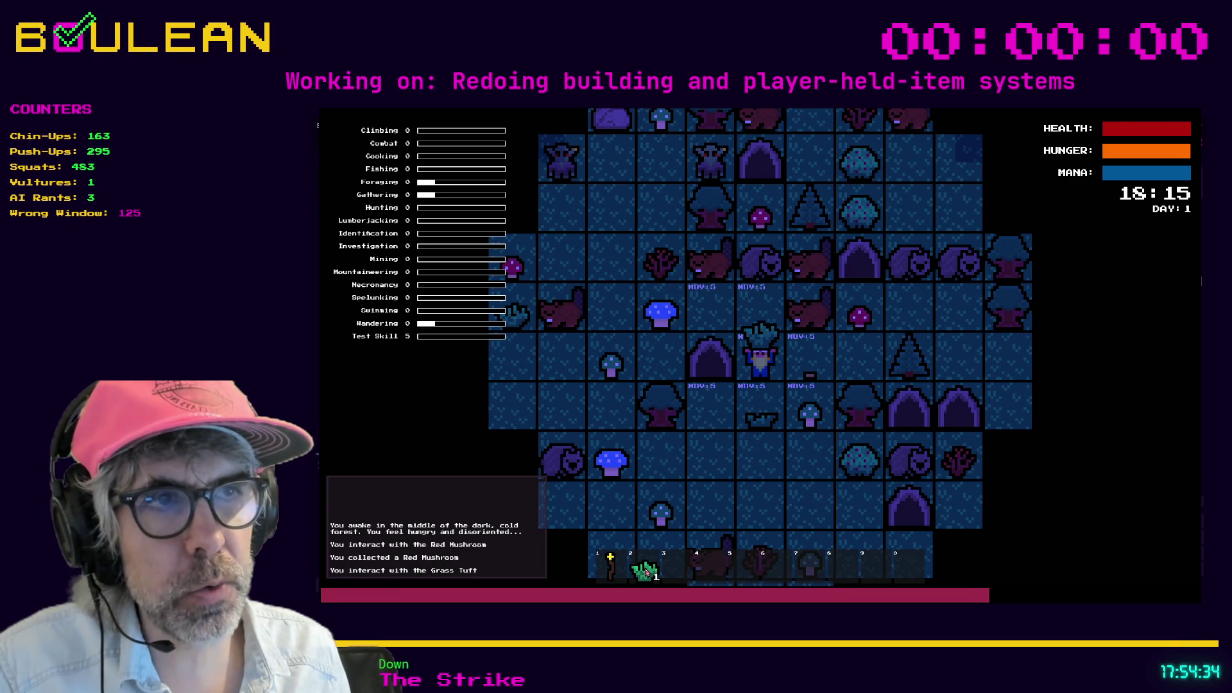
pyautogui.press('Right')
pyautogui.press('Down')
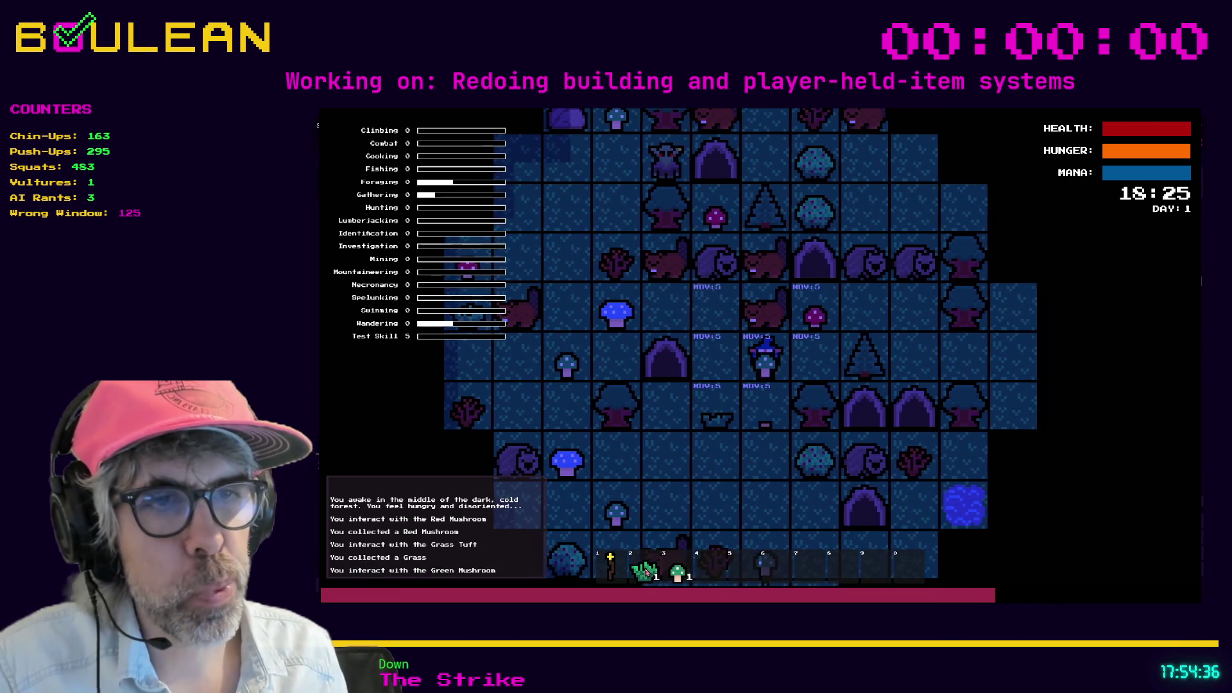
pyautogui.click(677, 580)
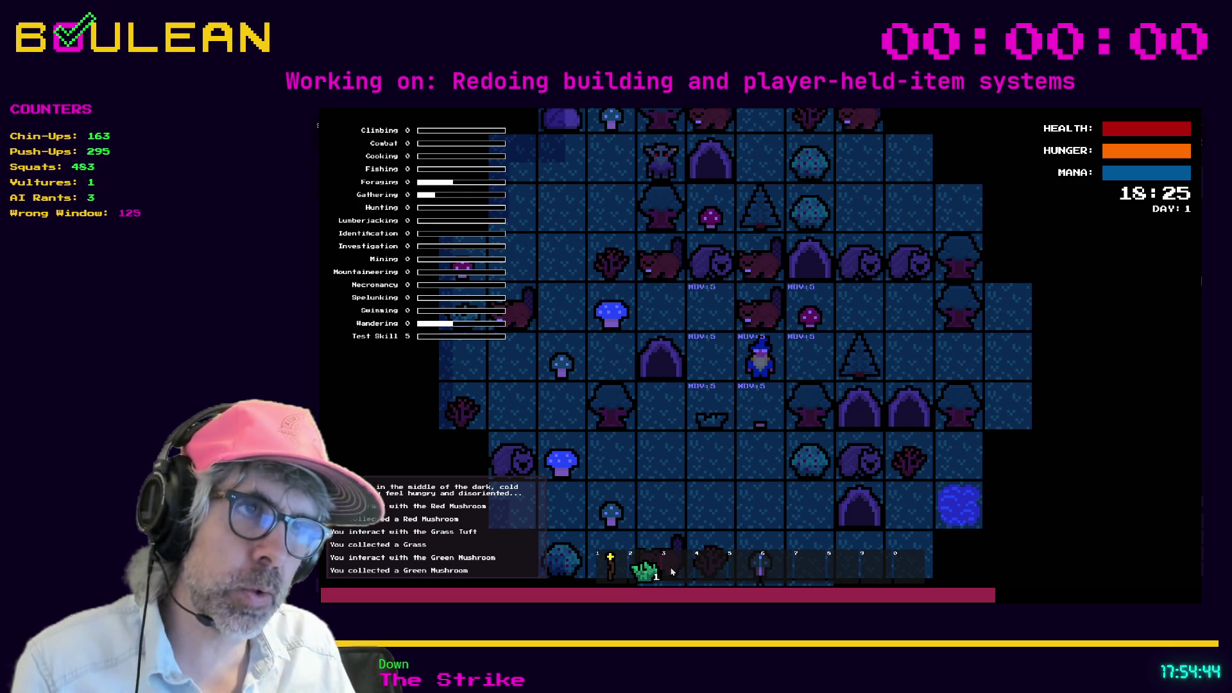
# Step: Investigate and collect the nearby Red Mushroom, then walk the wizard two tiles left
pyautogui.press('d')
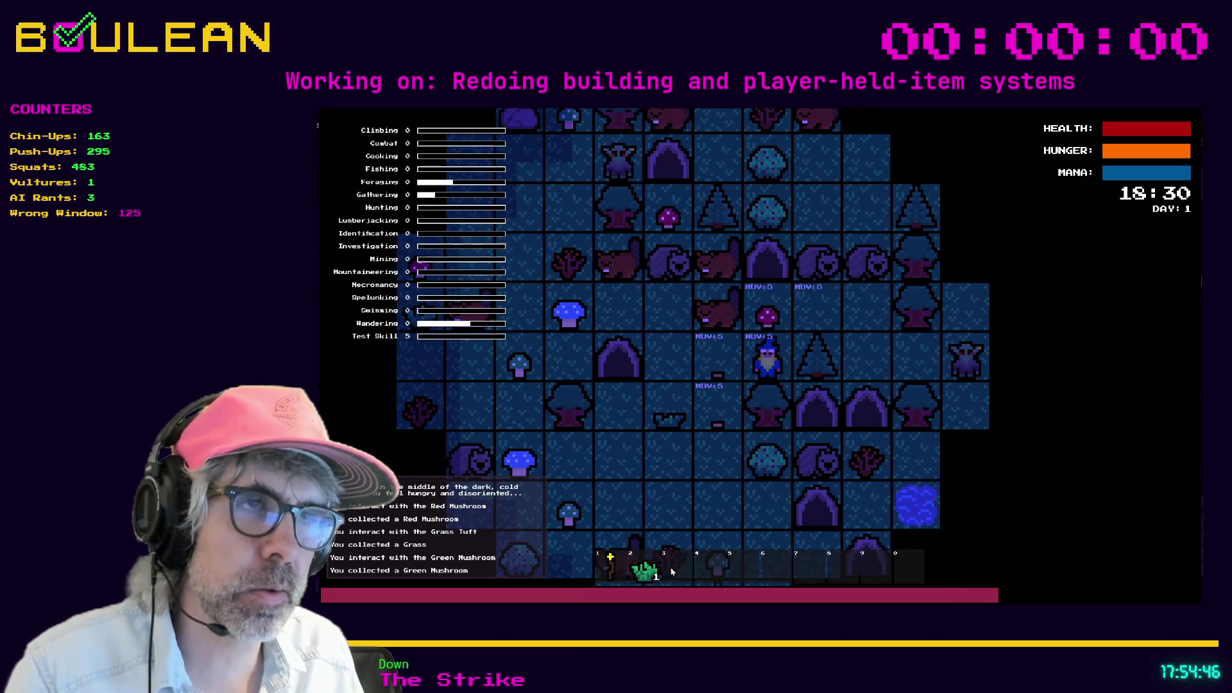
pyautogui.press('i')
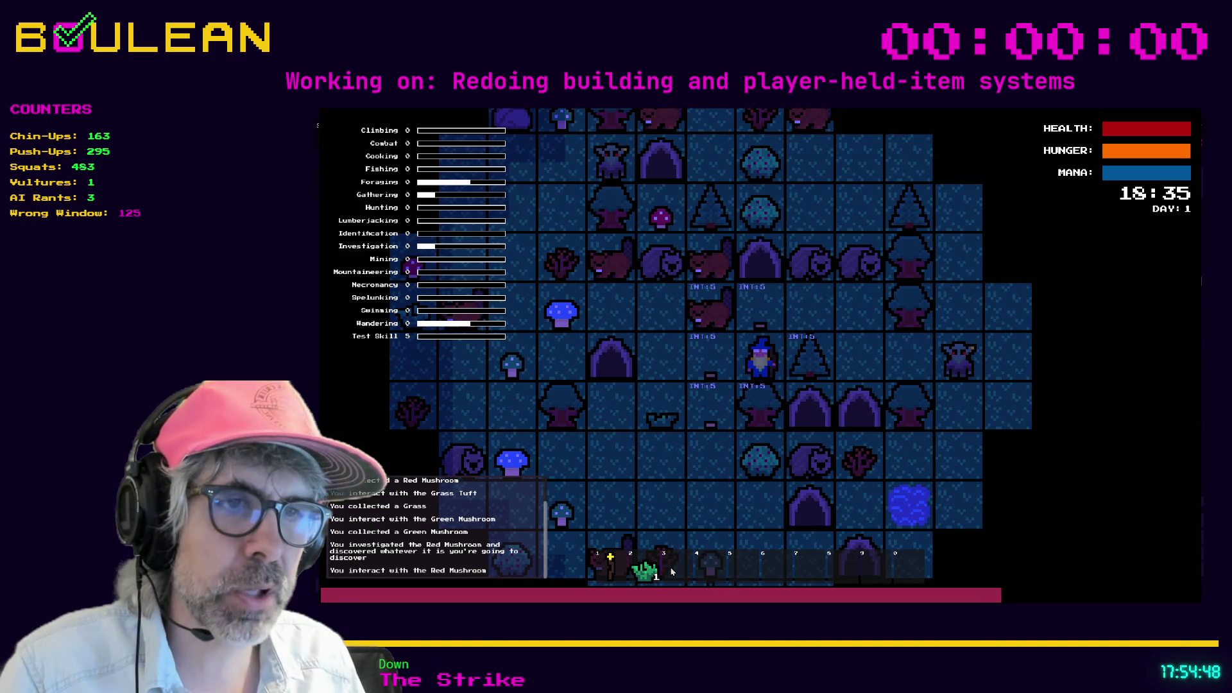
pyautogui.press('e')
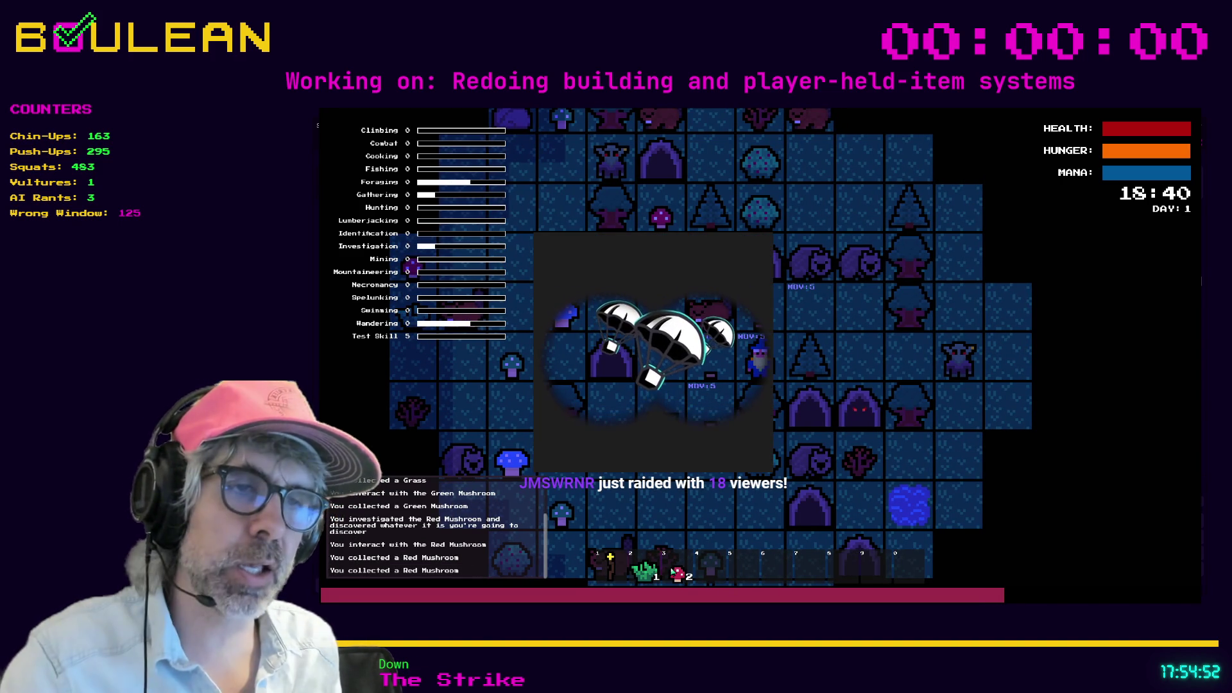
pyautogui.press('a')
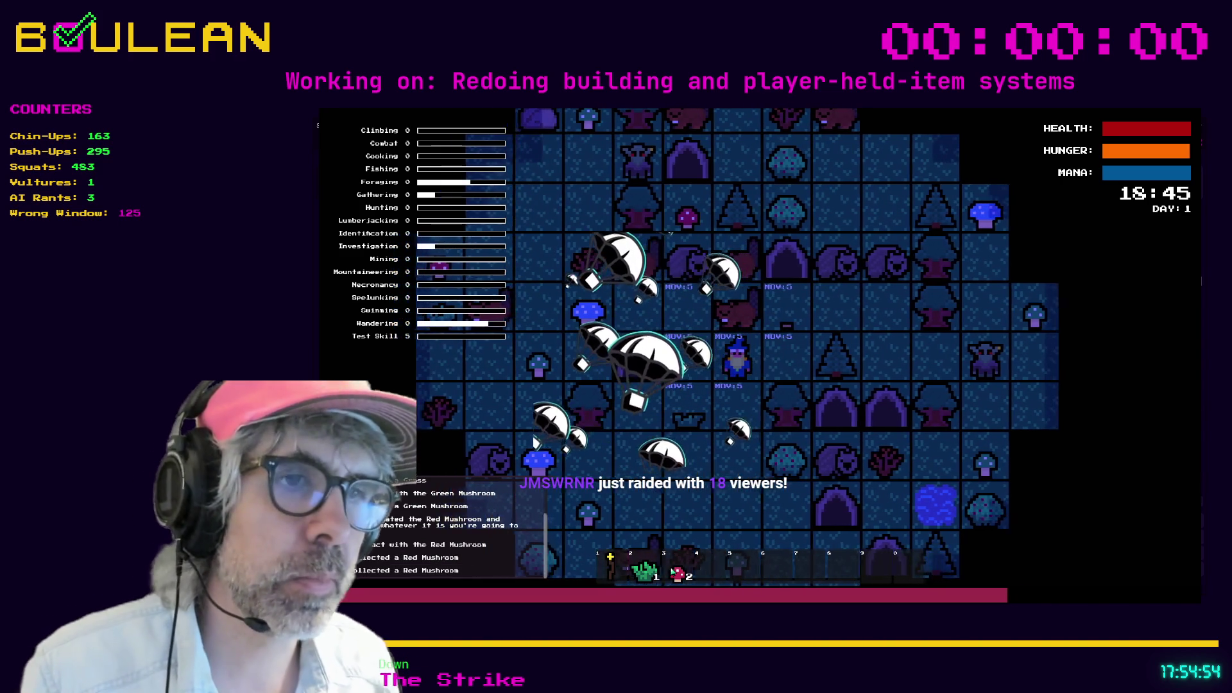
pyautogui.press('a')
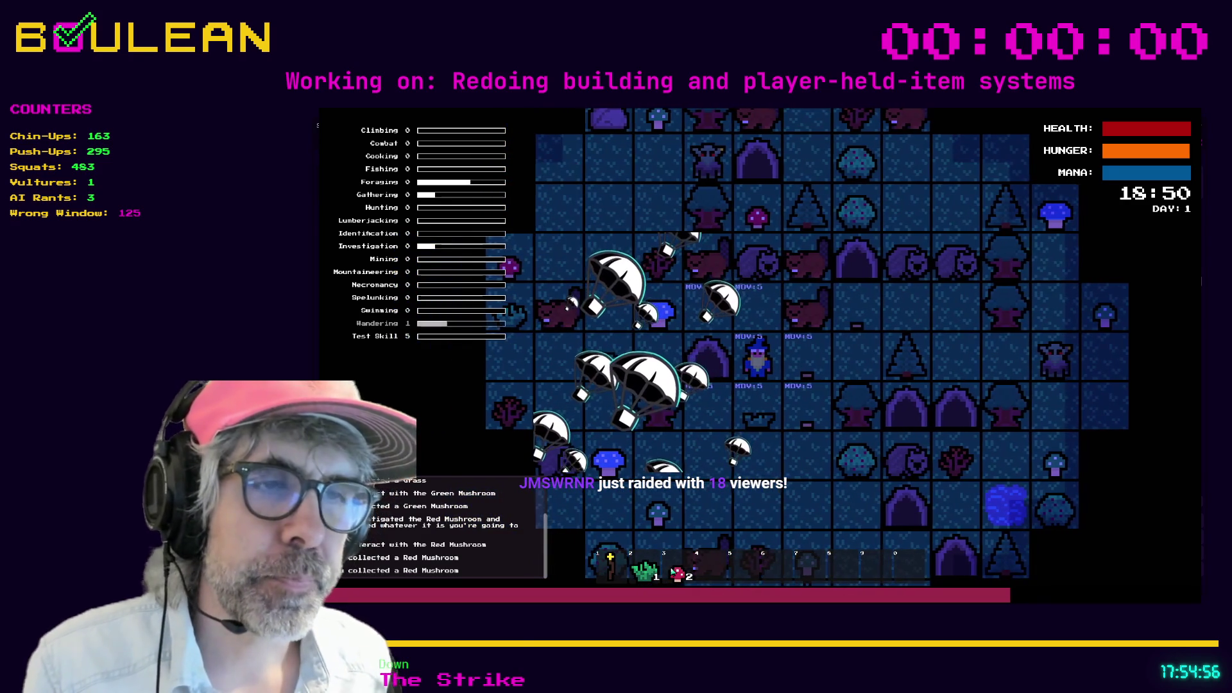
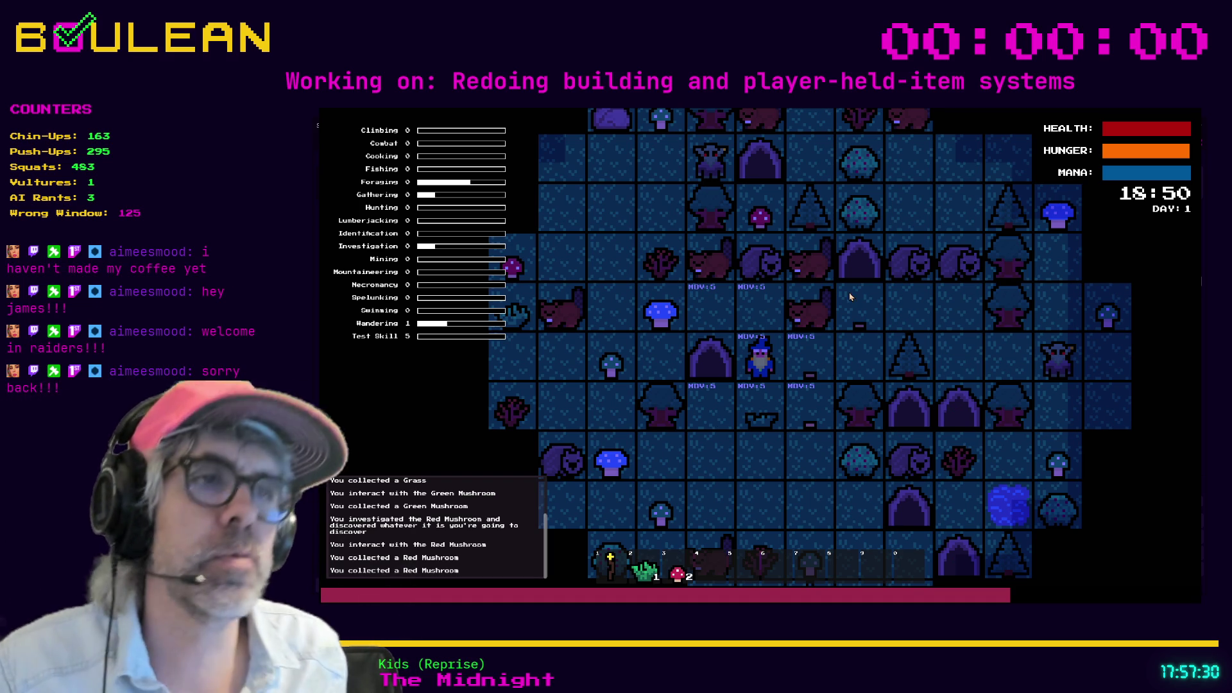
# Step: Stop the game, restore the editor docks, open hotbar_slot.tscn and add a ProgressBar under HotbarSlot
pyautogui.press('F8')
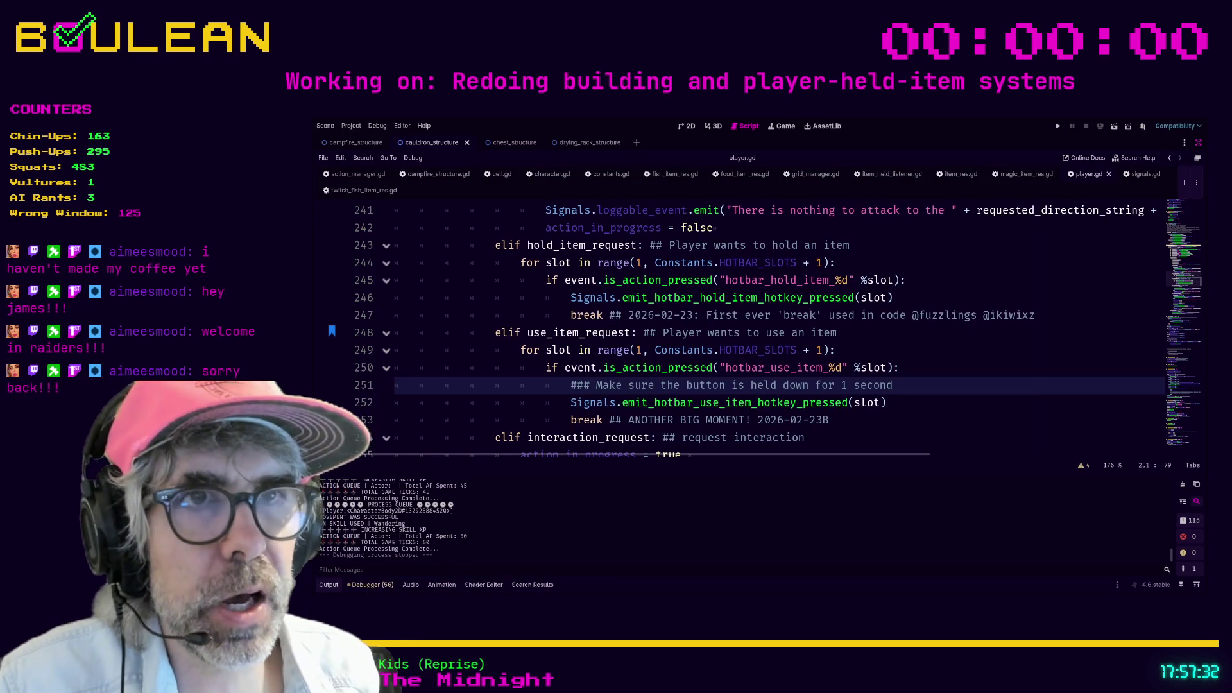
pyautogui.hotkey('ctrl', 'shift', 'F11')
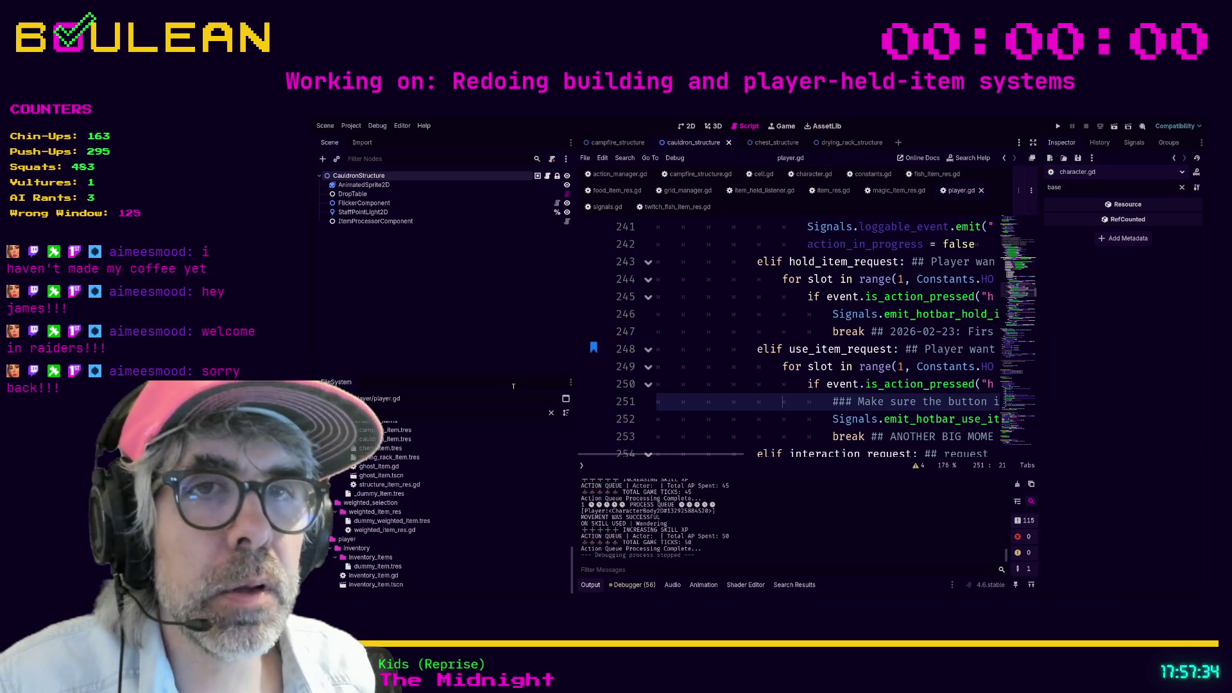
pyautogui.write('hotbar')
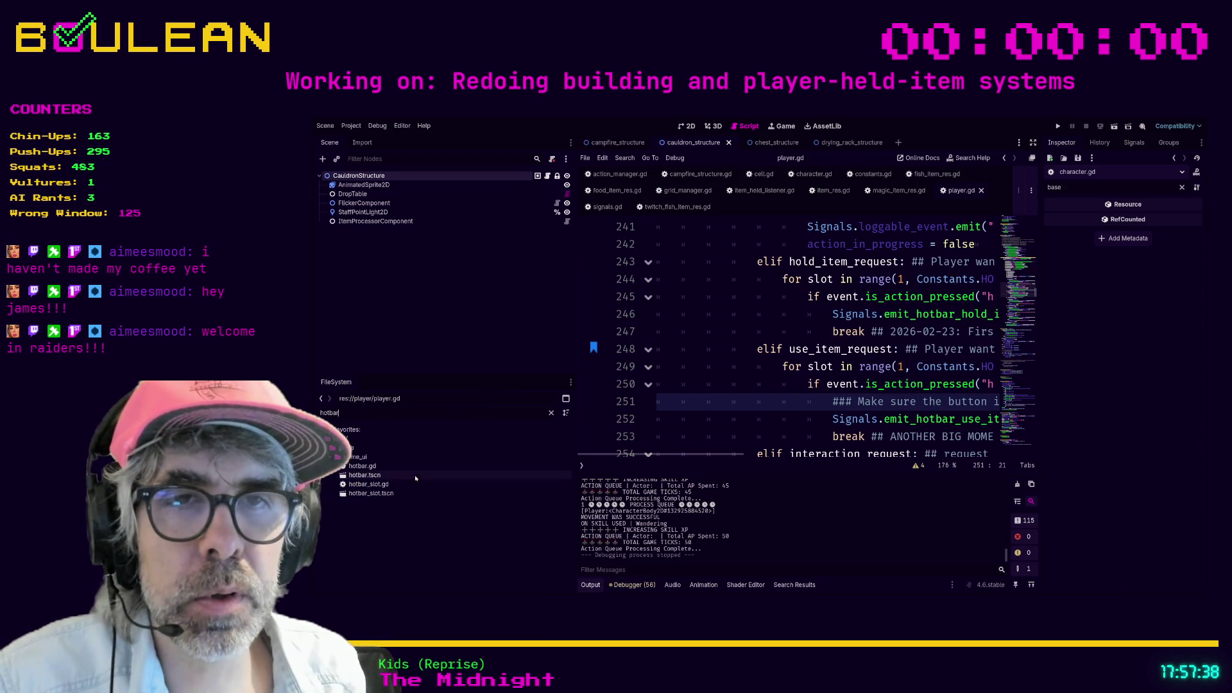
pyautogui.doubleClick(378, 494)
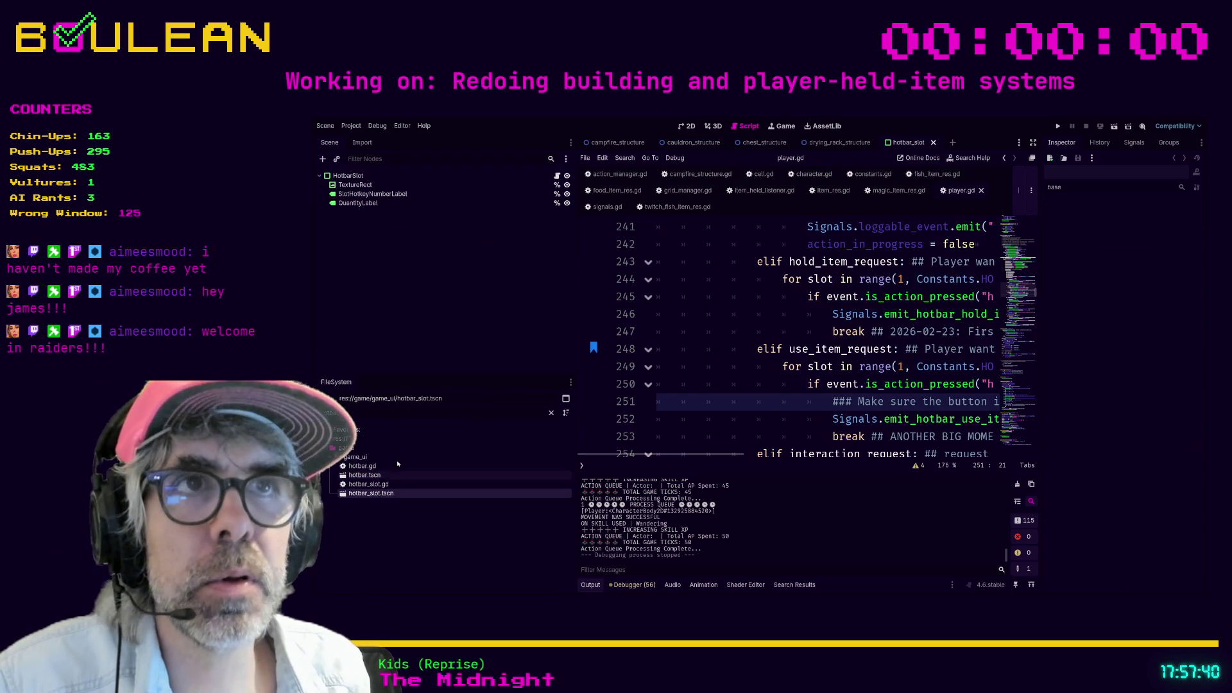
pyautogui.click(689, 126)
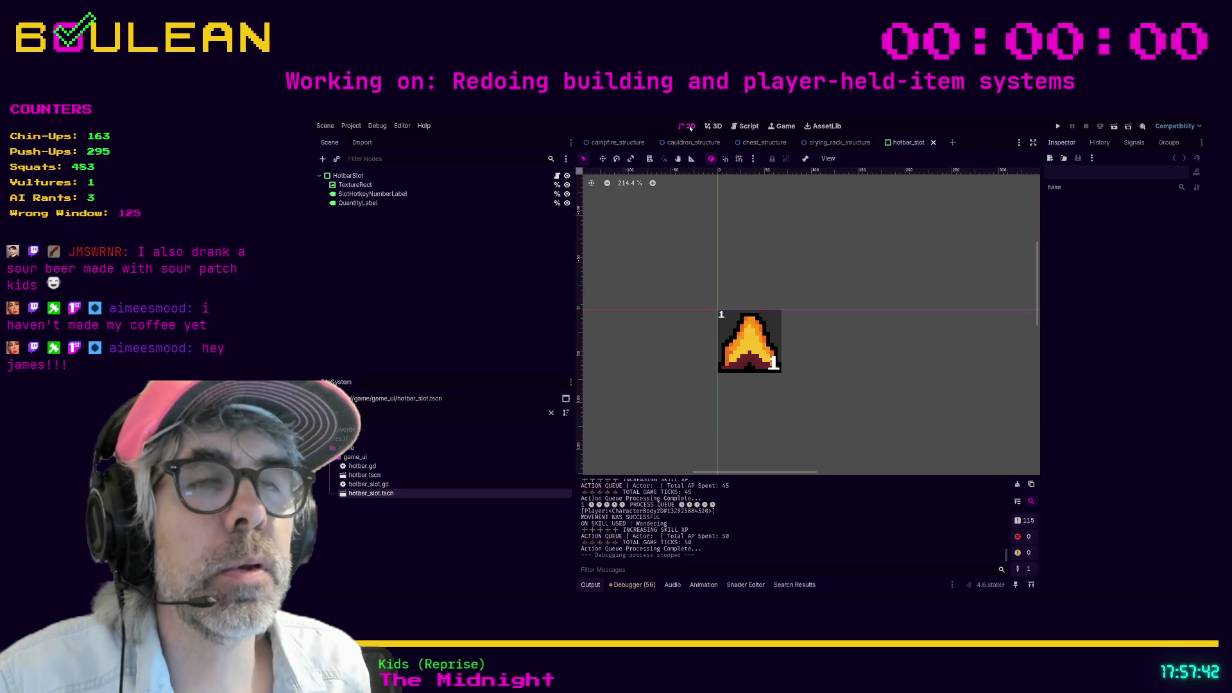
pyautogui.click(403, 176)
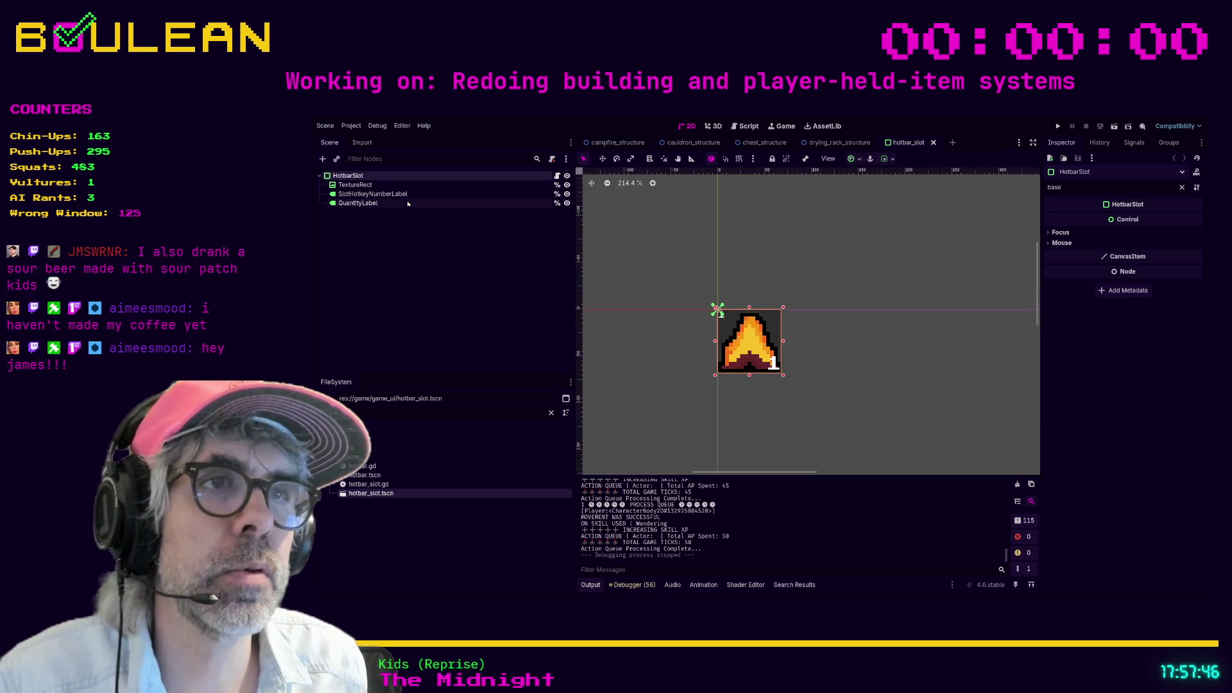
pyautogui.press('Return')
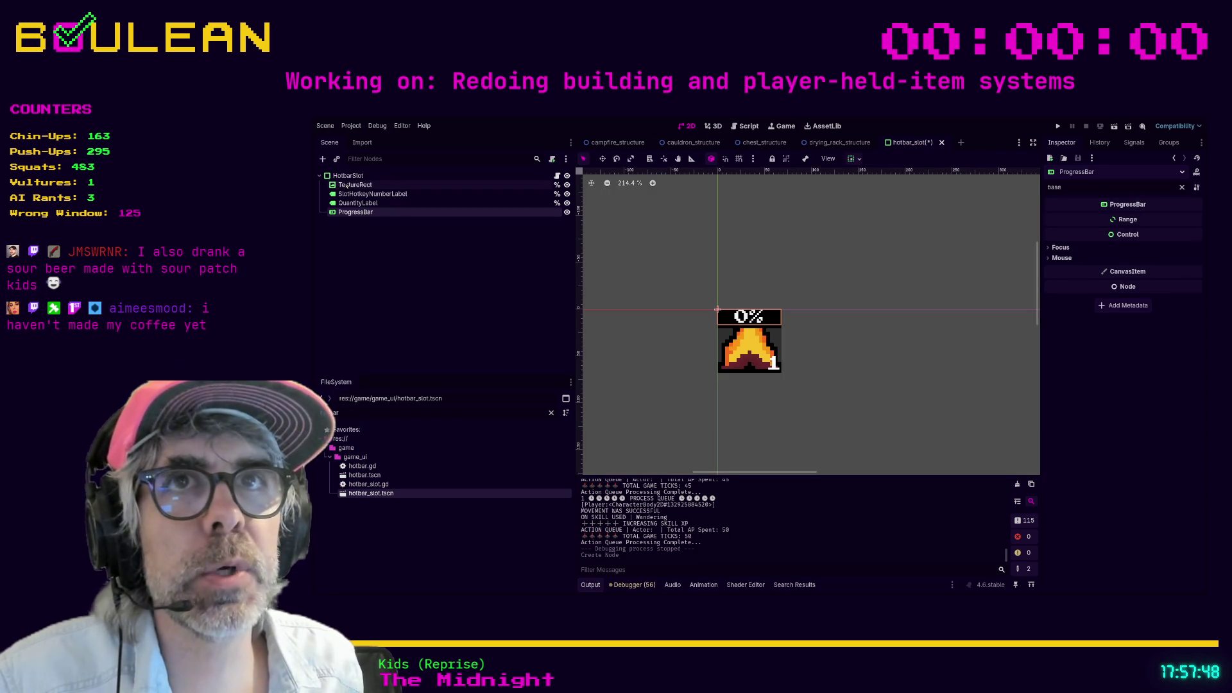
# Step: Set the ProgressBar's Custom Minimum Size to 68×68
pyautogui.click(346, 177)
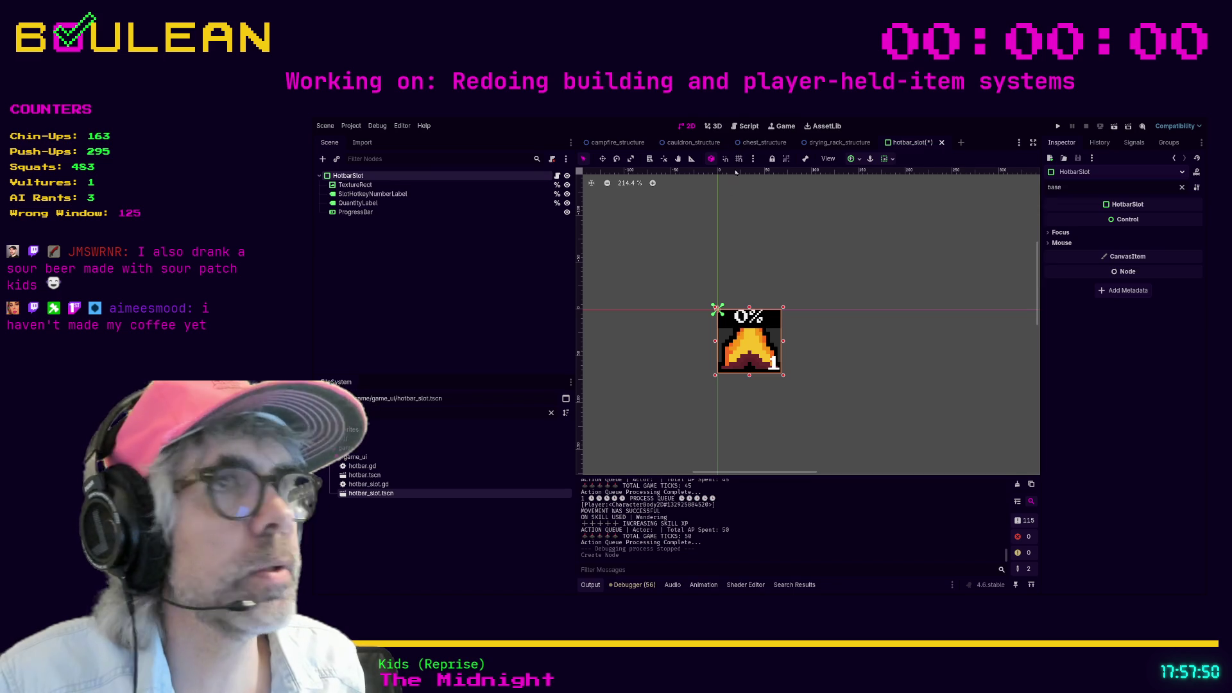
pyautogui.click(369, 186)
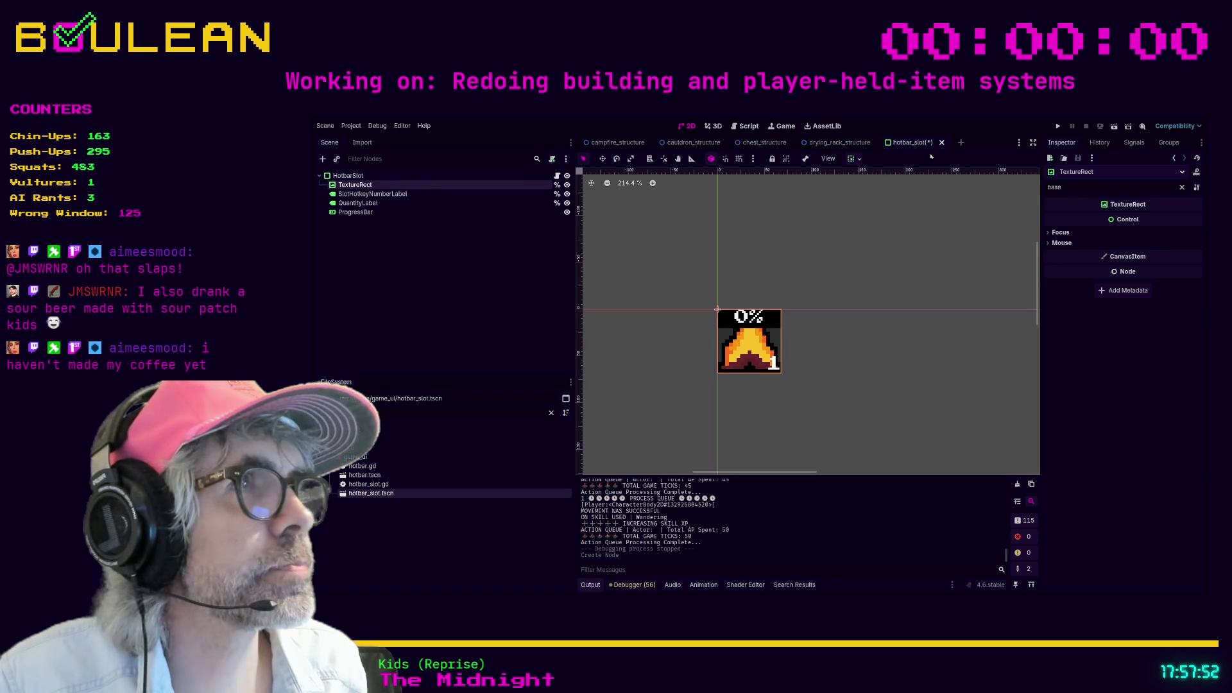
pyautogui.click(1182, 187)
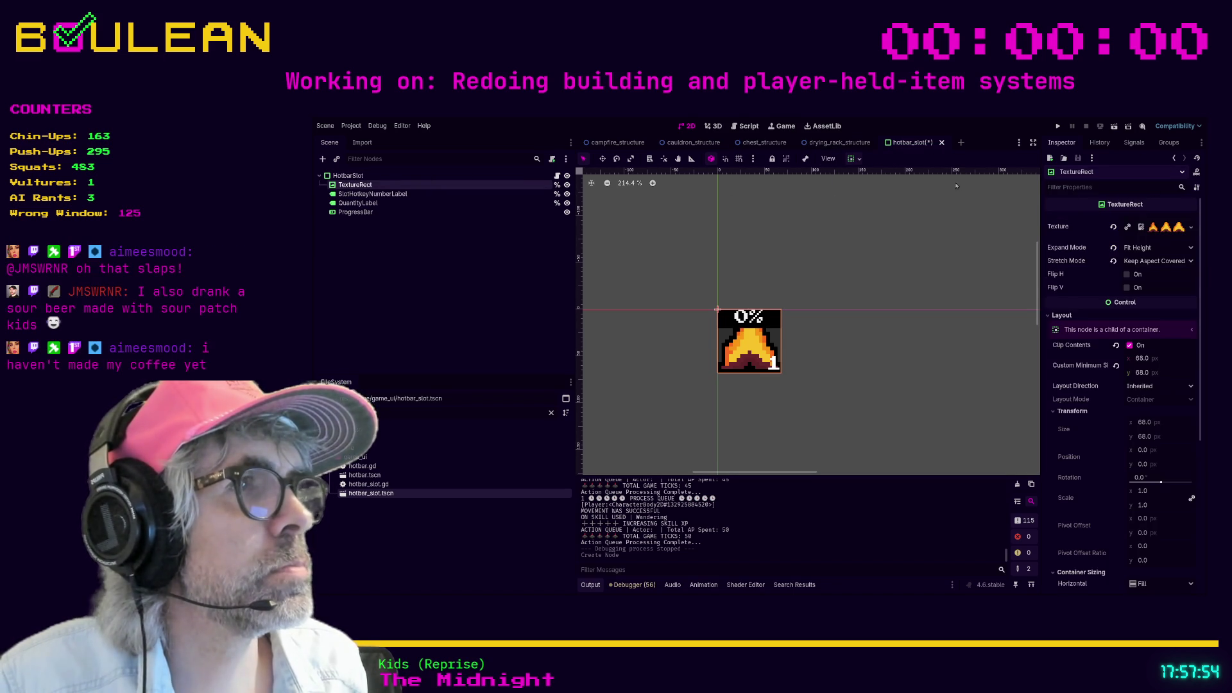
pyautogui.click(360, 180)
pyautogui.click(355, 212)
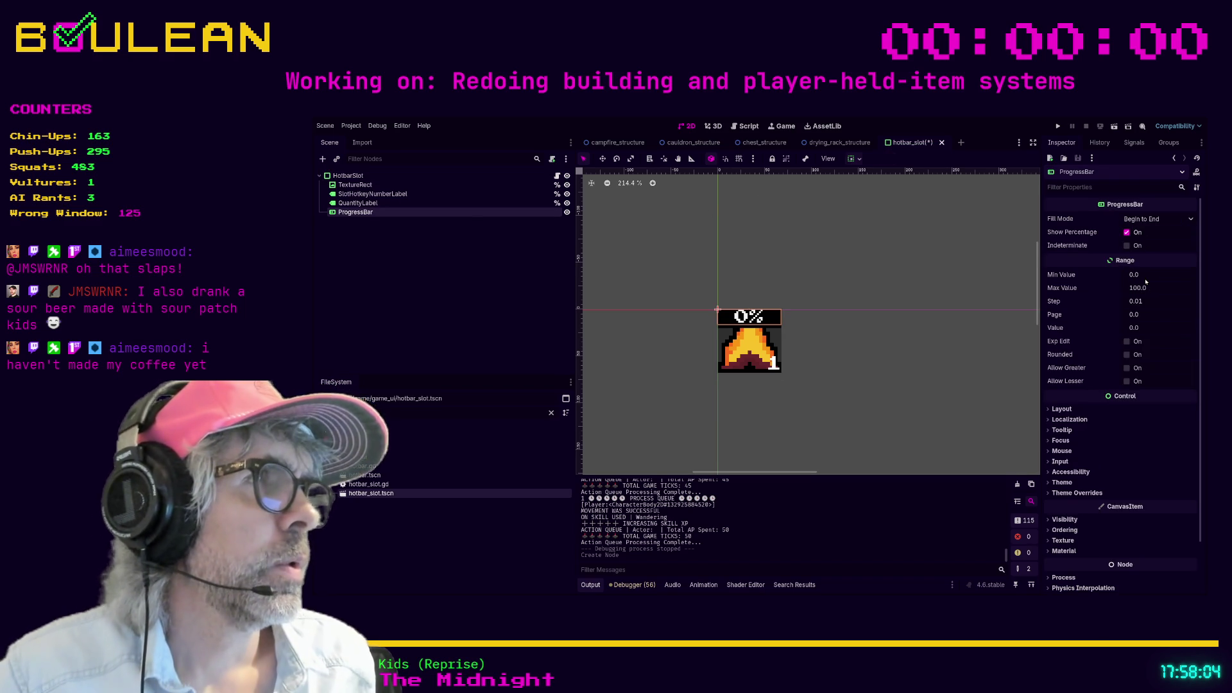
pyautogui.click(1077, 412)
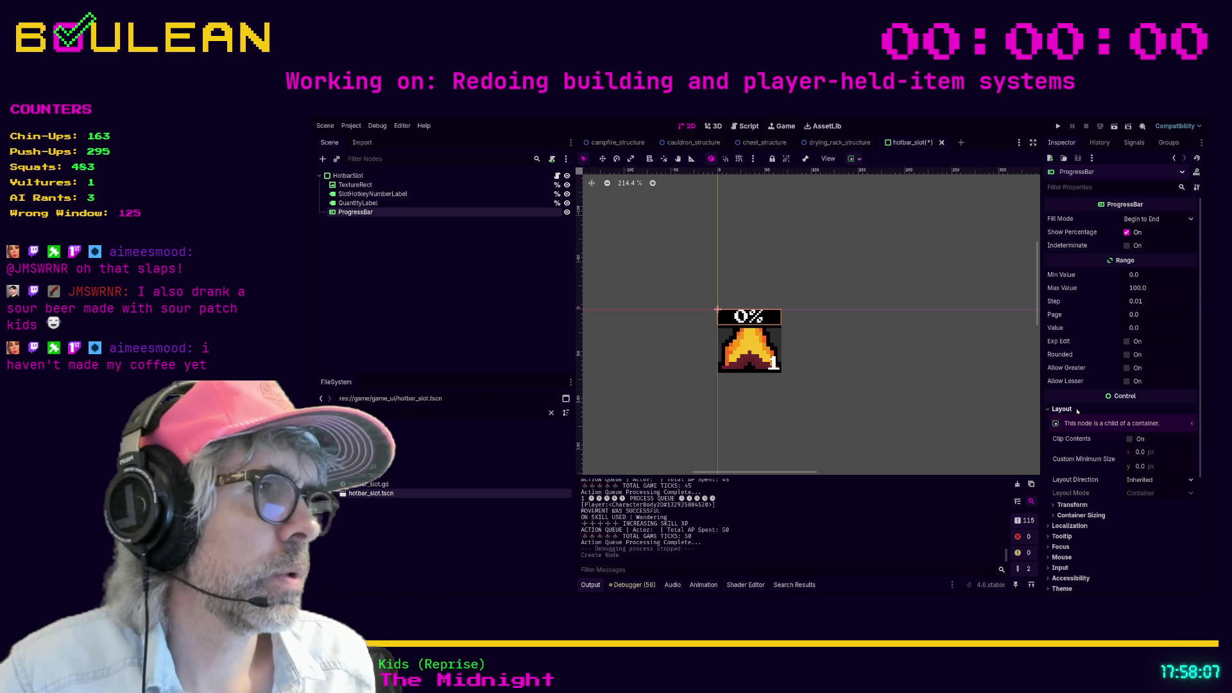
pyautogui.click(1144, 453)
pyautogui.write('68')
pyautogui.press('Tab')
pyautogui.write('68')
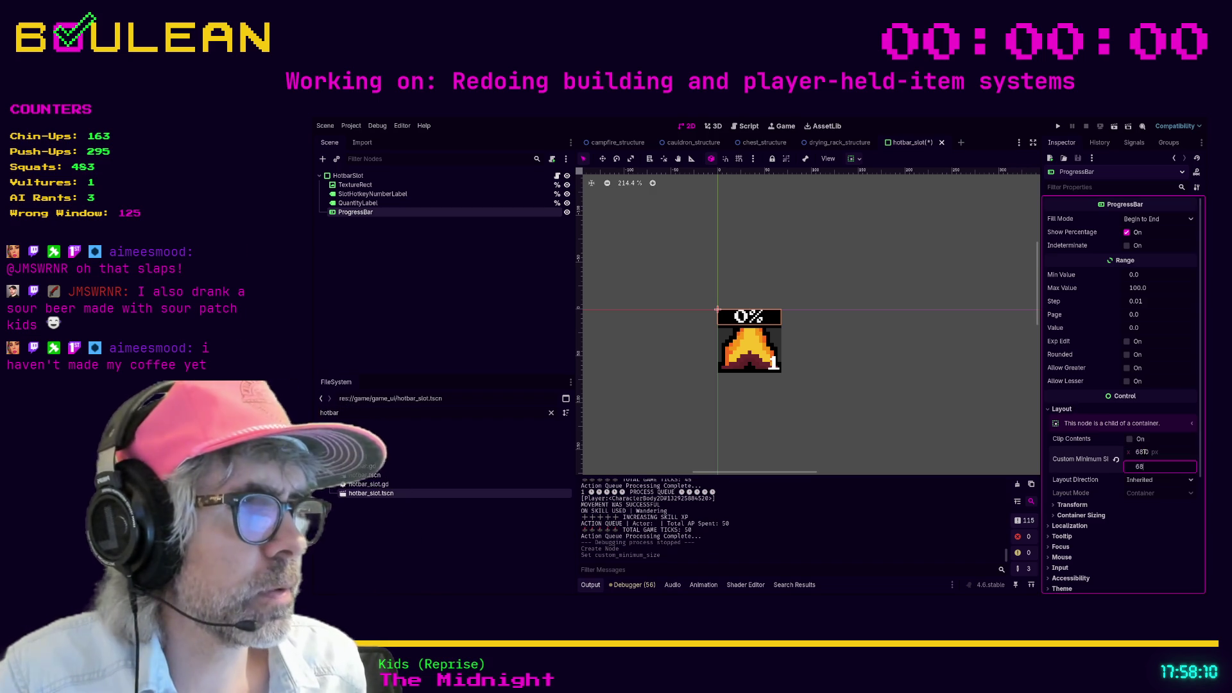
pyautogui.press('Tab')
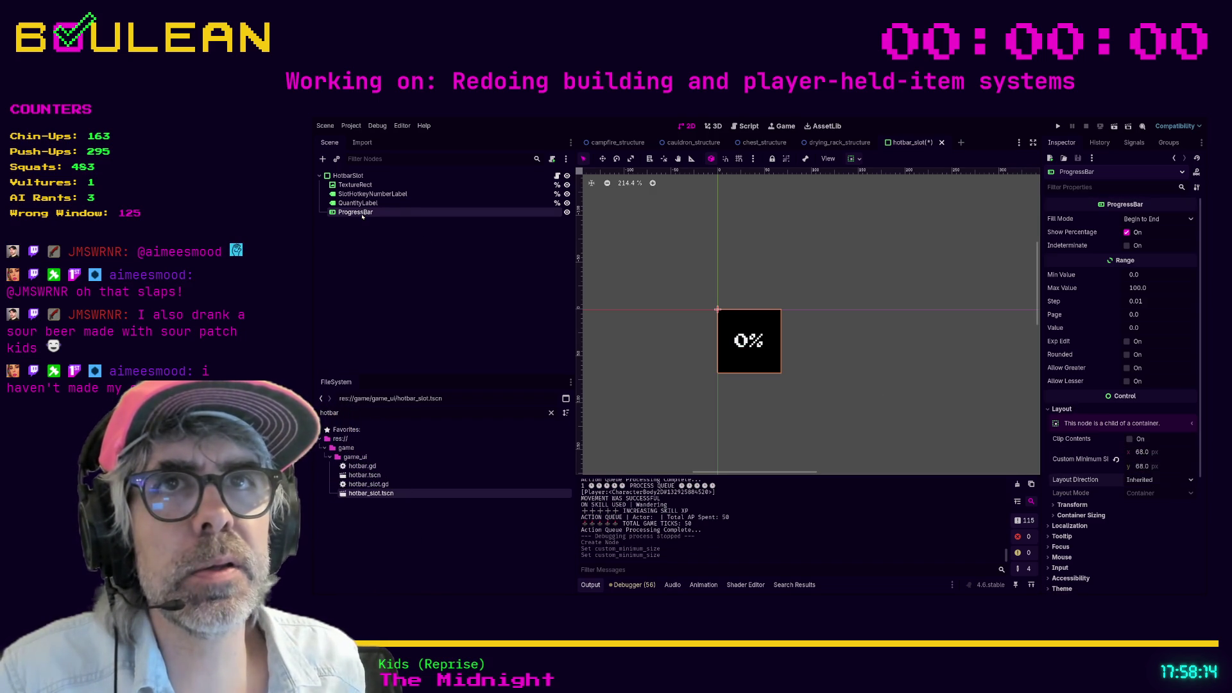
# Step: Move ProgressBar to be HotbarSlot's first child in the Scene tree
pyautogui.moveTo(359, 216); pyautogui.dragTo(361, 185)
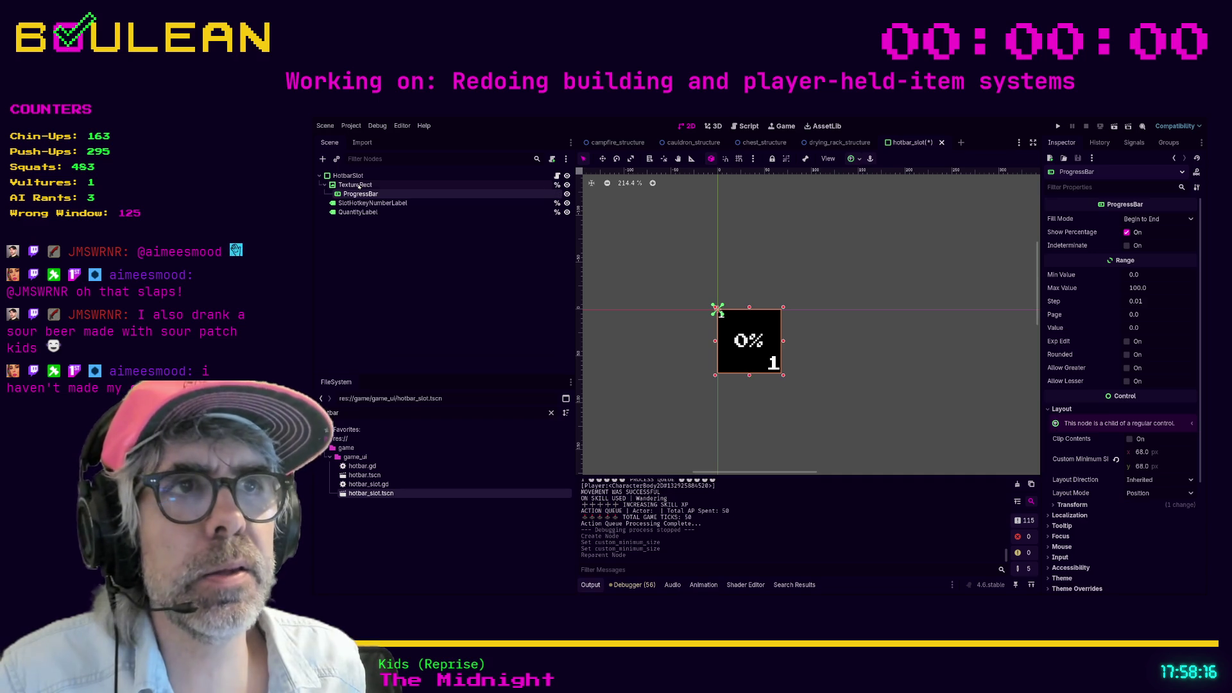
pyautogui.hotkey('ctrl', 'z')
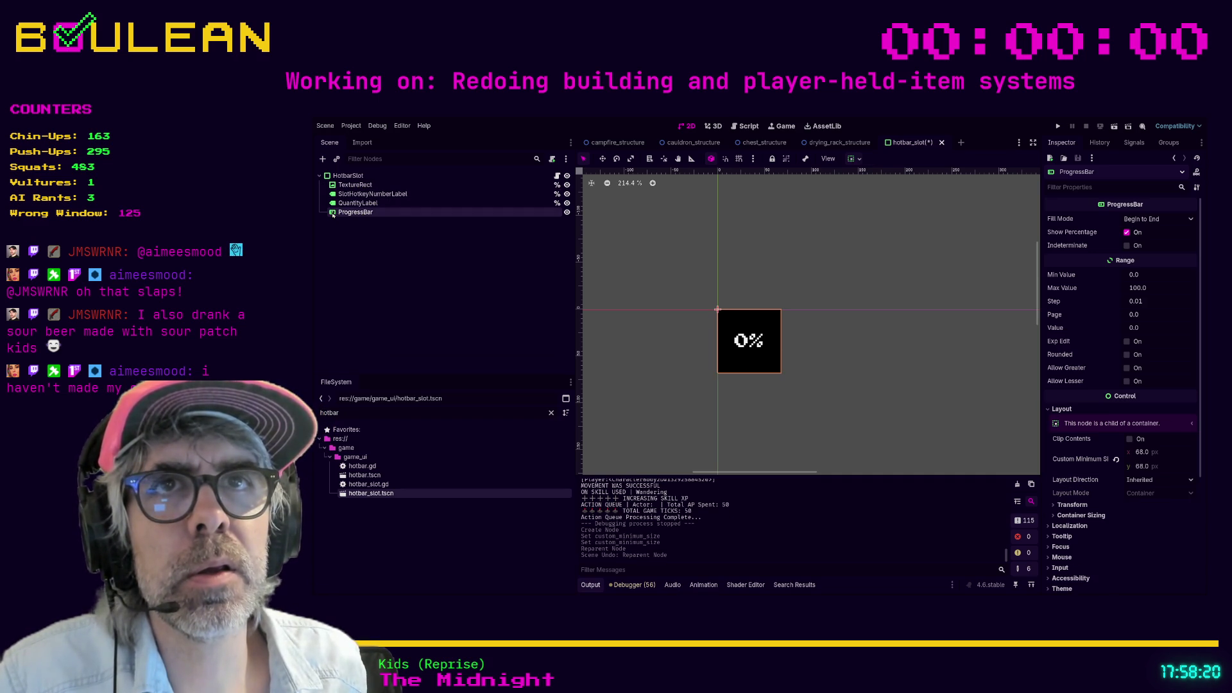
pyautogui.moveTo(332, 214); pyautogui.dragTo(347, 182)
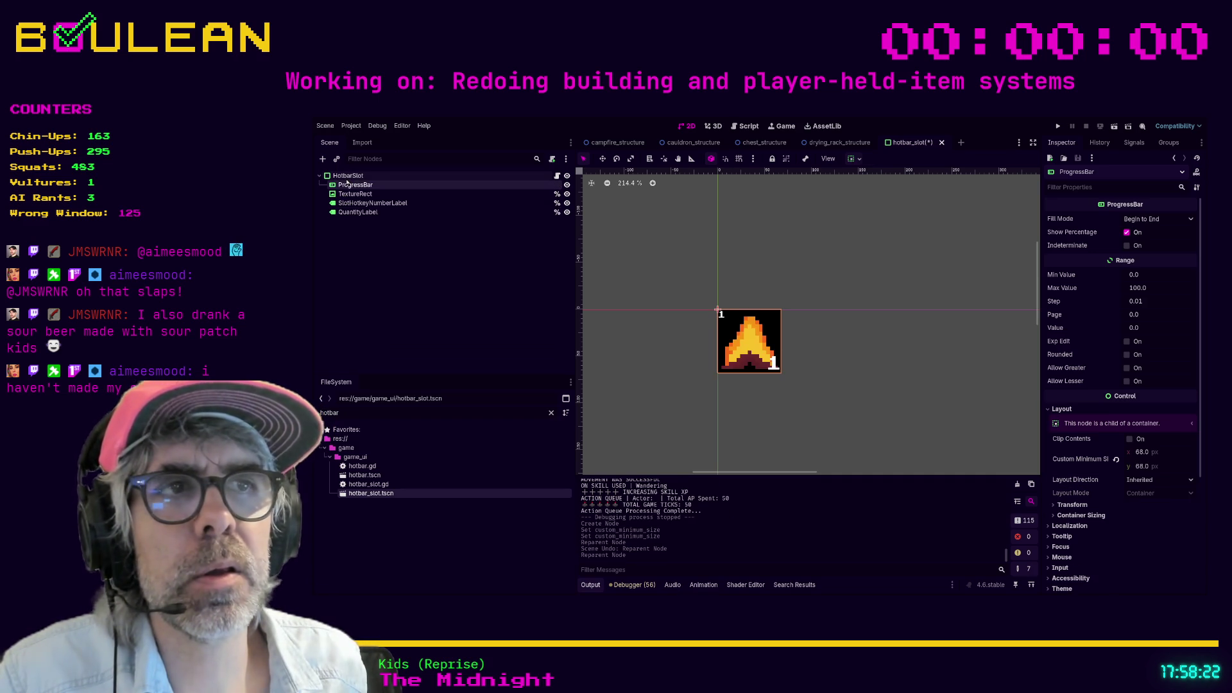
# Step: Preview the ProgressBar at Value 50, then reset the Value to 0
pyautogui.click(567, 184)
pyautogui.click(566, 185)
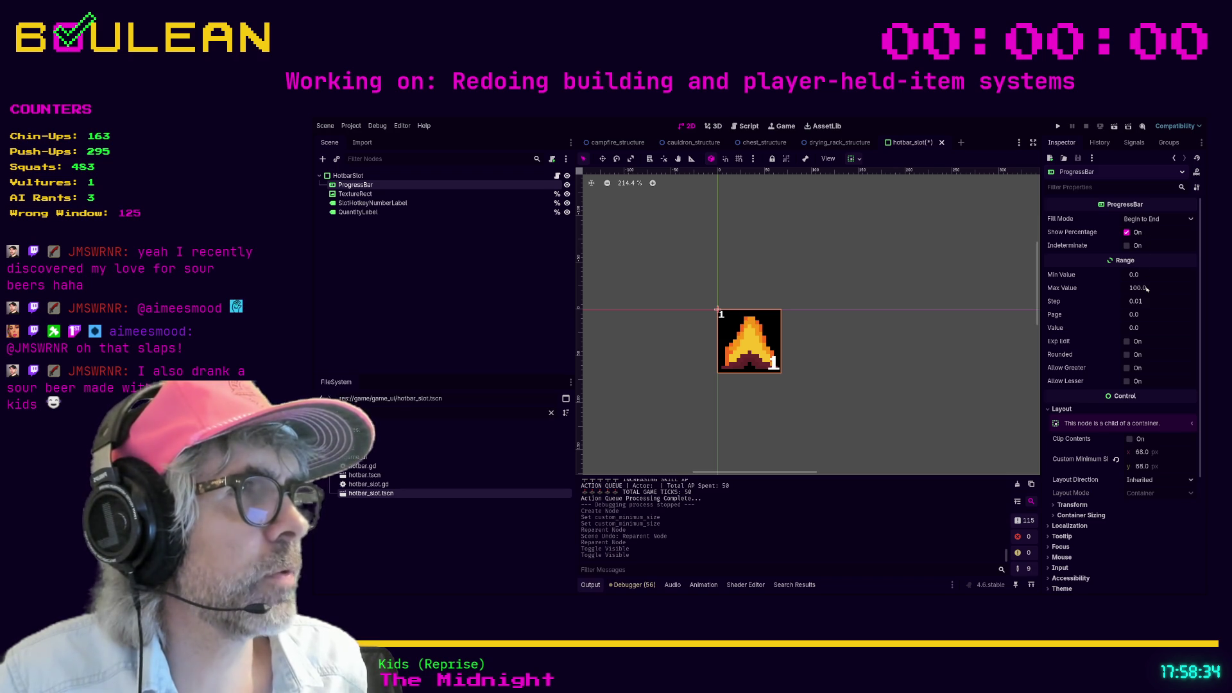
pyautogui.click(1145, 328)
pyautogui.write('50')
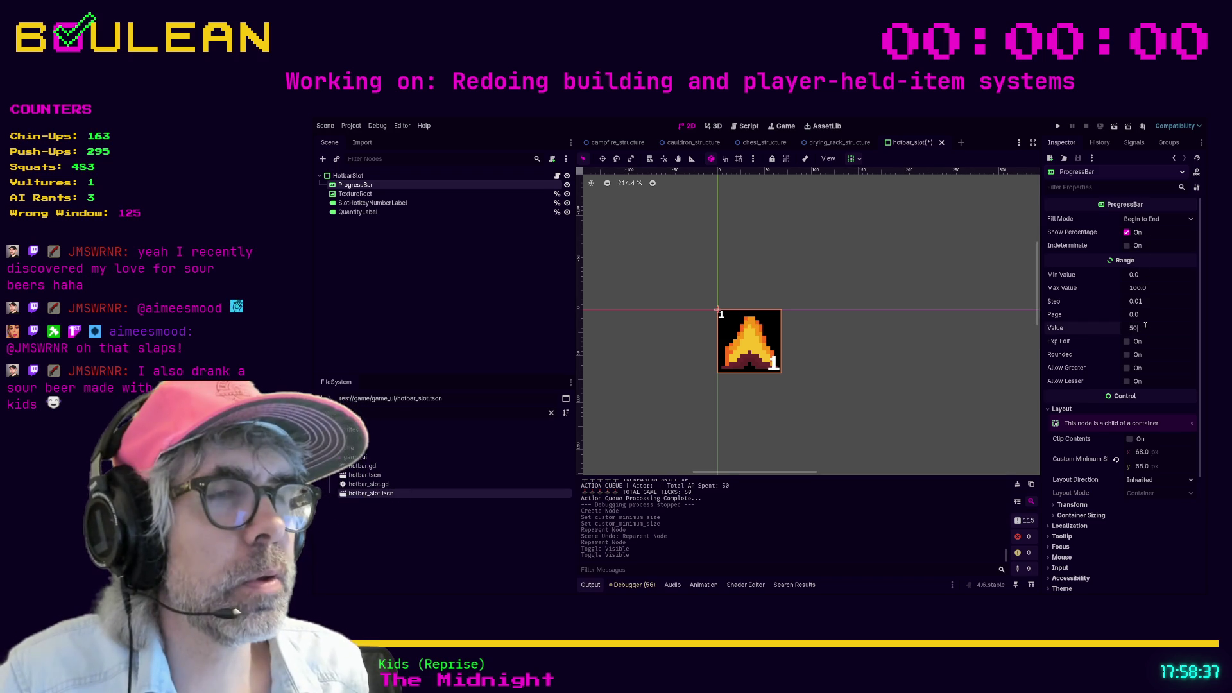
pyautogui.press('Return')
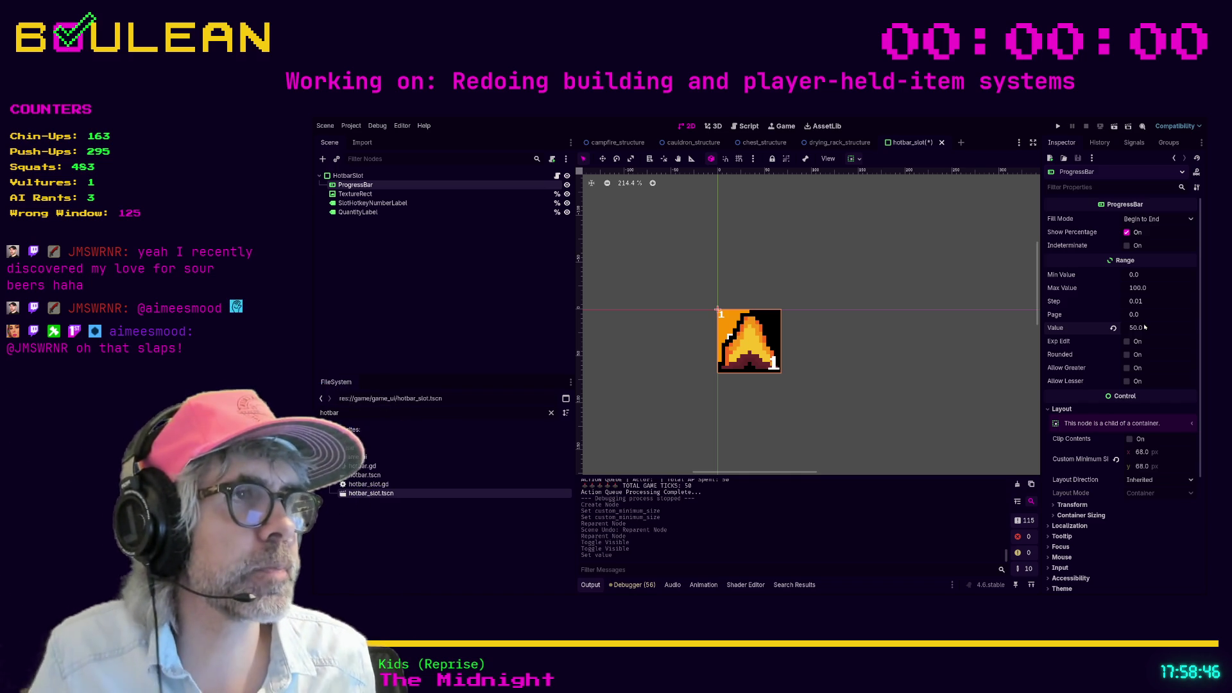
pyautogui.click(1113, 327)
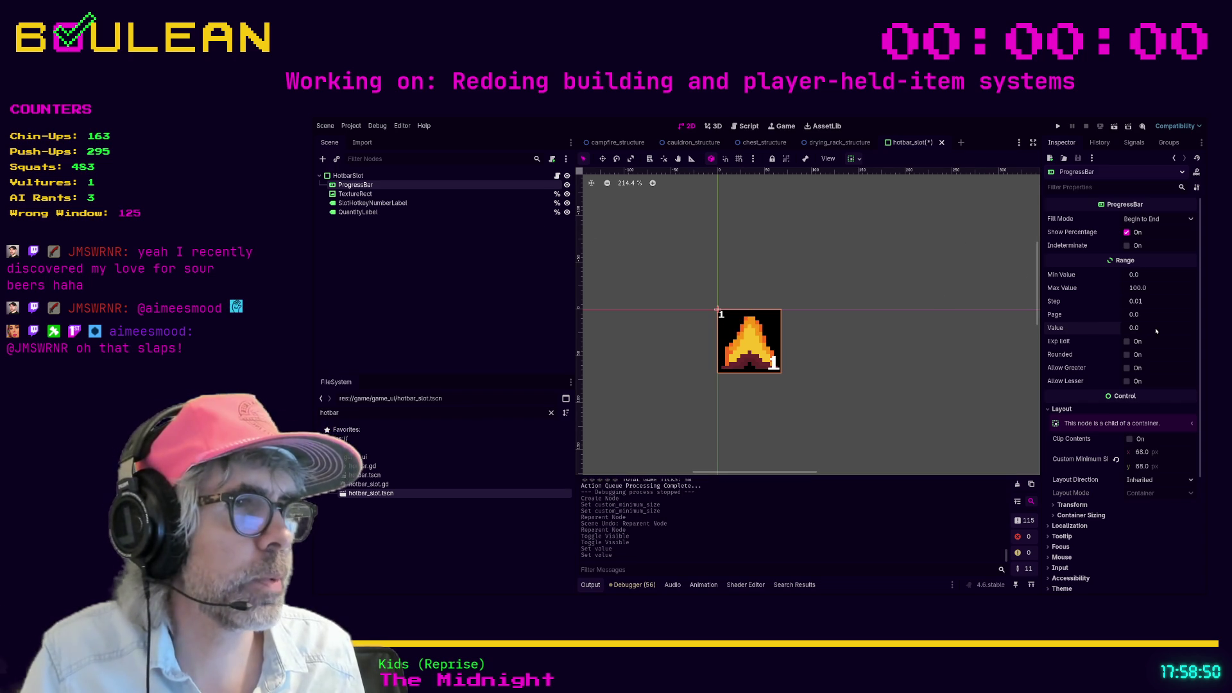
# Step: Expand the ProgressBar's Theme Overrides down to the Styles section for background and fill
pyautogui.scroll(-2, 1129, 501)
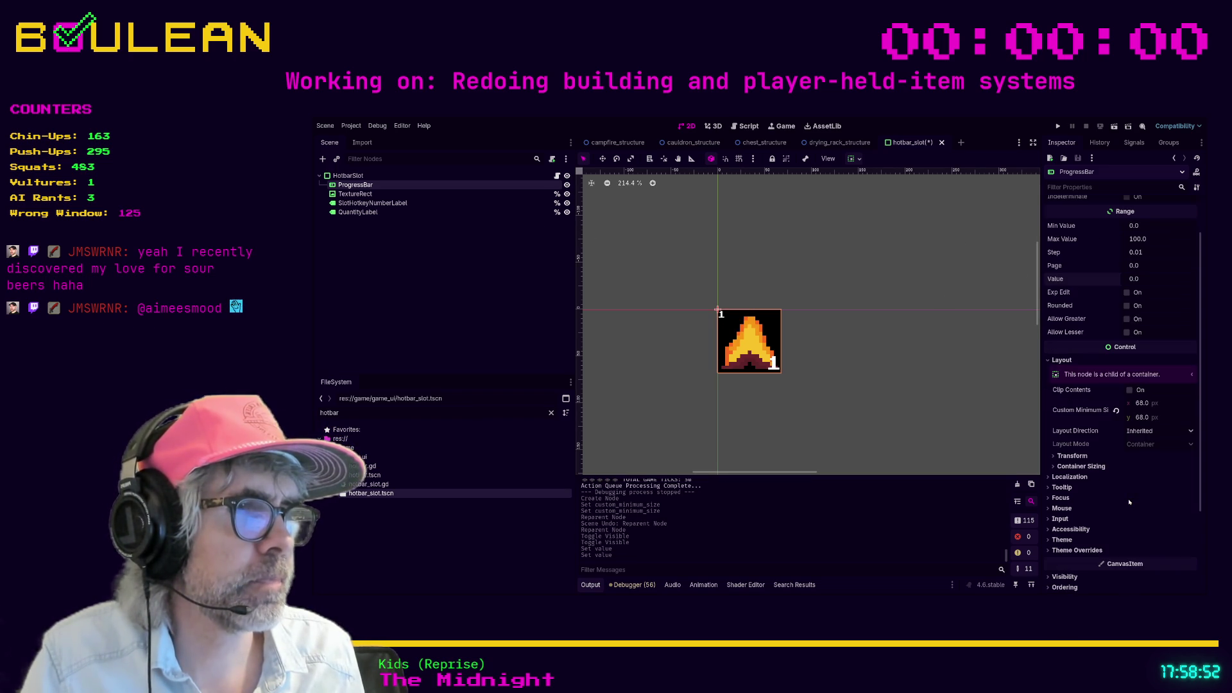
pyautogui.scroll(-2, 1129, 501)
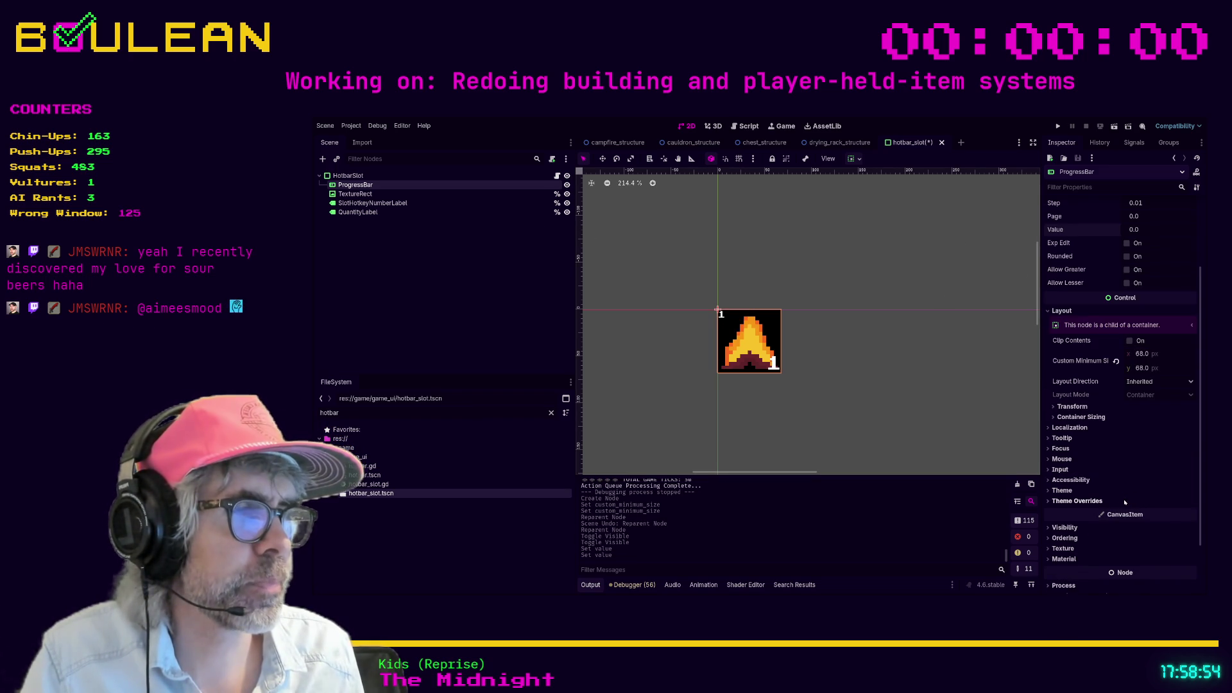
pyautogui.click(1047, 491)
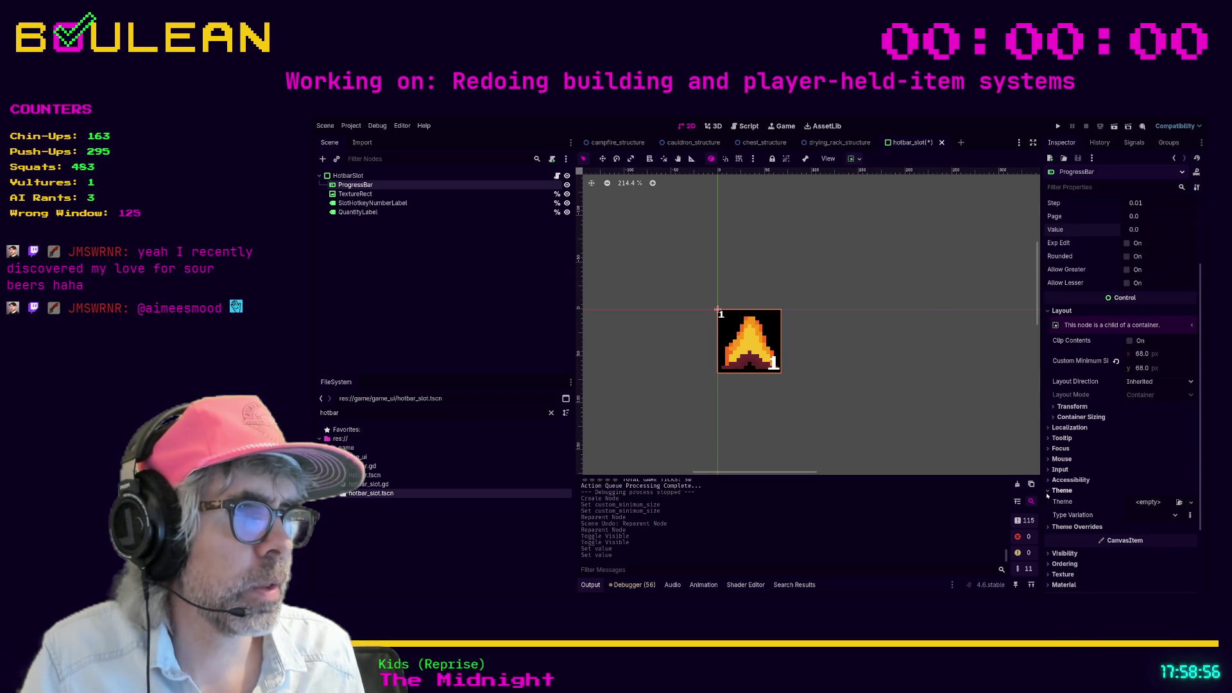
pyautogui.click(1052, 491)
pyautogui.click(1068, 500)
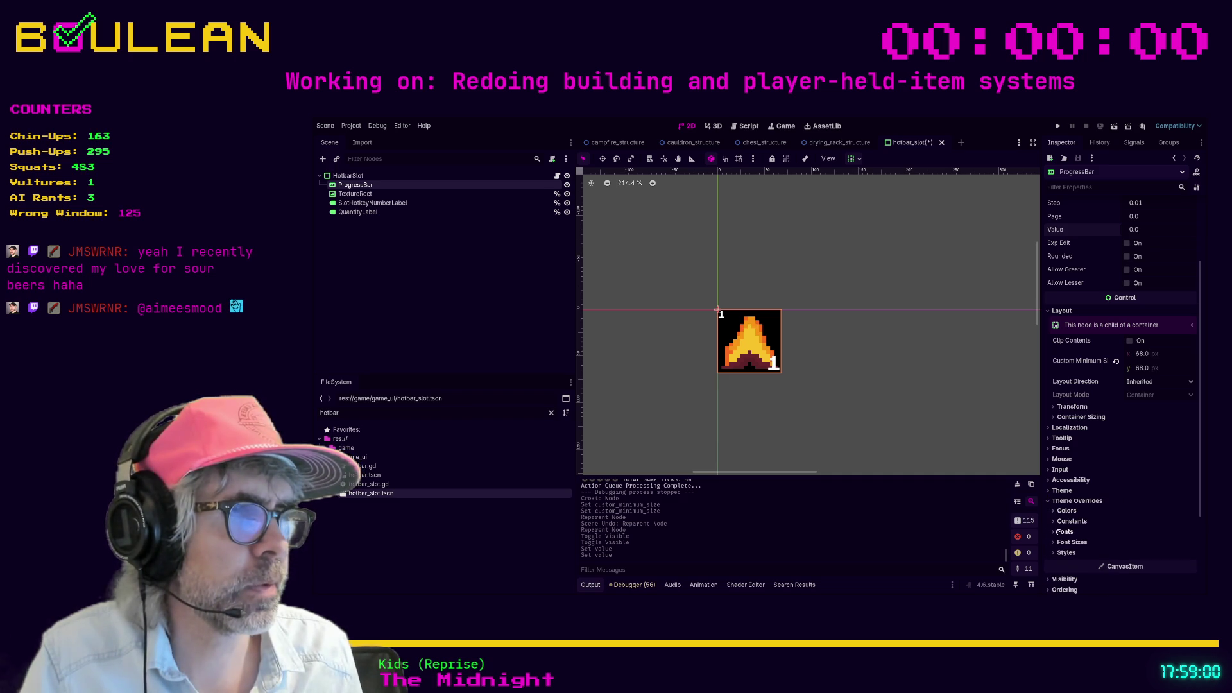
pyautogui.click(1065, 511)
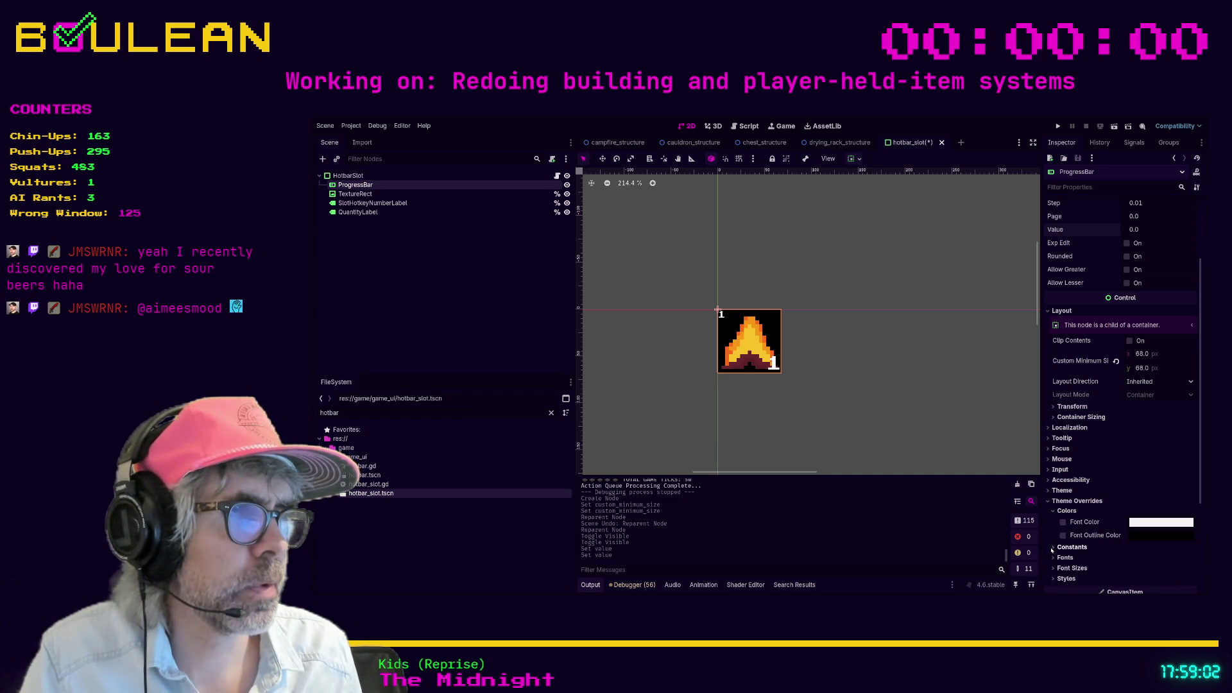
pyautogui.scroll(-3, 1054, 482)
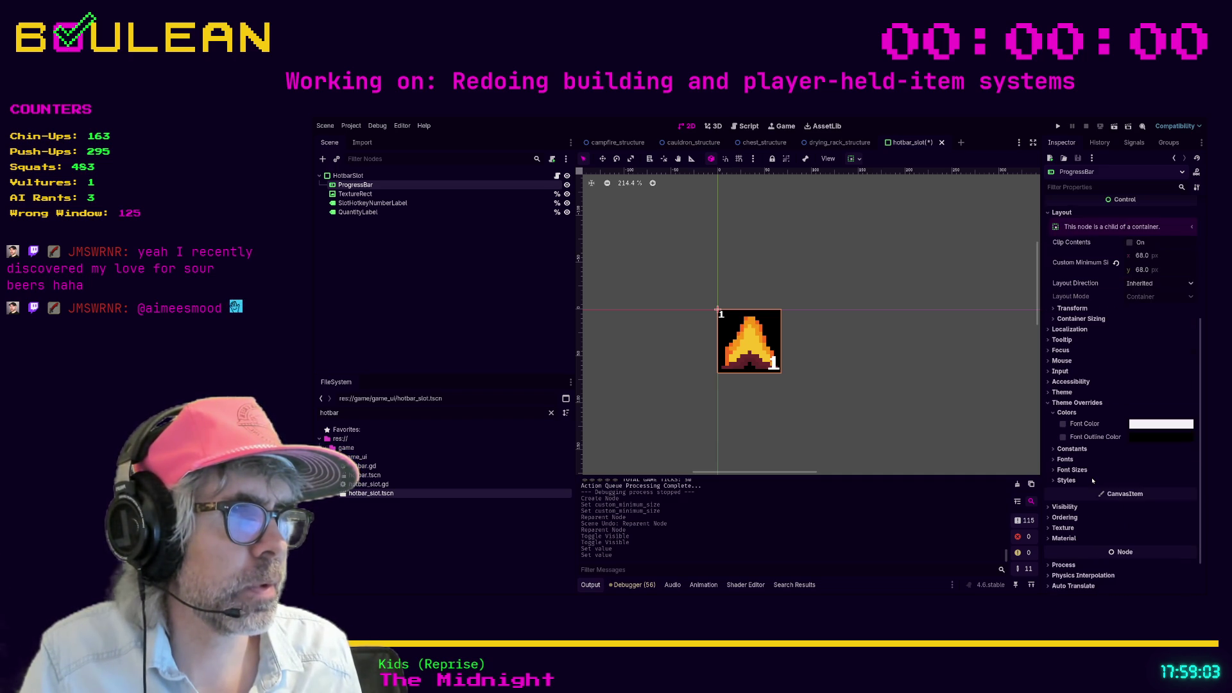
pyautogui.click(1054, 481)
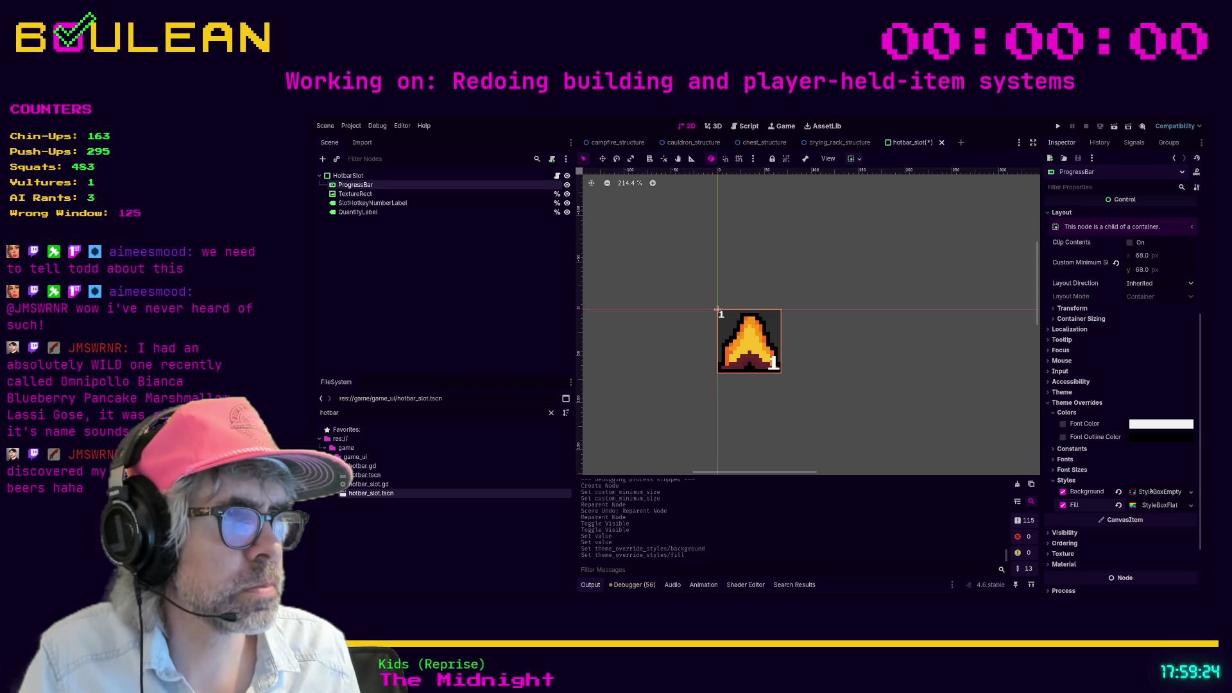
# Step: Give the fill a StyleBoxFlat override and settle its colour on black
pyautogui.click(1148, 506)
pyautogui.scroll(-3, 1147, 518)
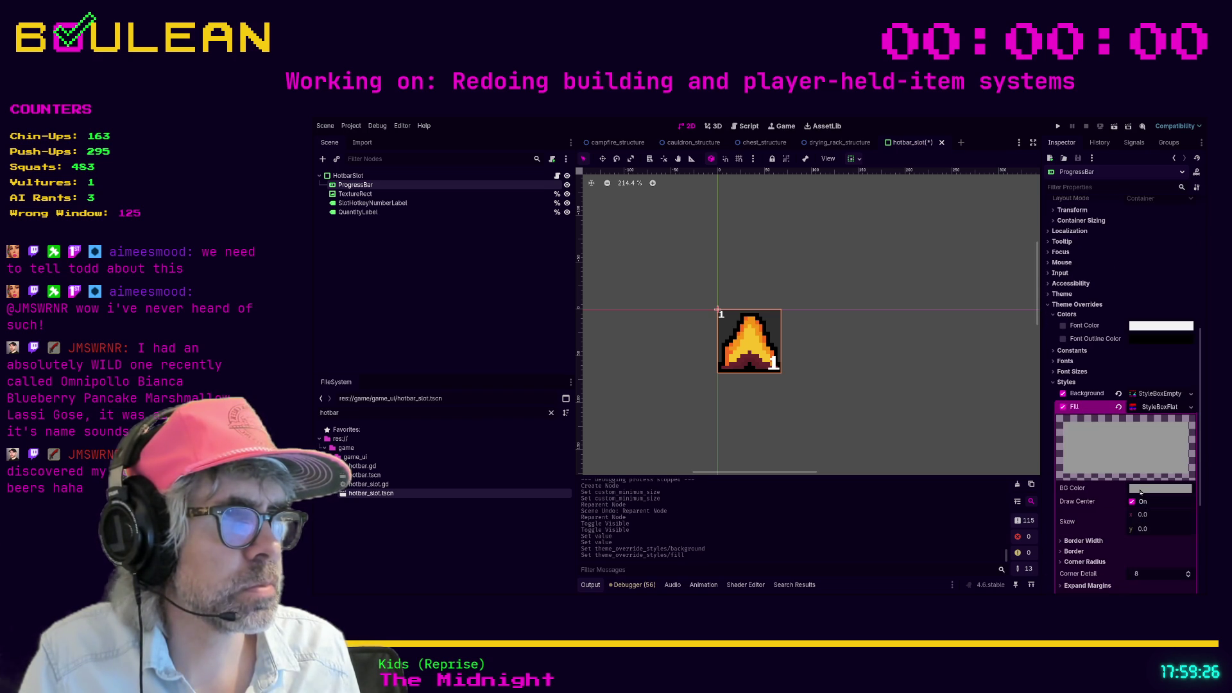
pyautogui.hotkey('ctrl', 'v')
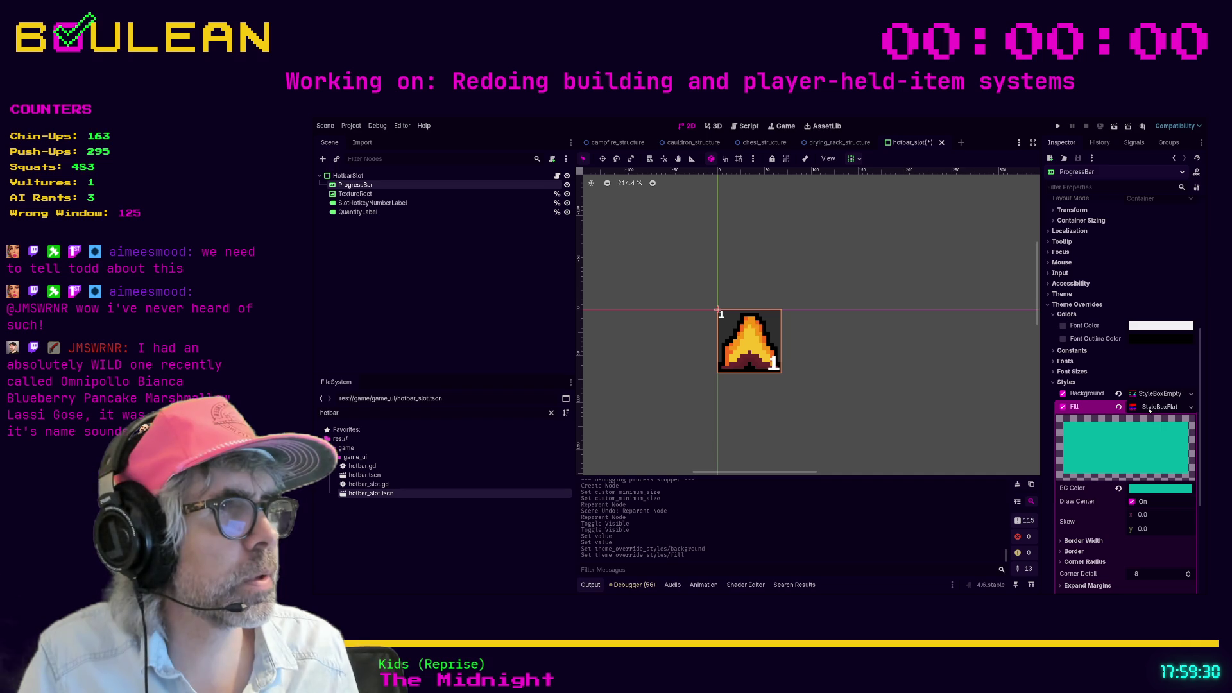
pyautogui.hotkey('ctrl', 'v')
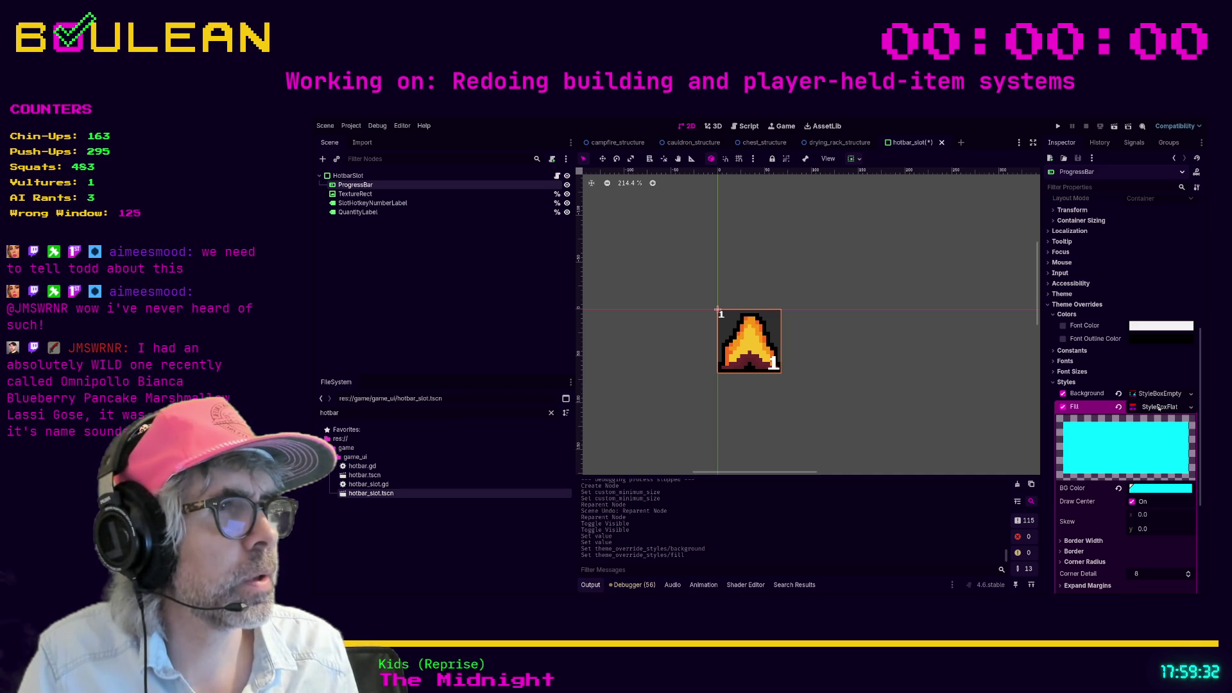
pyautogui.hotkey('ctrl', 'v')
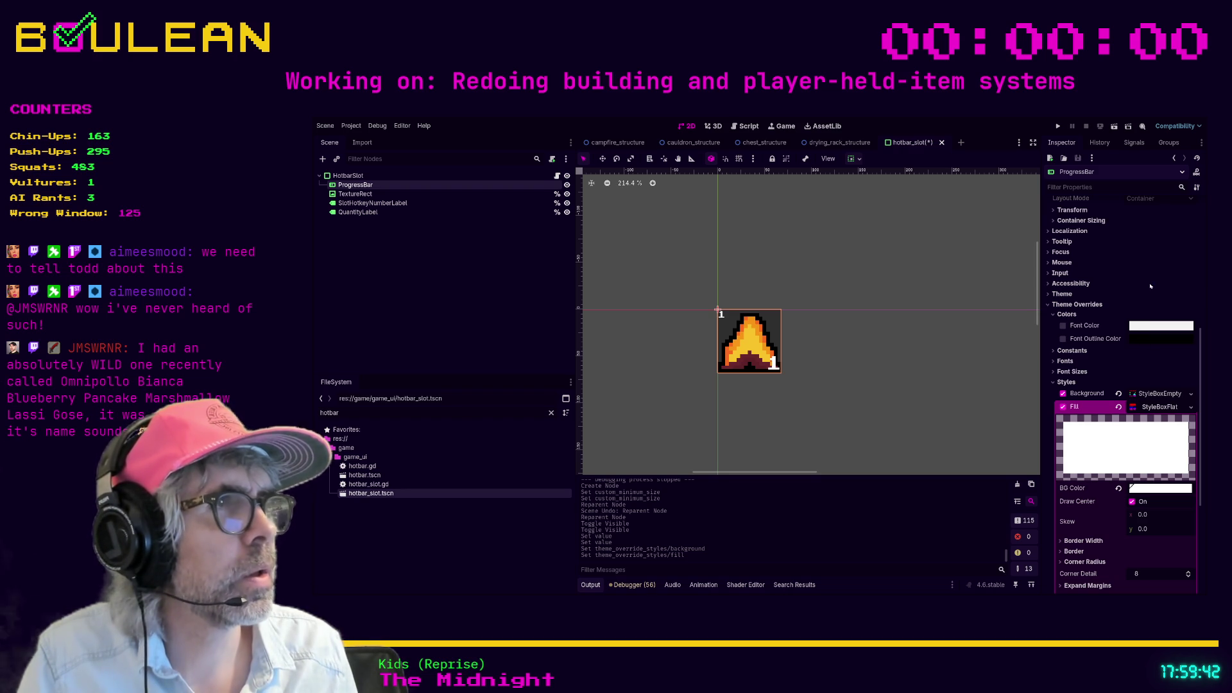
pyautogui.hotkey('ctrl', 'z')
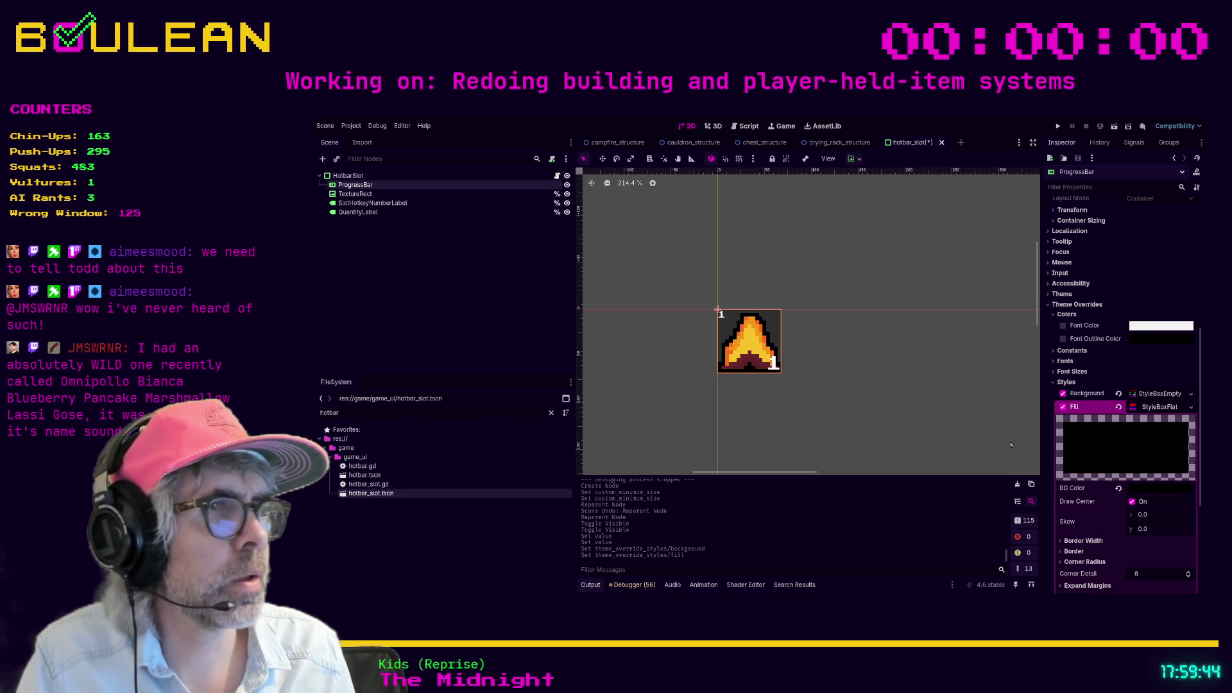
# Step: Set the ProgressBar's Value to 50 to preview the fill
pyautogui.click(492, 193)
pyautogui.click(493, 184)
pyautogui.scroll(5, 1107, 293)
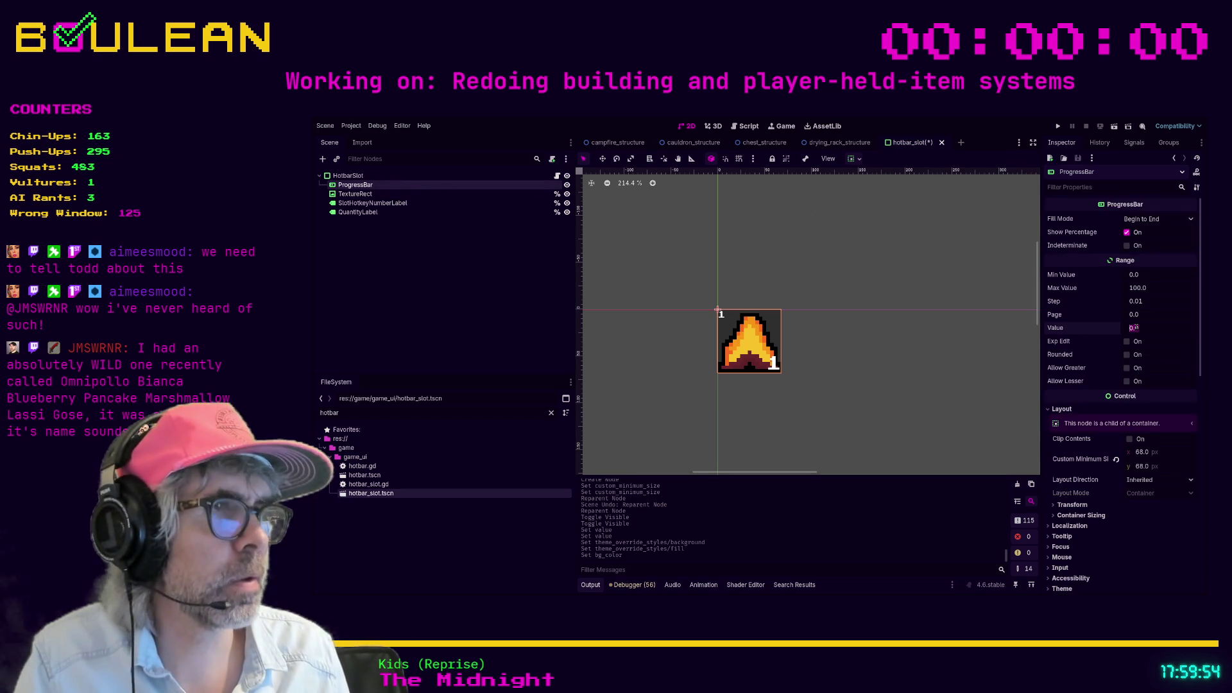
pyautogui.click(1133, 328)
pyautogui.write('5')
pyautogui.press('Return')
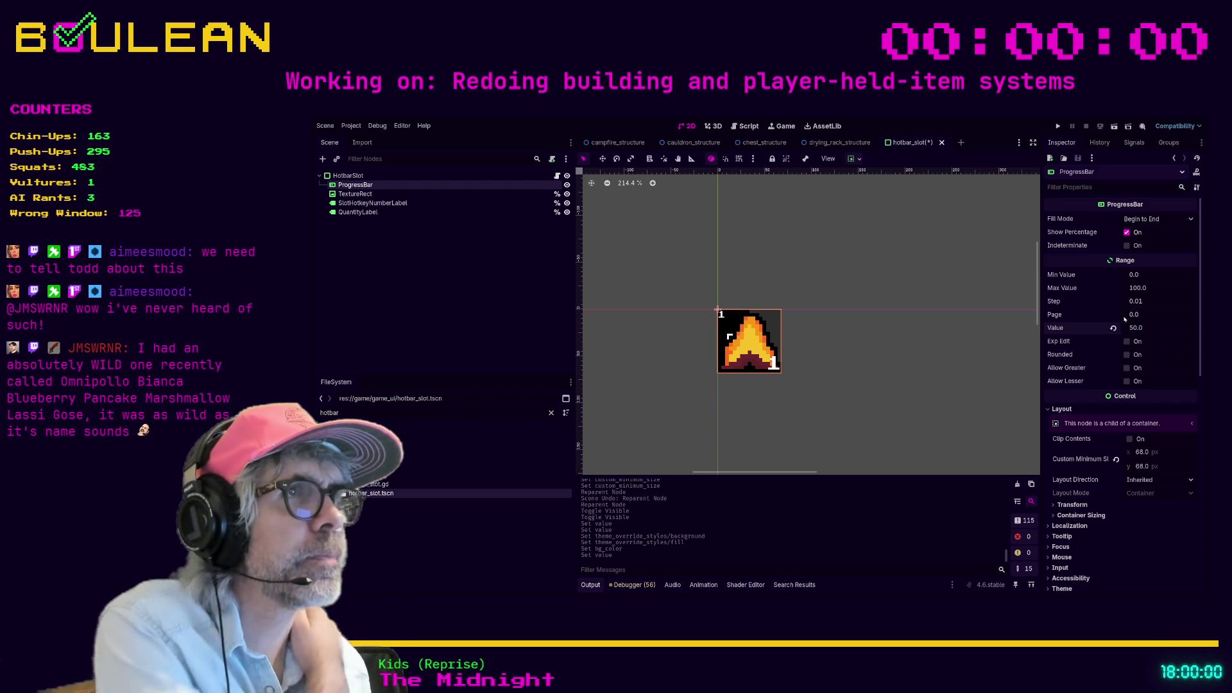
# Step: Change the ProgressBar's Fill Mode to Bottom to Top
pyautogui.click(1141, 220)
pyautogui.click(1157, 266)
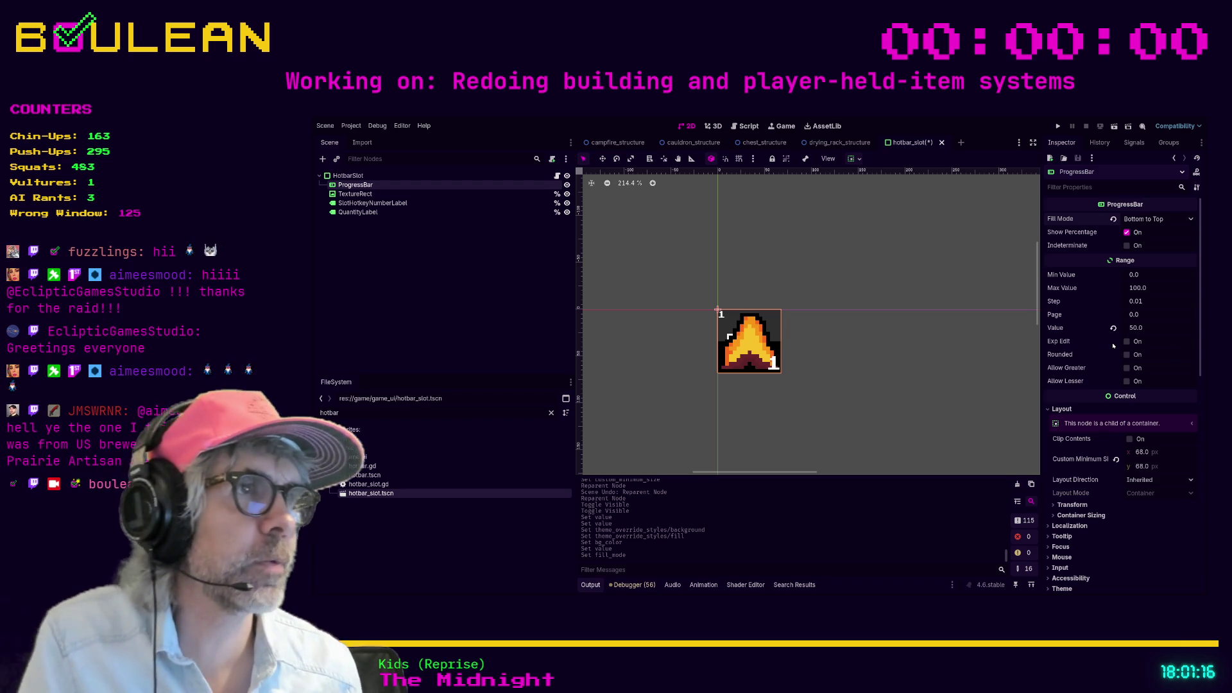
# Step: Set the ProgressBar Value to 60, then to 70
pyautogui.click(1150, 328)
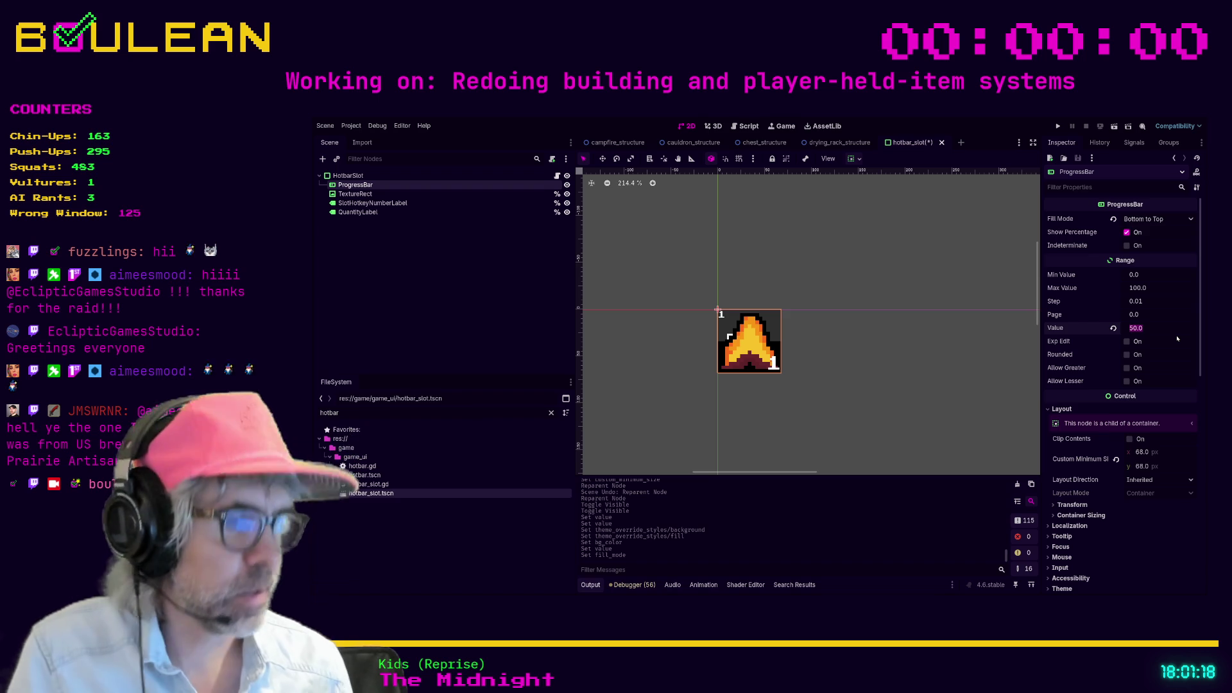
pyautogui.write('60')
pyautogui.press('Return')
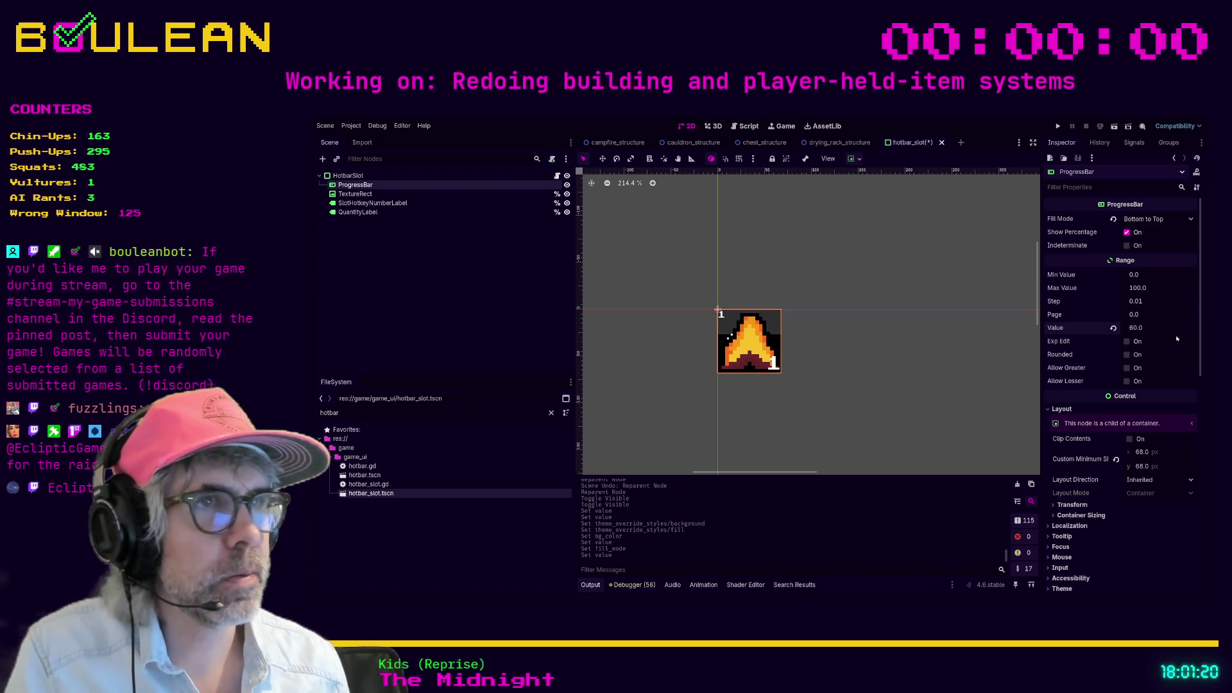
pyautogui.click(1139, 328)
pyautogui.write('70')
pyautogui.press('Return')
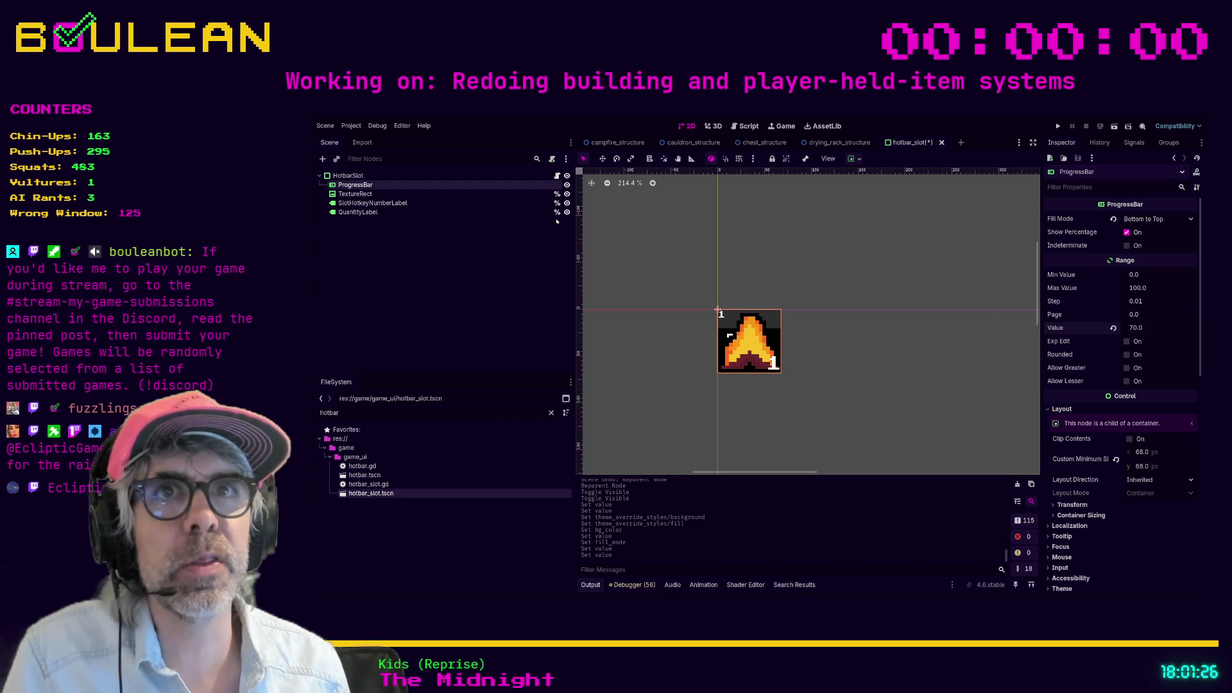
# Step: Hide the TextureRect fire icon and turn off Show Percentage on the bar
pyautogui.click(567, 194)
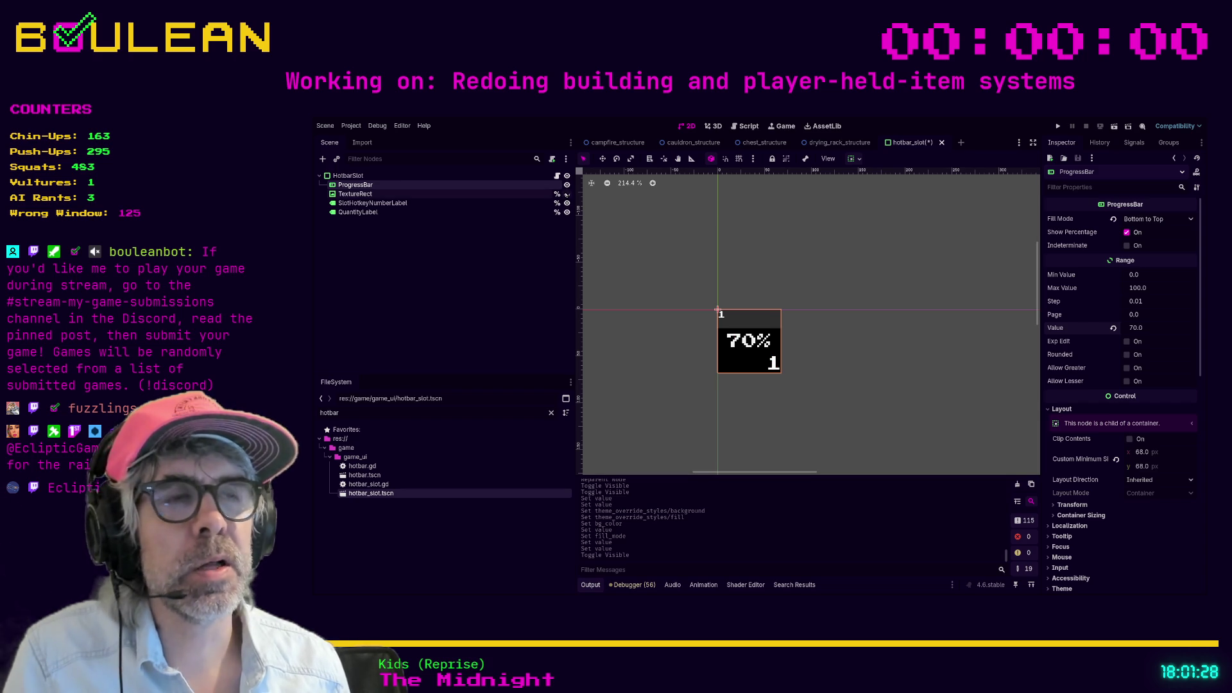
pyautogui.click(1127, 233)
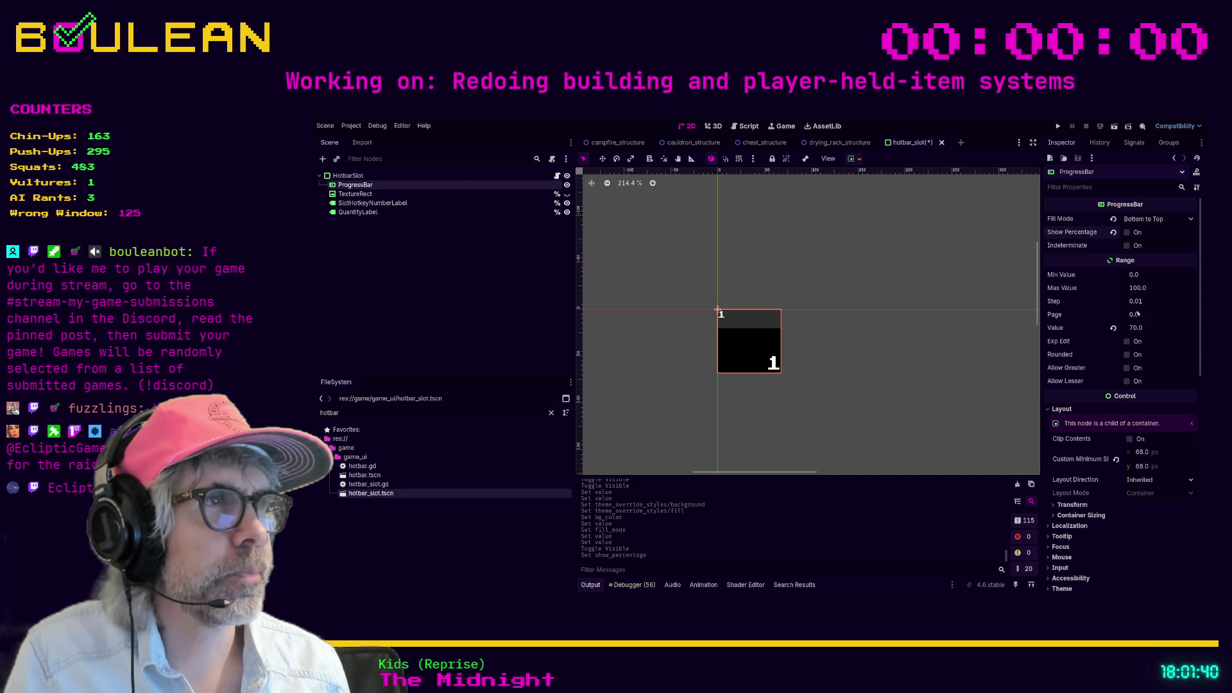
pyautogui.click(1137, 327)
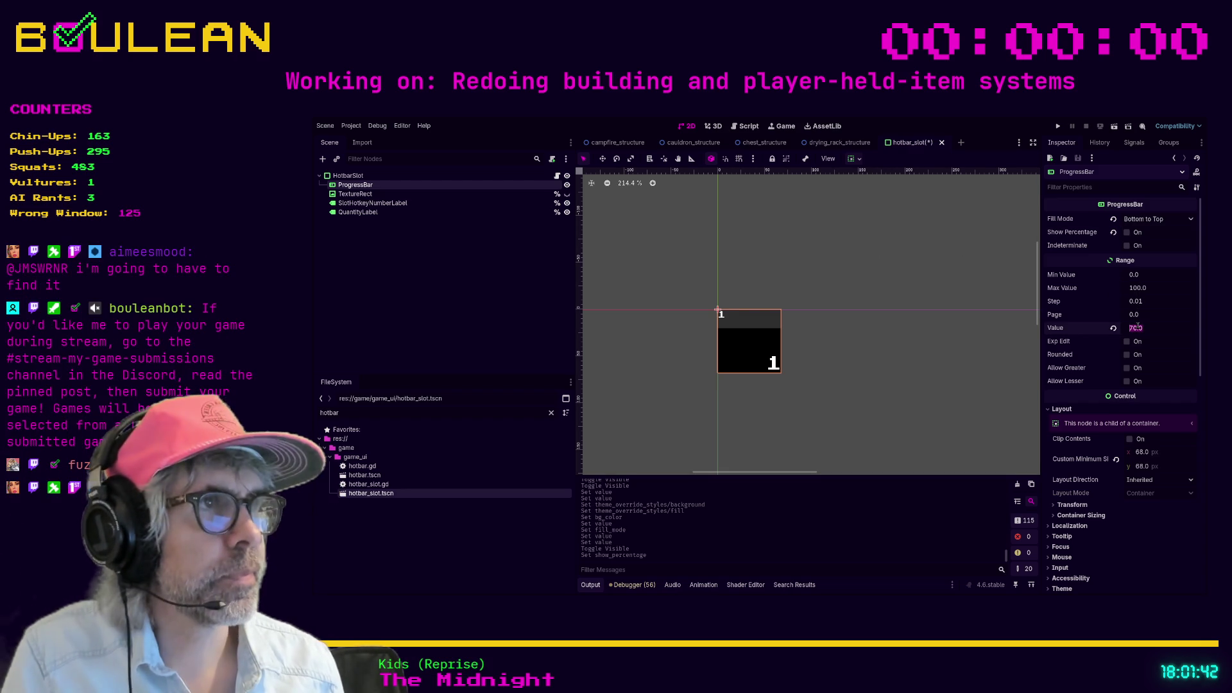
# Step: Set the ProgressBar Value to 0 so the slot shows no fill
pyautogui.write('0')
pyautogui.press('Return')
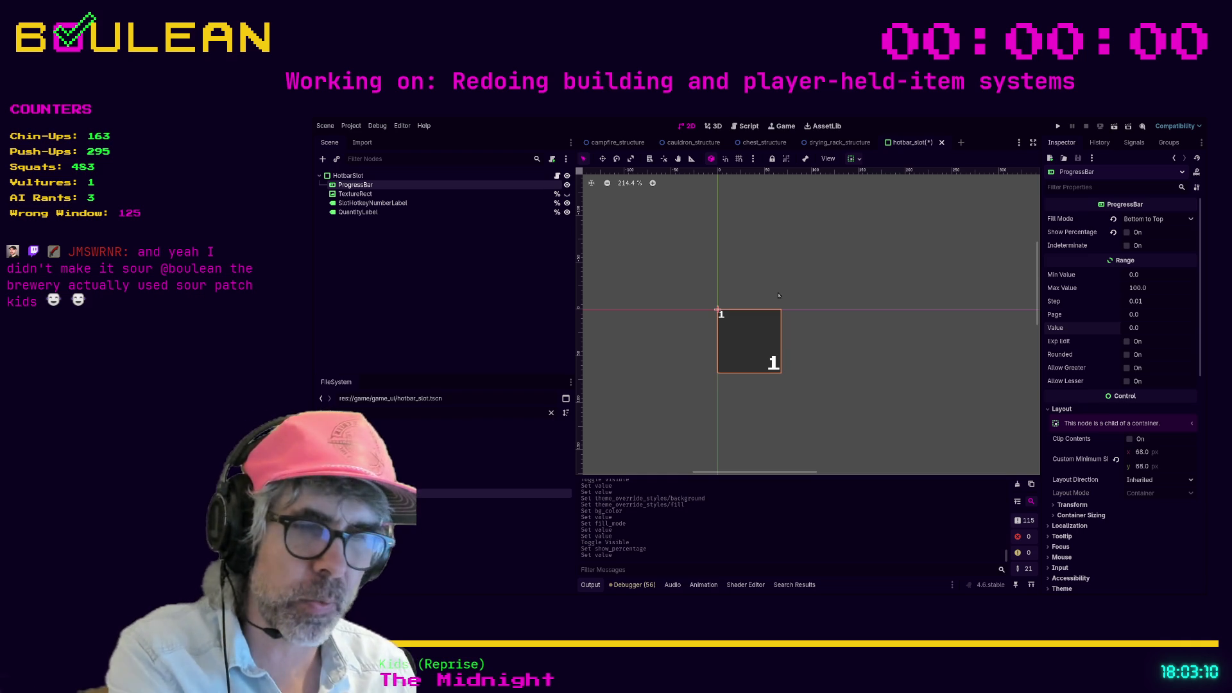
pyautogui.write('hotbar')
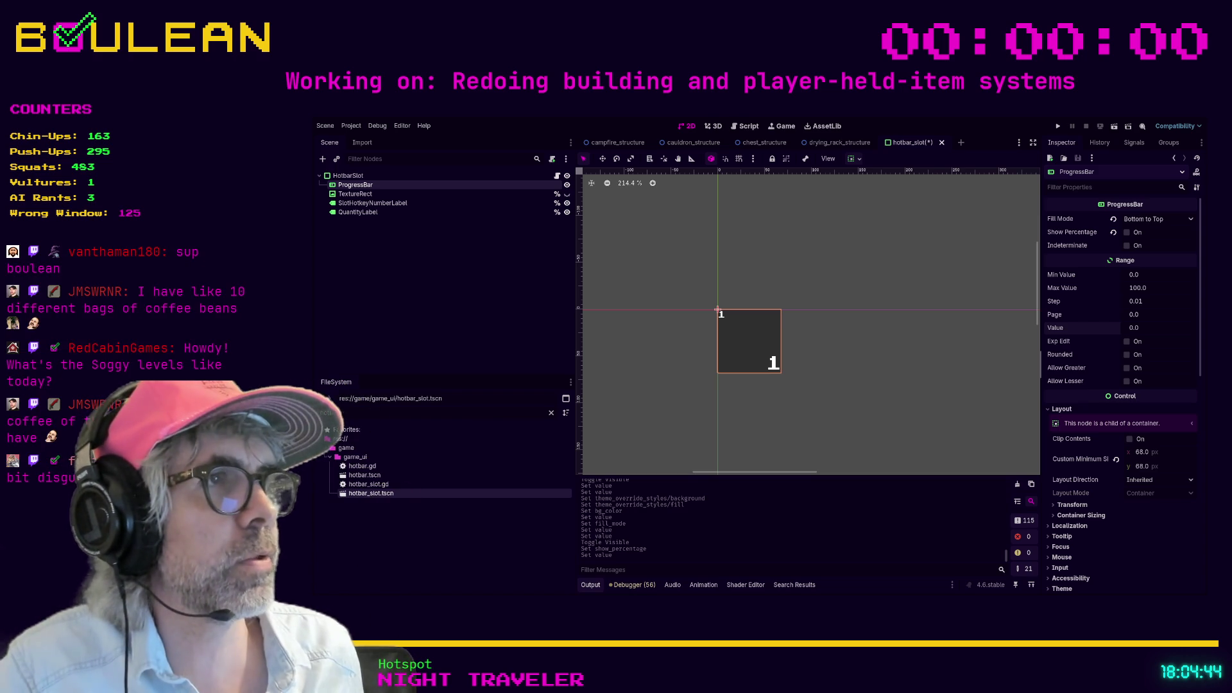
# Step: Preview the bar half full at Value 50, then open the HotbarSlot's script
pyautogui.click(1144, 324)
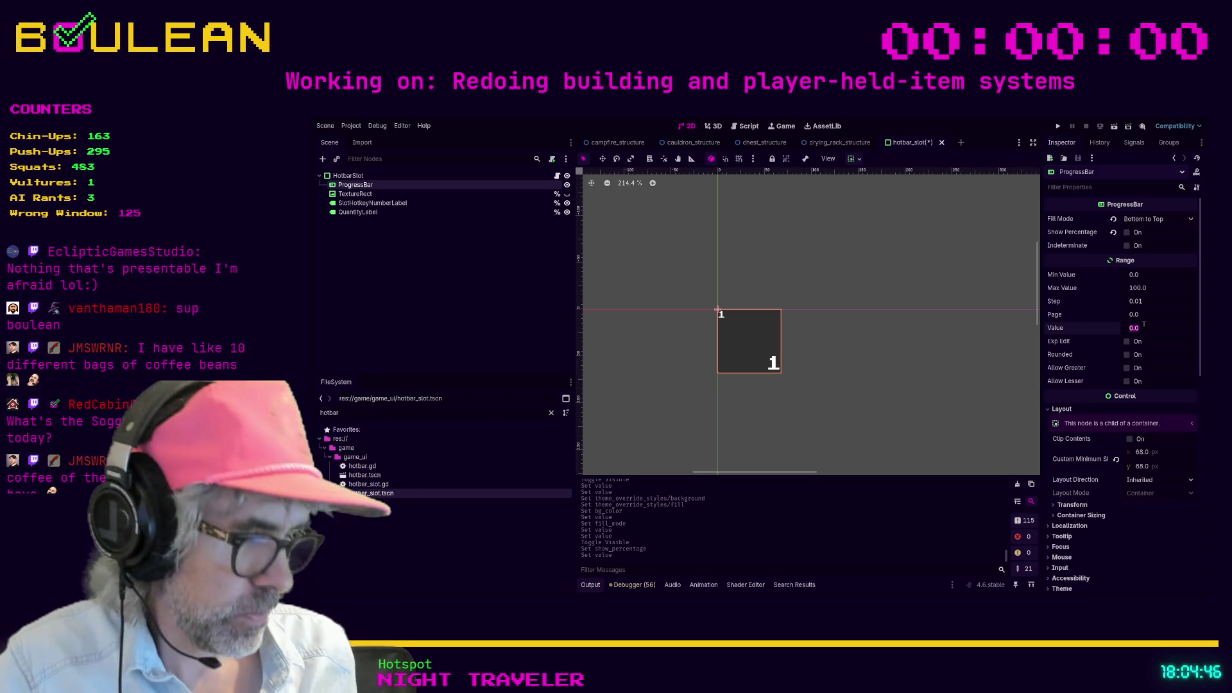
pyautogui.write('50')
pyautogui.press('Return')
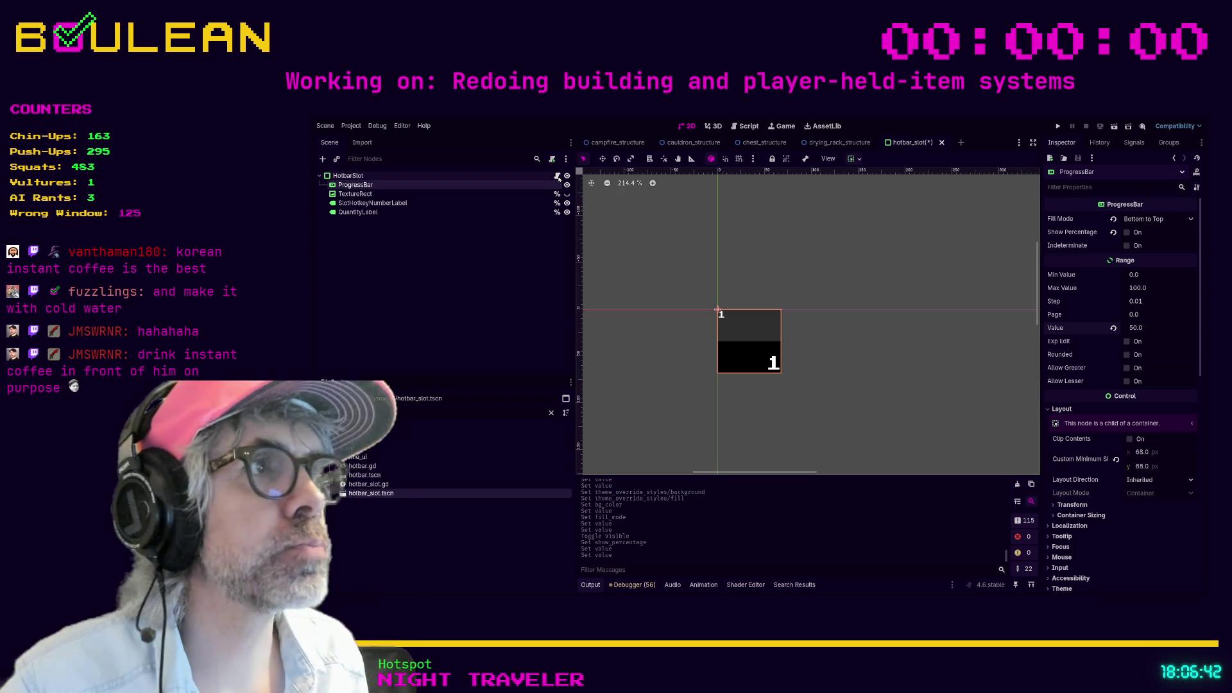
pyautogui.click(476, 176)
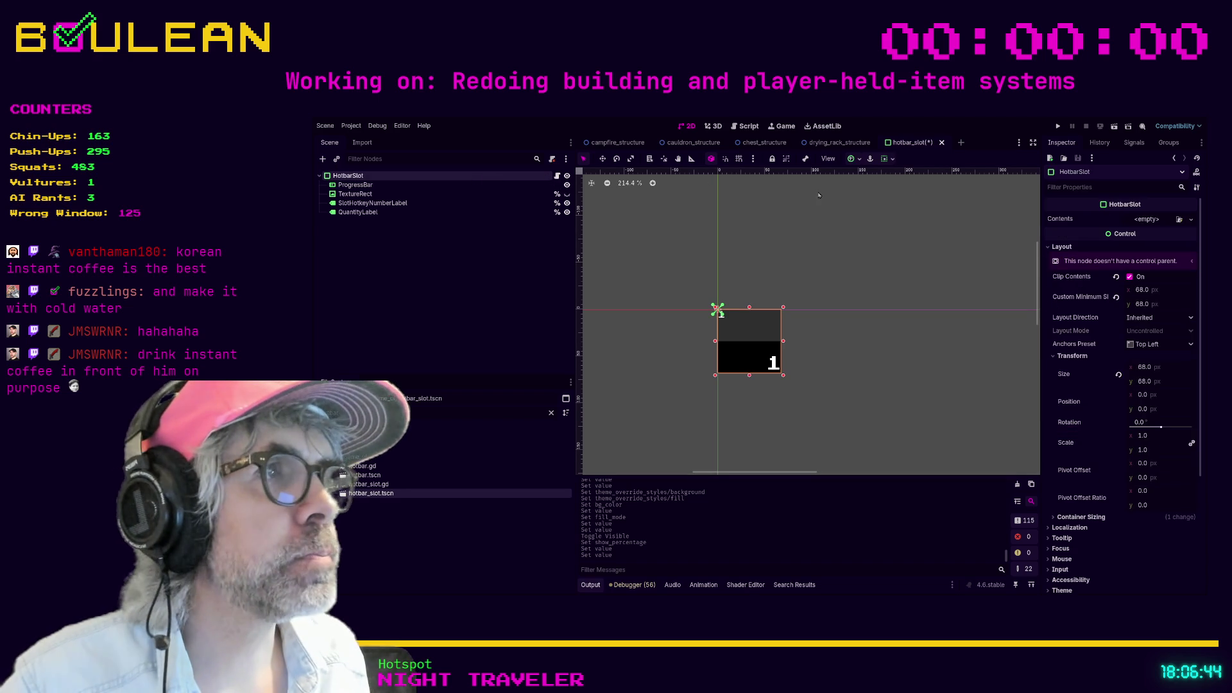
pyautogui.click(557, 175)
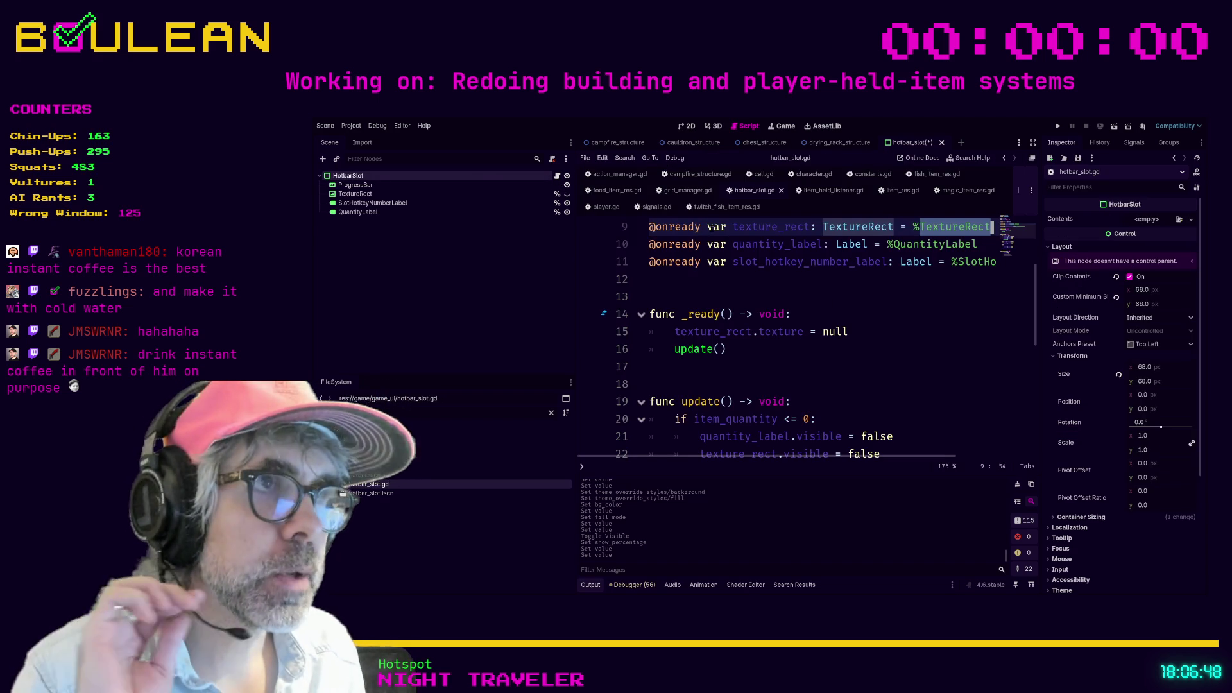
# Step: Switch hotbar_slot.gd to full-width view with the caret on blank line 13
pyautogui.click(753, 285)
pyautogui.hotkey('ctrl', 'shift', 'F11')
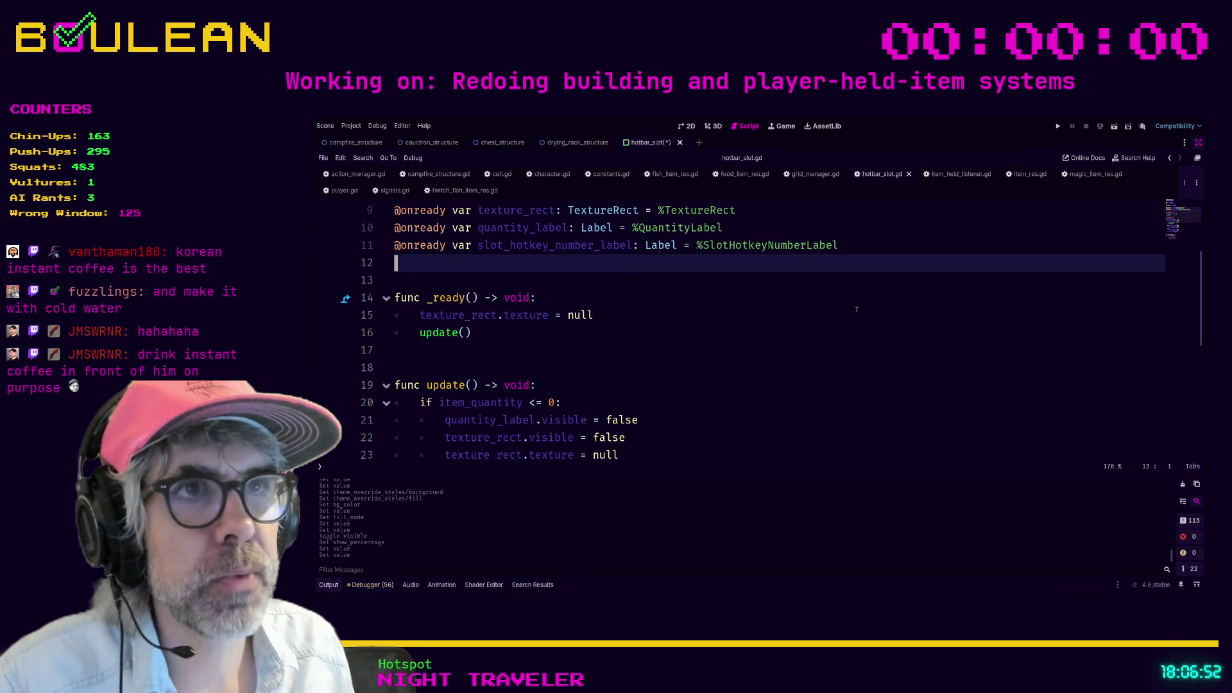
pyautogui.press('Down')
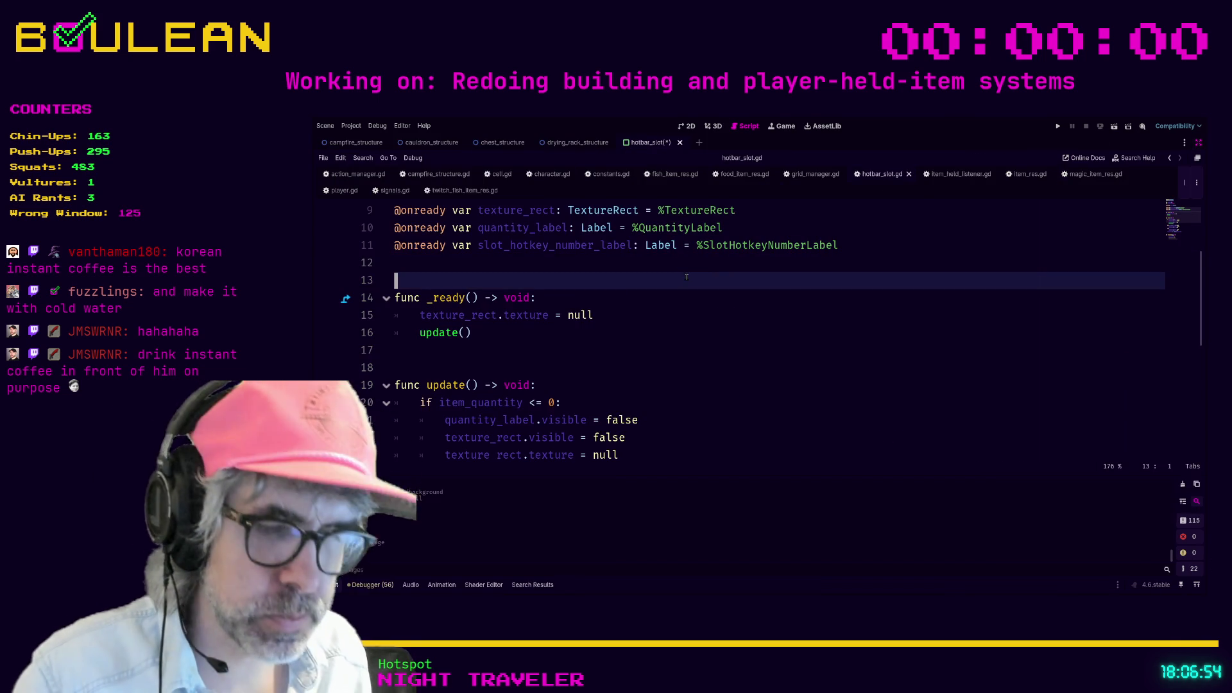
pyautogui.scroll(3, 715, 306)
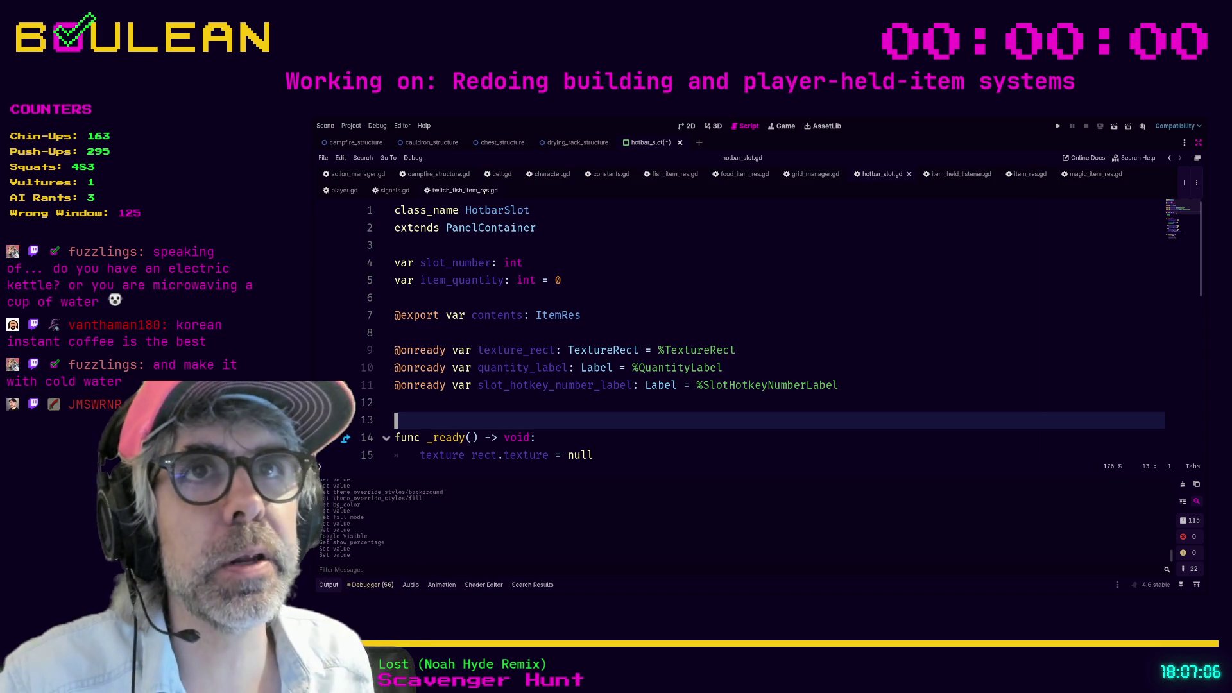
# Step: Close the twitch_fish_item_res.gd and grid_manager.gd script tabs
pyautogui.click(466, 191)
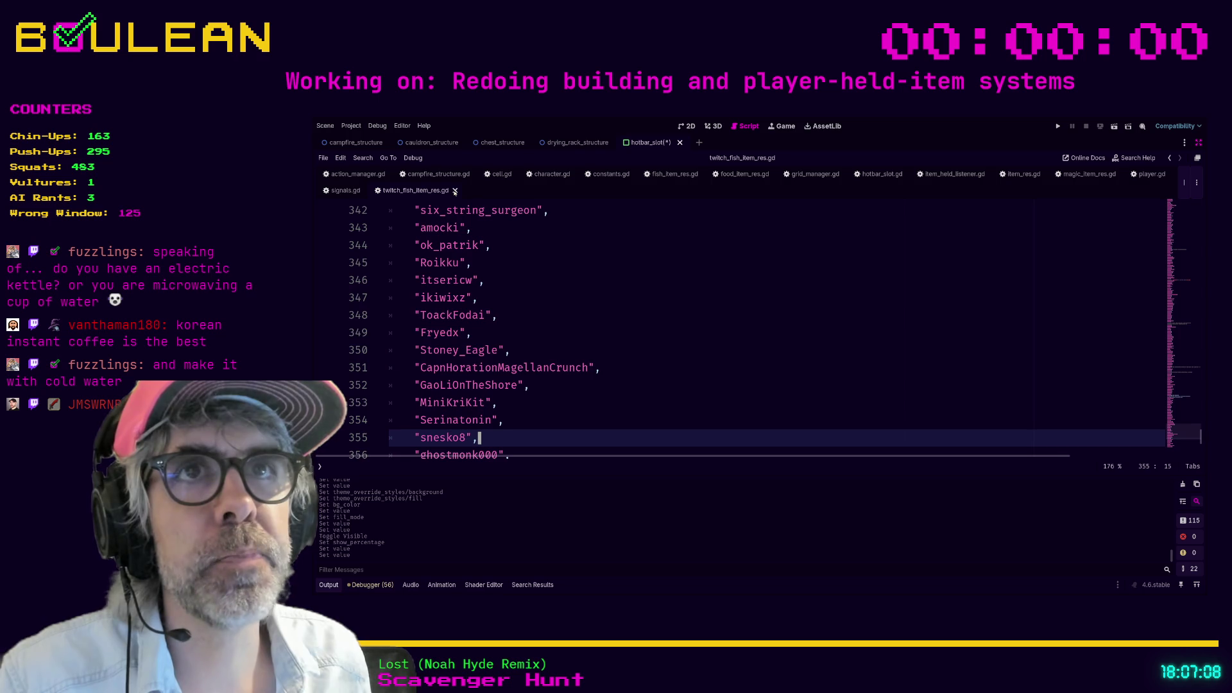
pyautogui.click(455, 191)
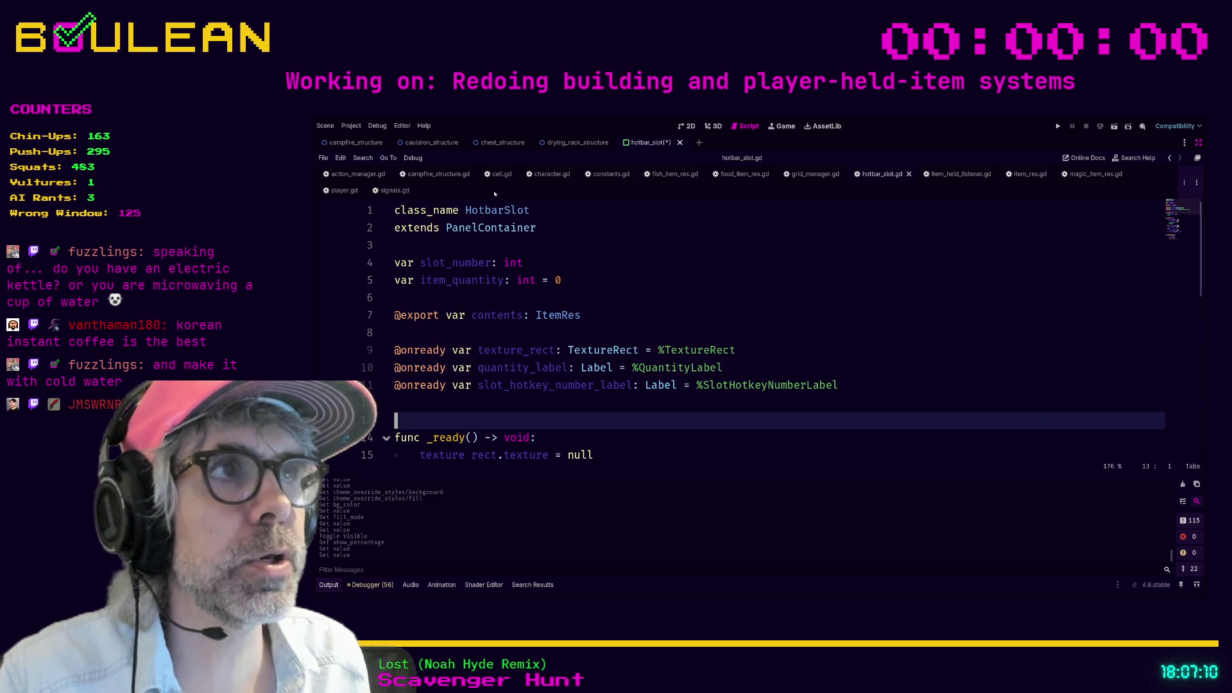
pyautogui.click(797, 174)
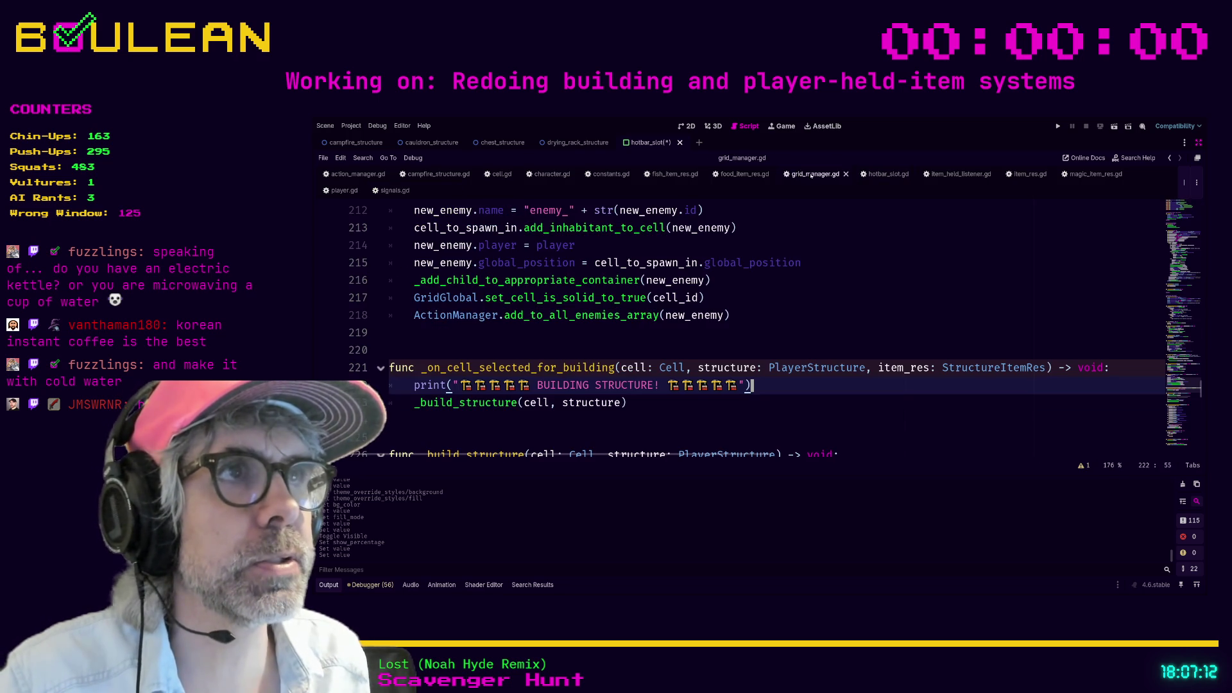
pyautogui.click(845, 174)
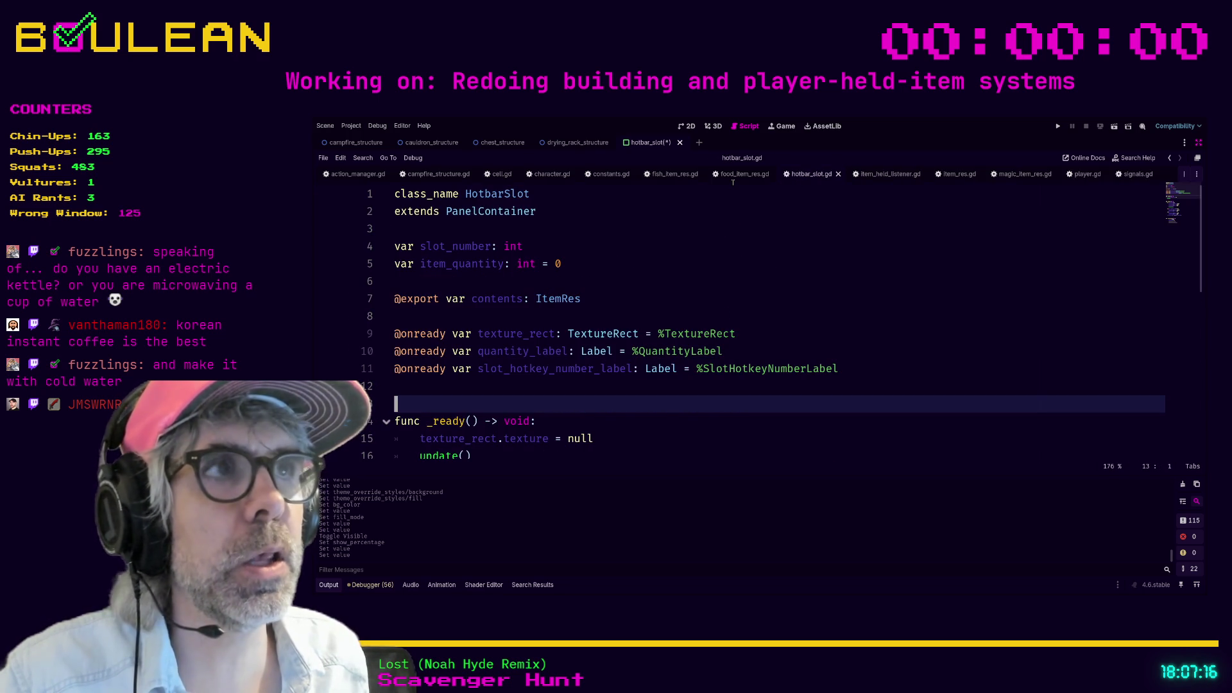
pyautogui.click(1077, 174)
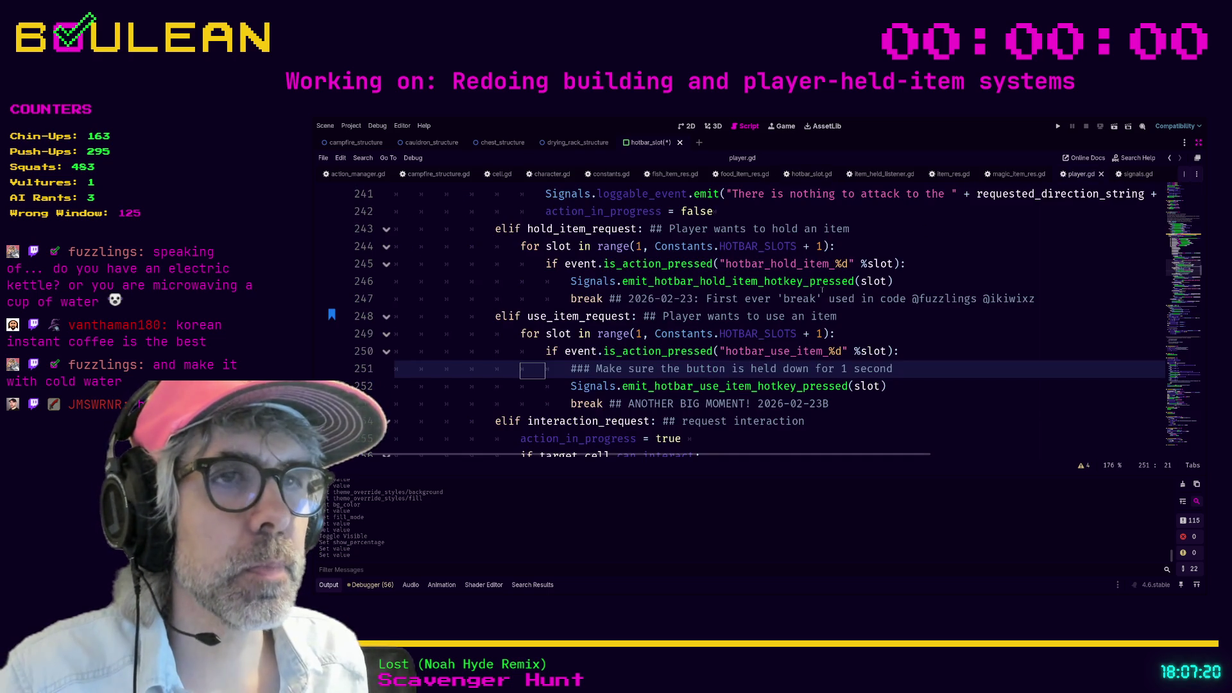
pyautogui.scroll(-1, 822, 290)
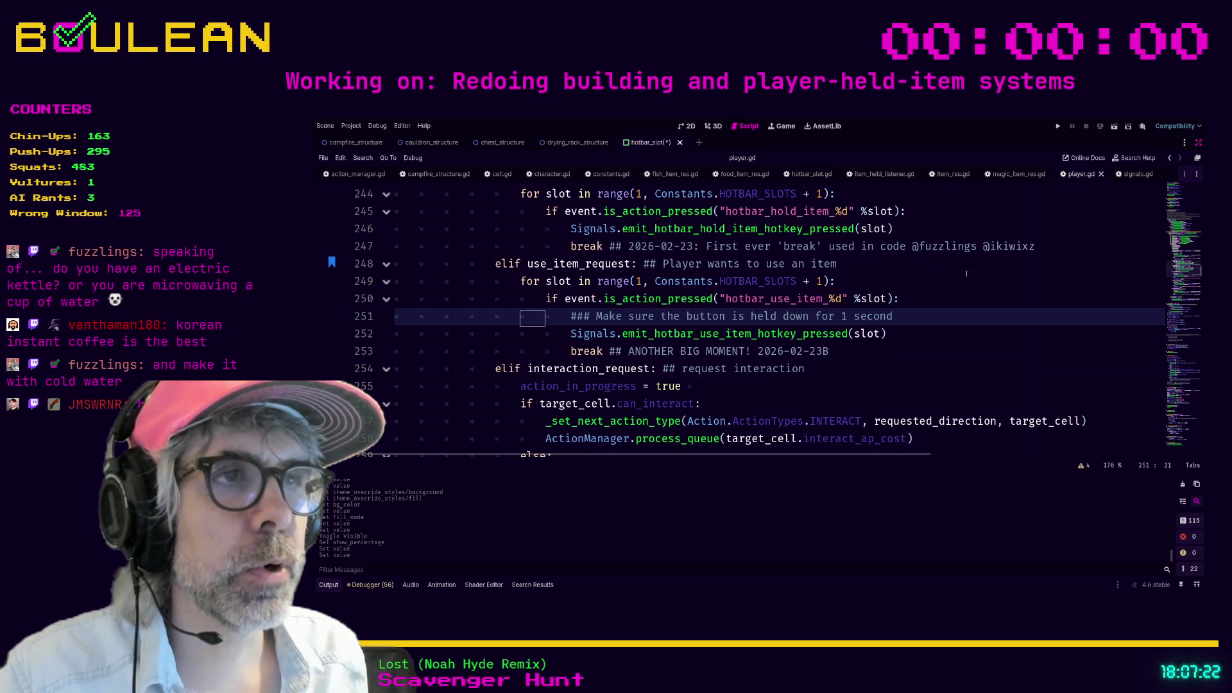
pyautogui.click(957, 300)
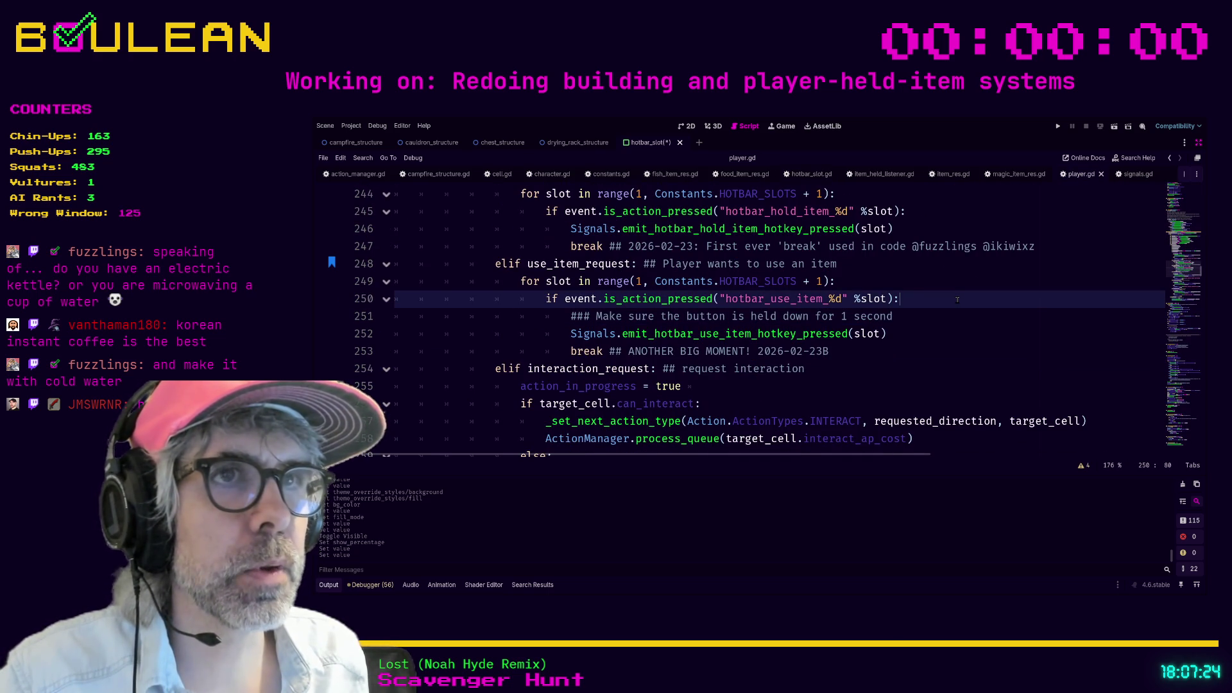
pyautogui.scroll(1, 958, 300)
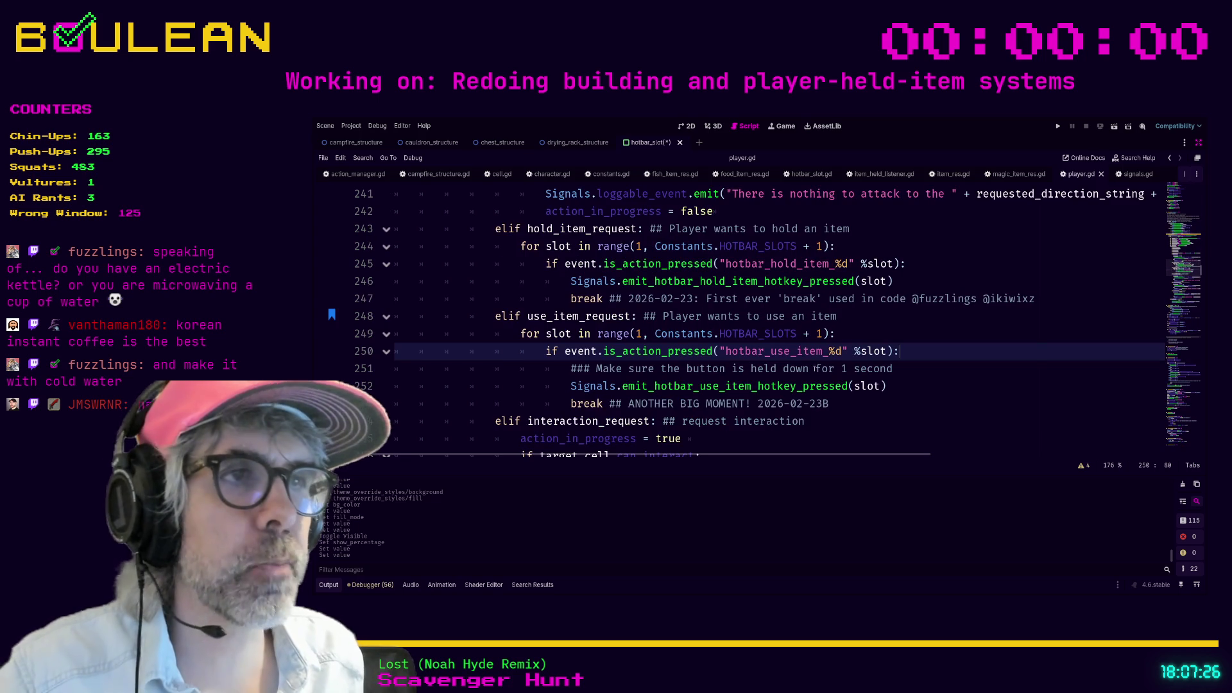
pyautogui.moveTo(723, 350); pyautogui.dragTo(842, 350)
pyautogui.click(947, 356)
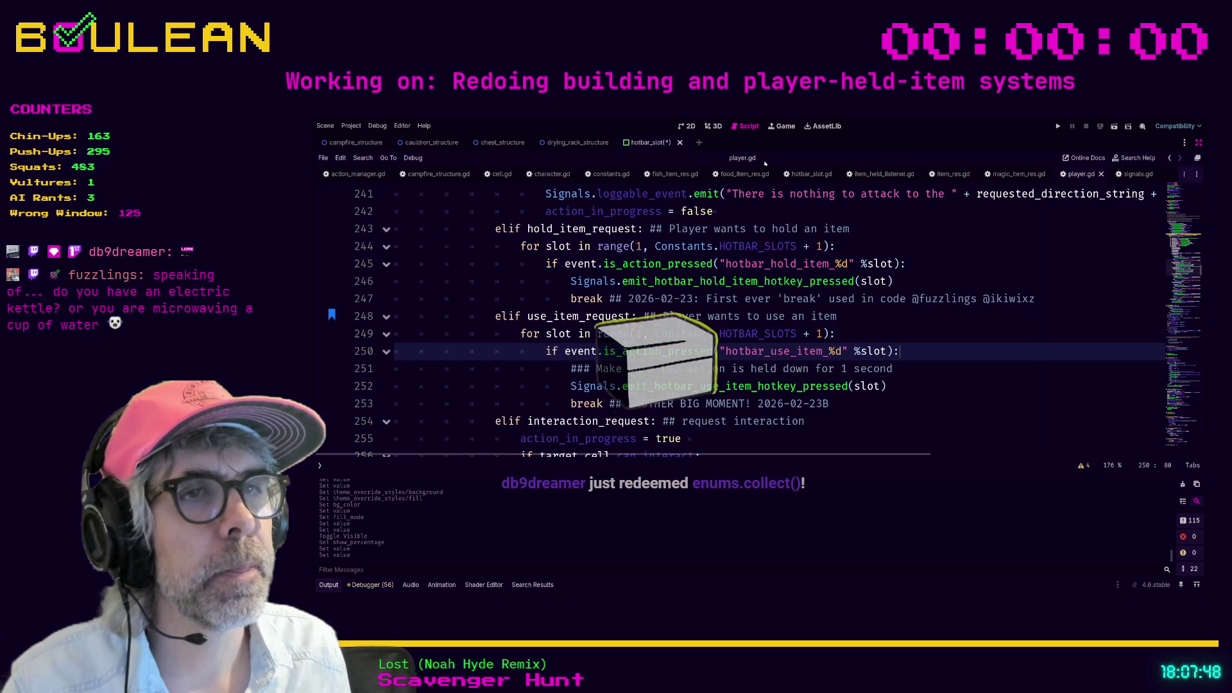
pyautogui.scroll(-1, 737, 321)
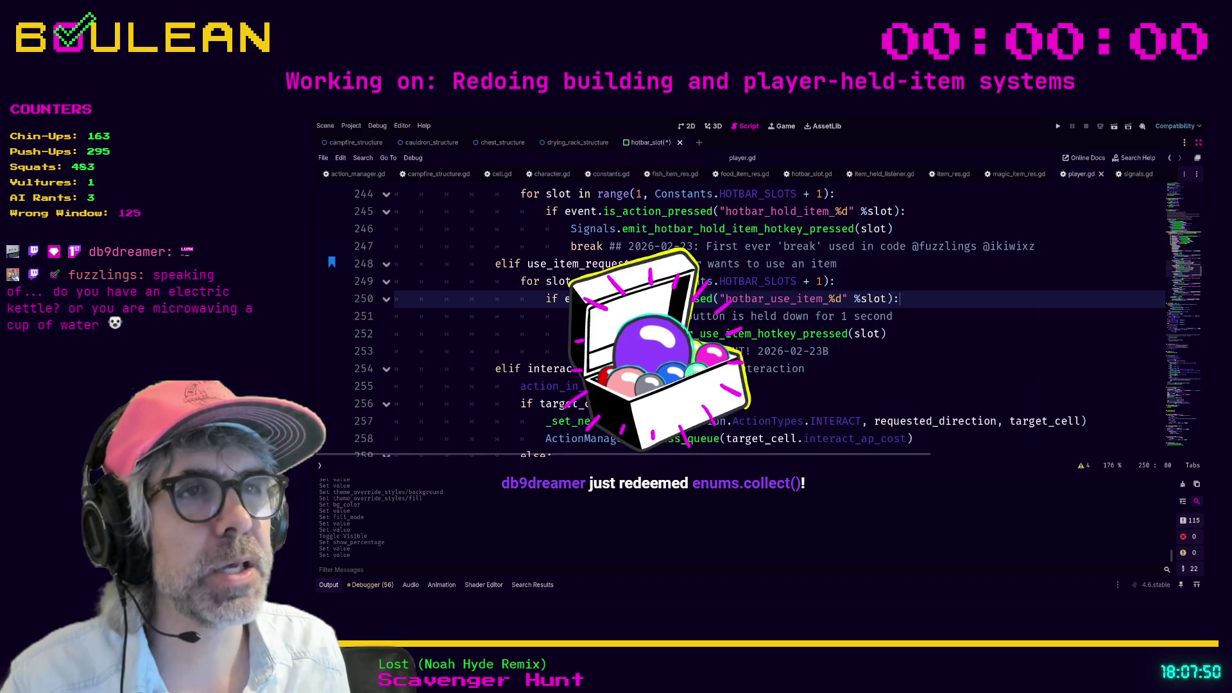
pyautogui.click(571, 333)
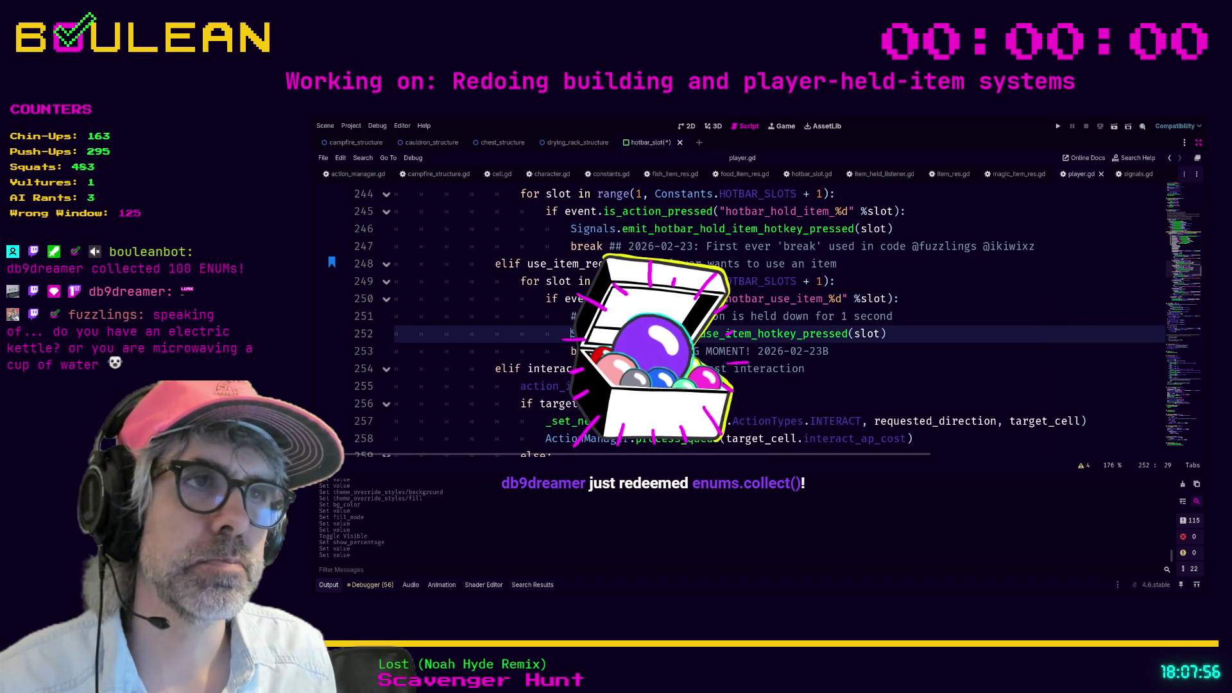
# Step: Insert 'Signals.emit_hotbar_use_item_hotkey_down(slot)' on a new line above the pressed-signal emit
pyautogui.hotkey('ctrl', 'shift', 'Return')
pyautogui.write('Signals.emit')
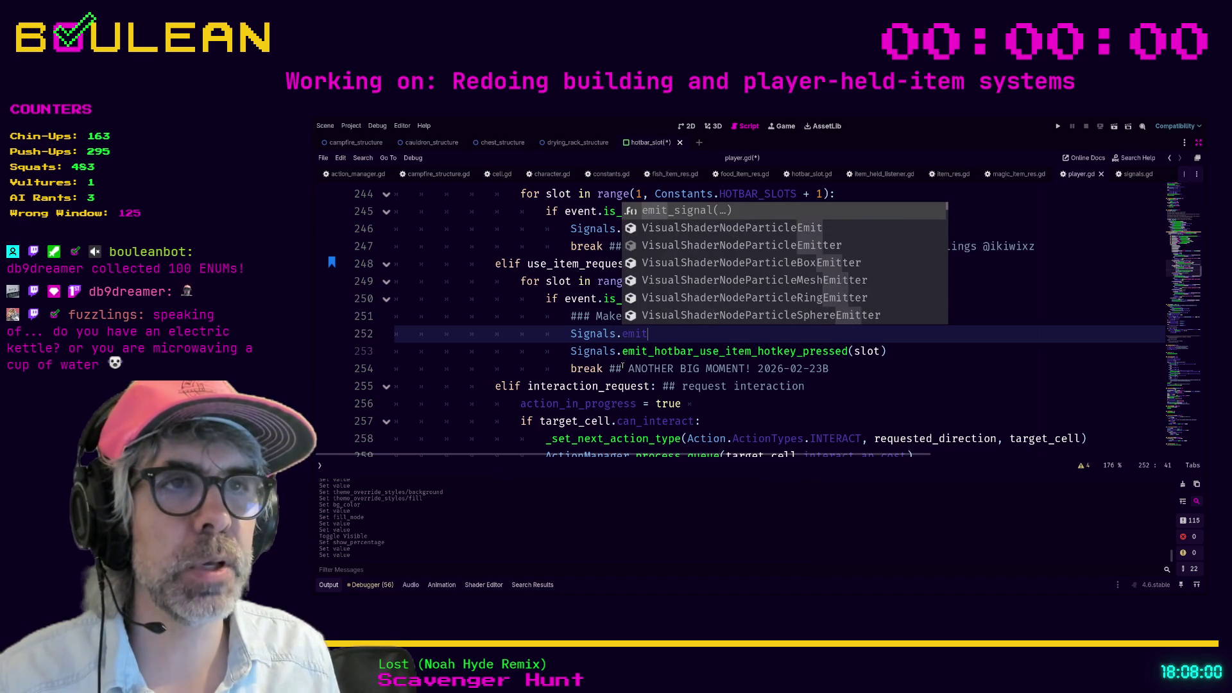
pyautogui.write('_hotba')
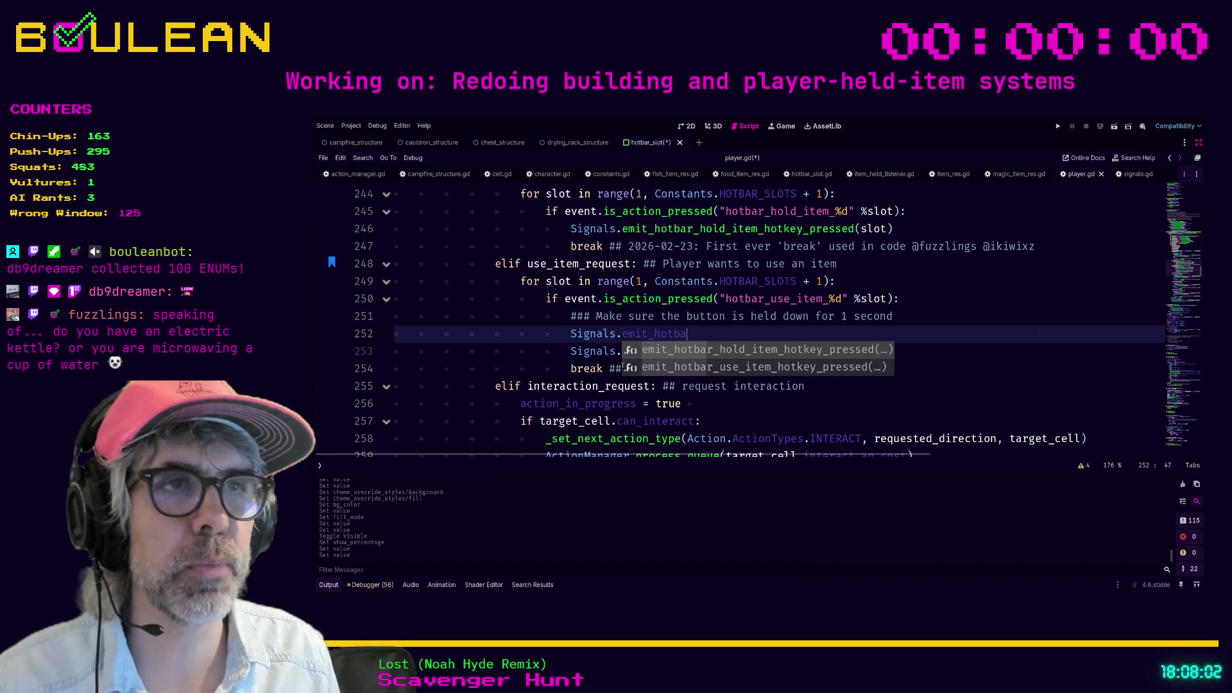
pyautogui.write('r_use')
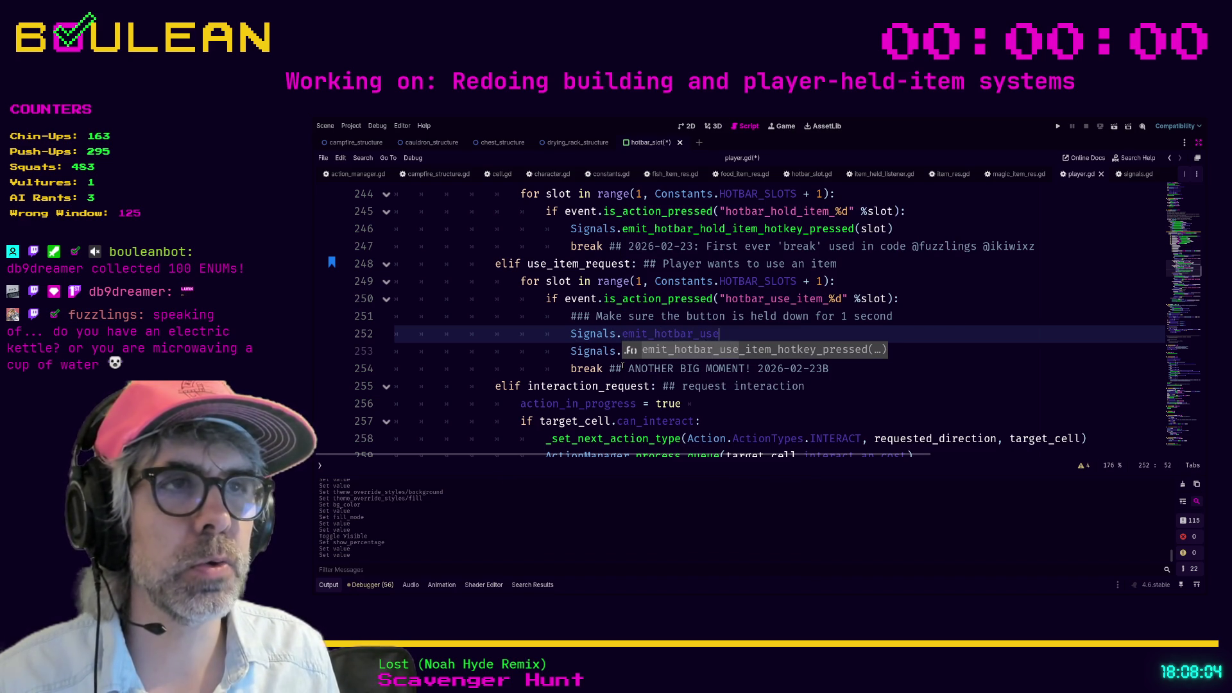
pyautogui.write('_item_ho')
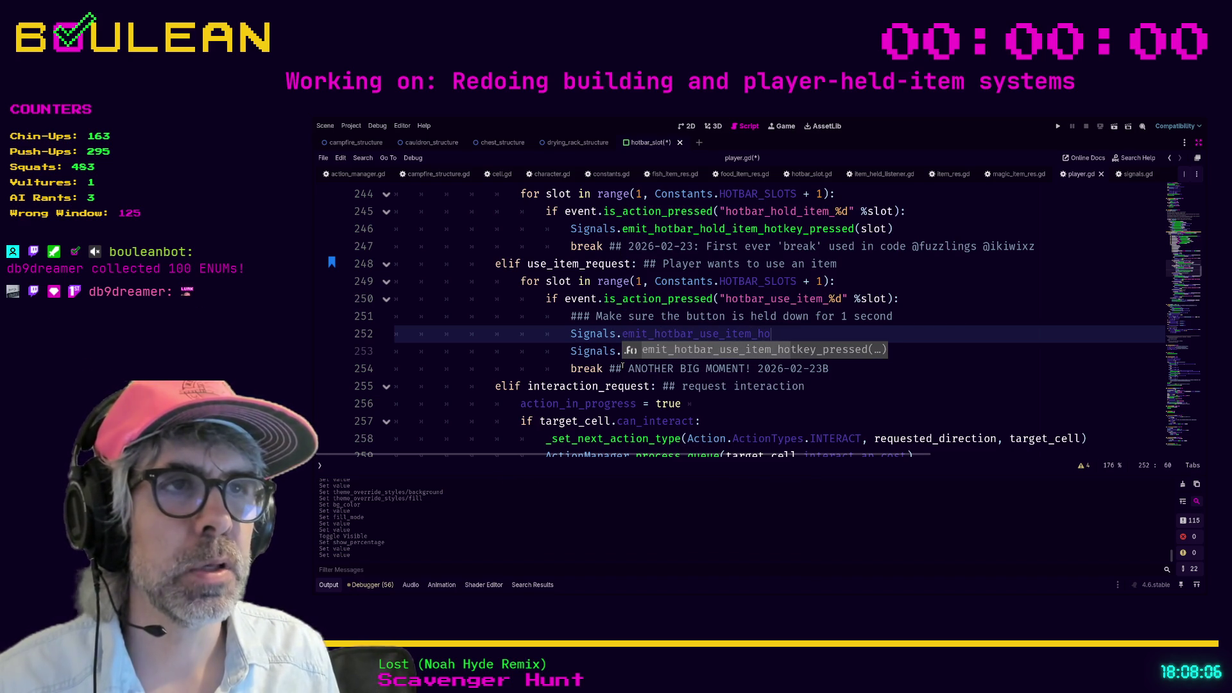
pyautogui.write('tkey_down(')
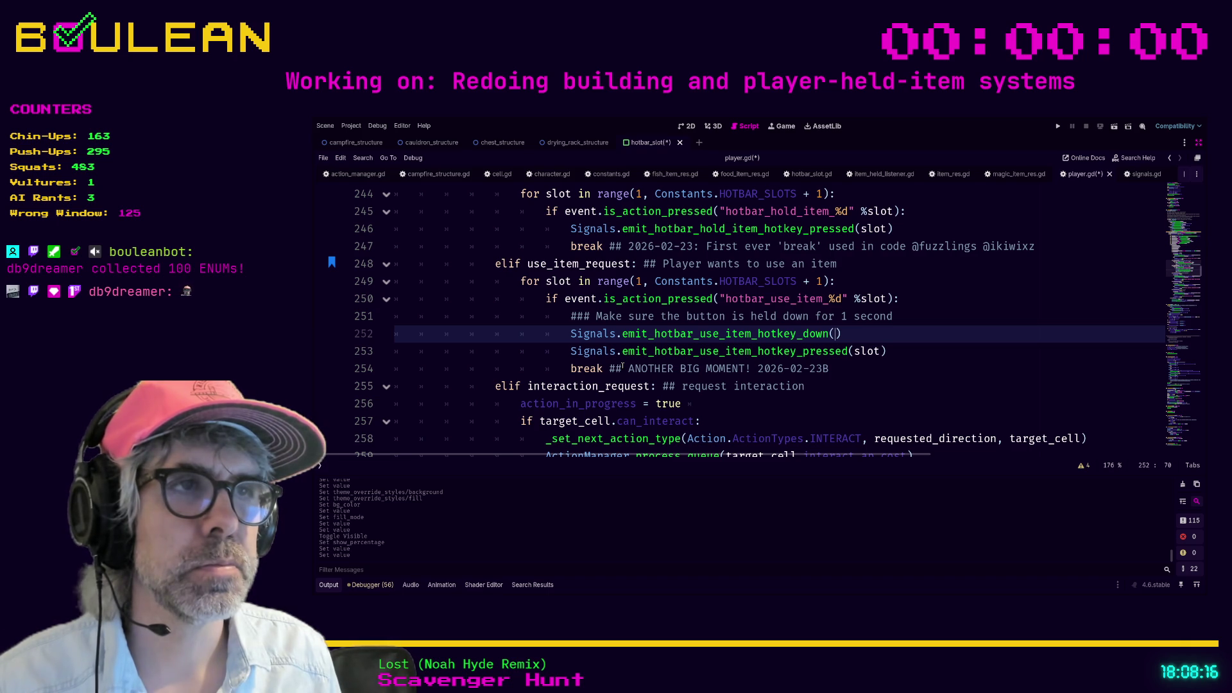
pyautogui.write('slot')
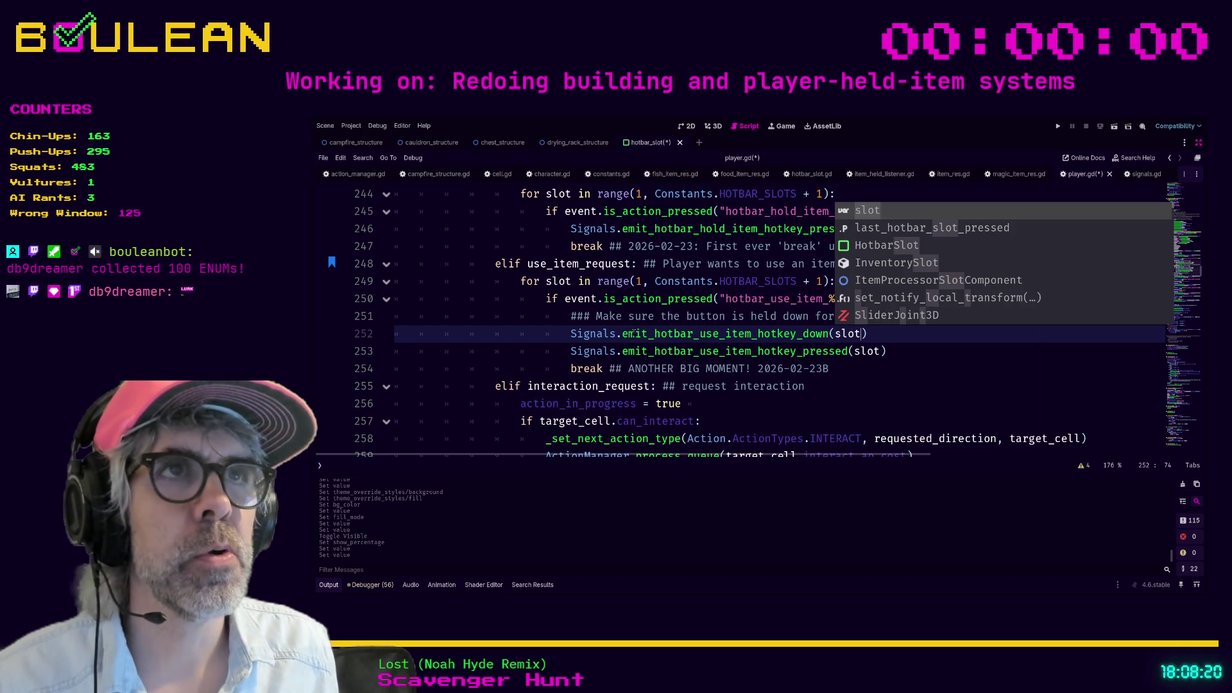
# Step: Close the food_item_res.gd and item_held_listener.gd script tabs
pyautogui.click(744, 174)
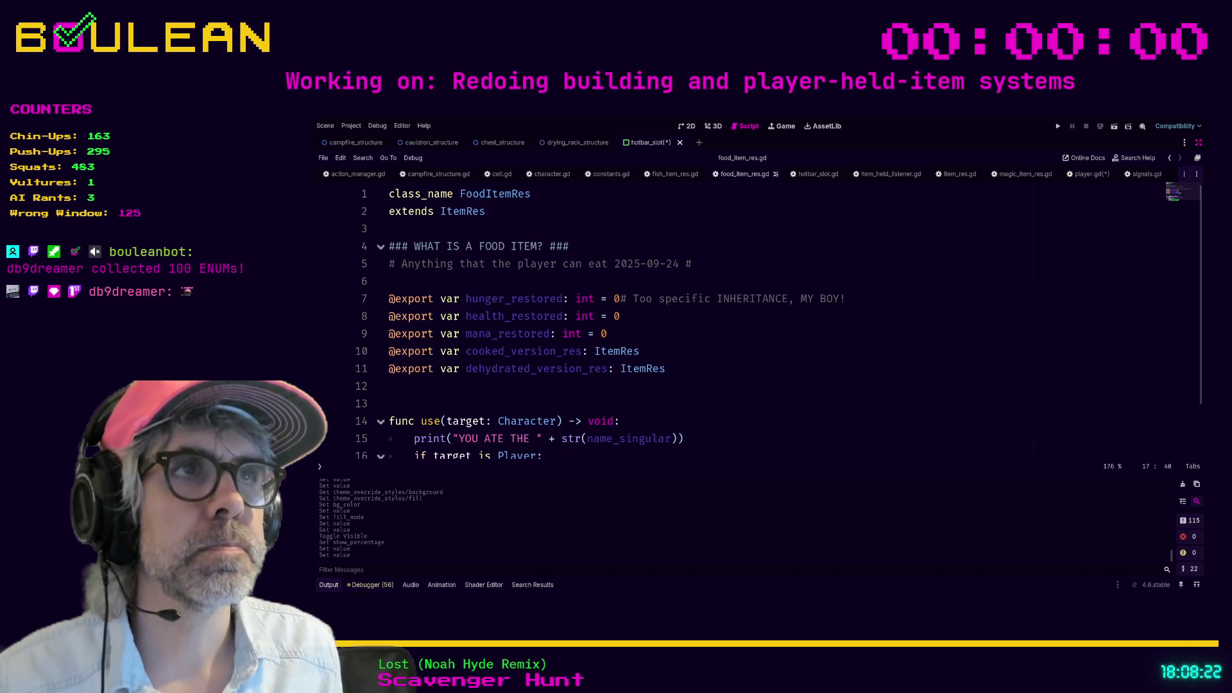
pyautogui.middleClick(745, 174)
pyautogui.click(820, 174)
pyautogui.middleClick(824, 174)
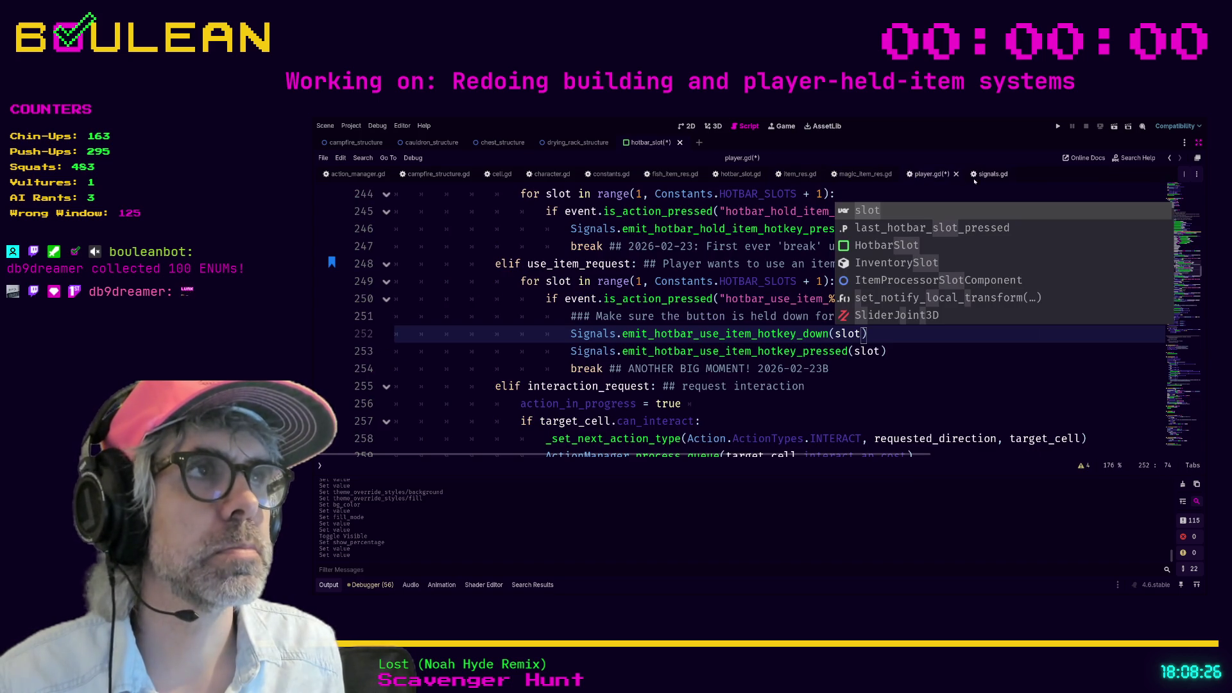
# Step: Bookmark the new line 252, then jump to the next bookmark at line 346
pyautogui.click(536, 333)
pyautogui.hotkey('ctrl', 'alt', 'b')
pyautogui.click(884, 334)
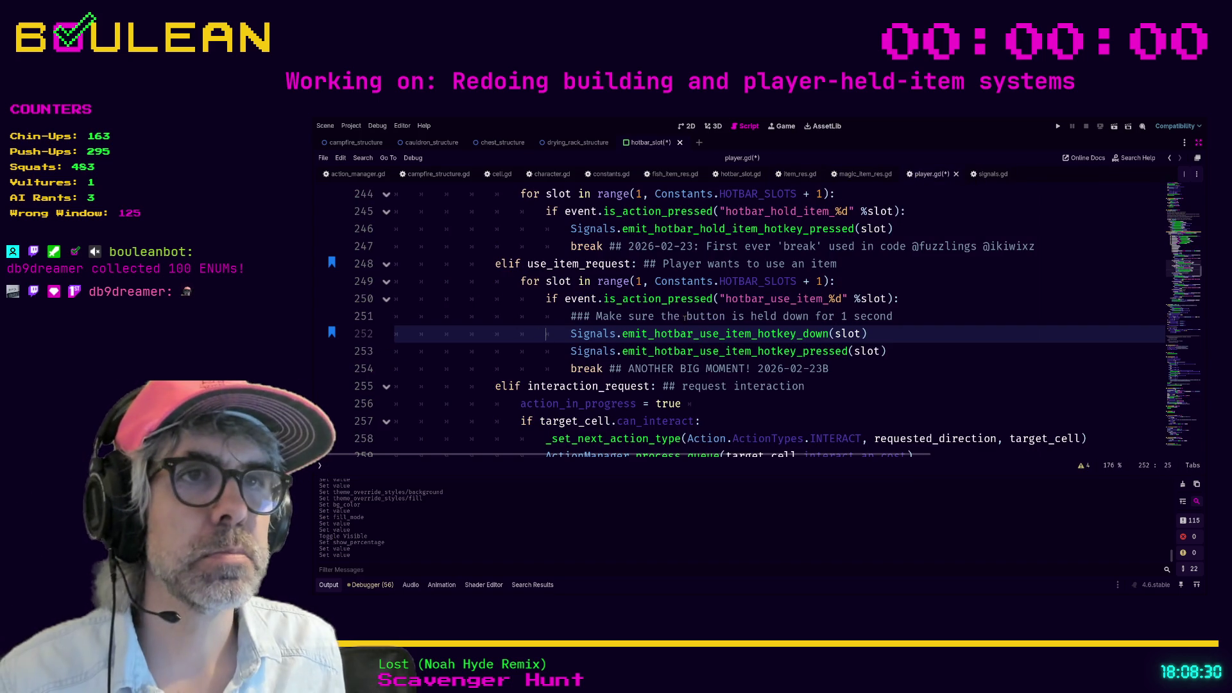
pyautogui.hotkey('ctrl', 'b')
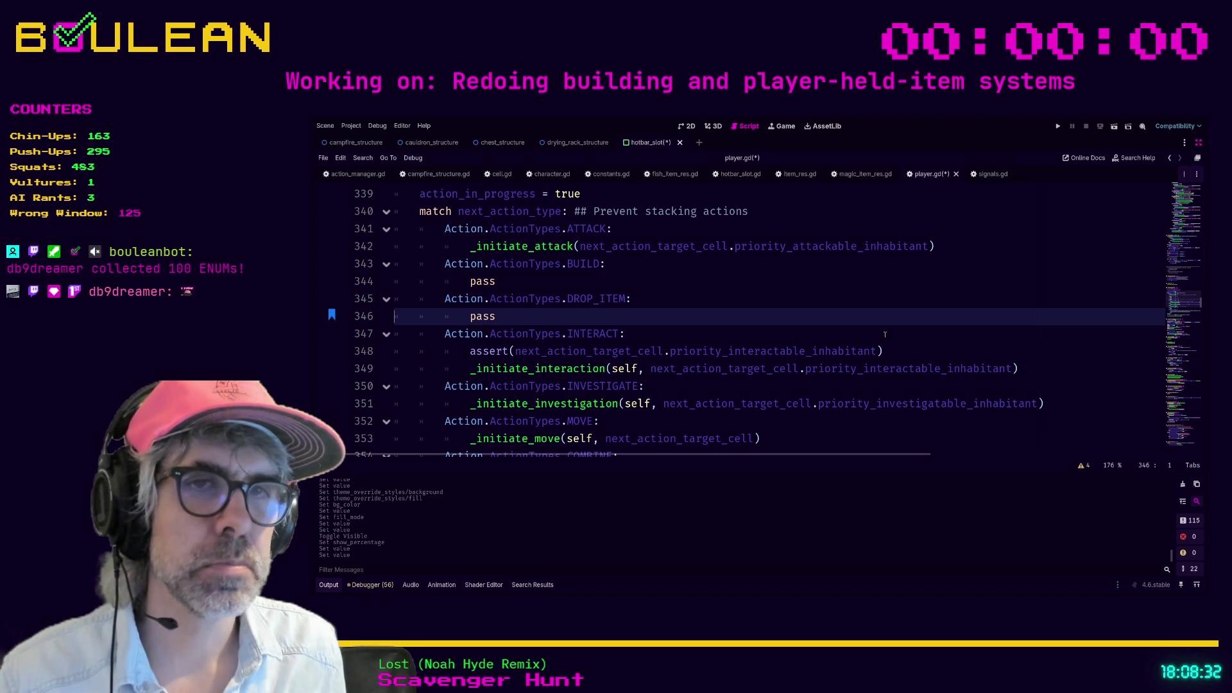
# Step: Jump to the next bookmark at line 670 and search player.gd for 'use()'
pyautogui.click(885, 334)
pyautogui.hotkey('ctrl', 'b')
pyautogui.hotkey('ctrl', 'b')
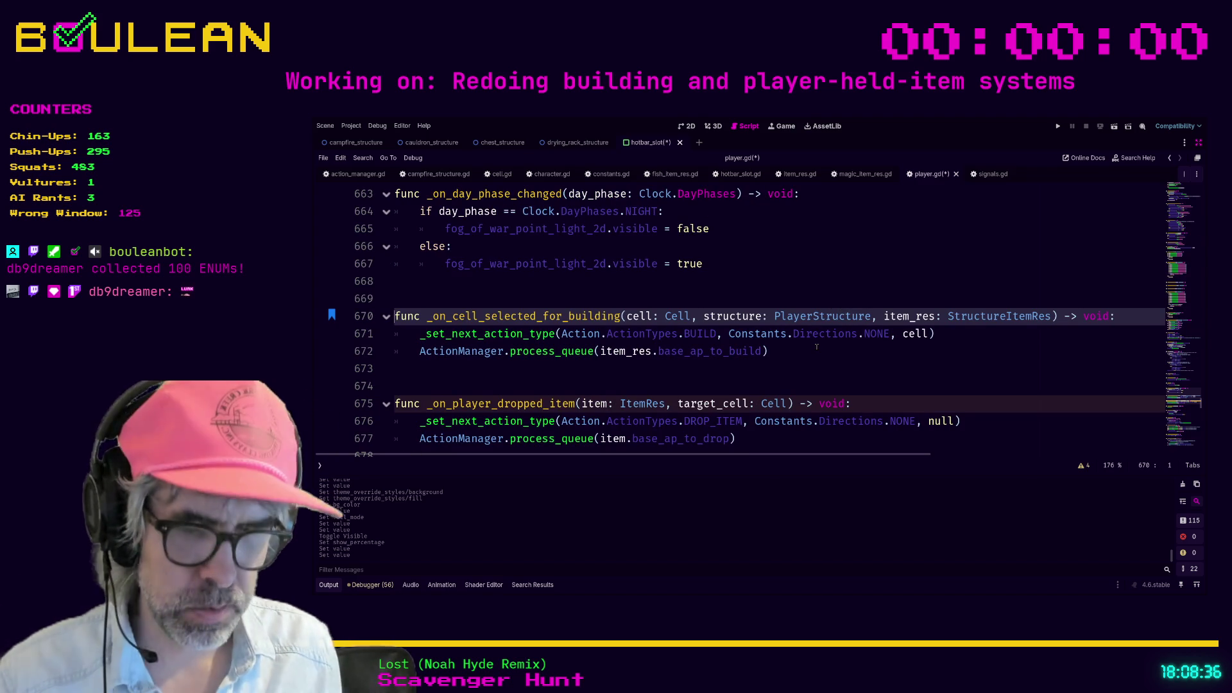
pyautogui.hotkey('ctrl', 'f')
pyautogui.write('use()')
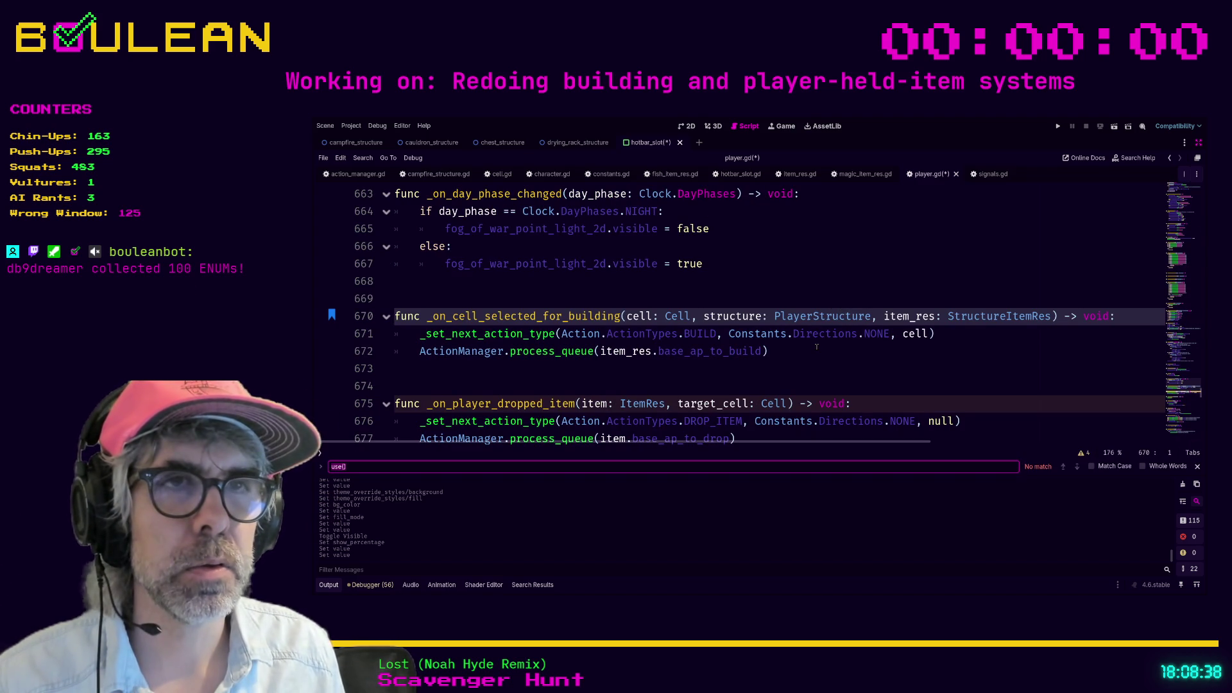
# Step: Search for 'emit' and 'signals.emio', then return to line 248 and remove its bookmark
pyautogui.press('BackSpace')
pyautogui.press('BackSpace')
pyautogui.press('BackSpace')
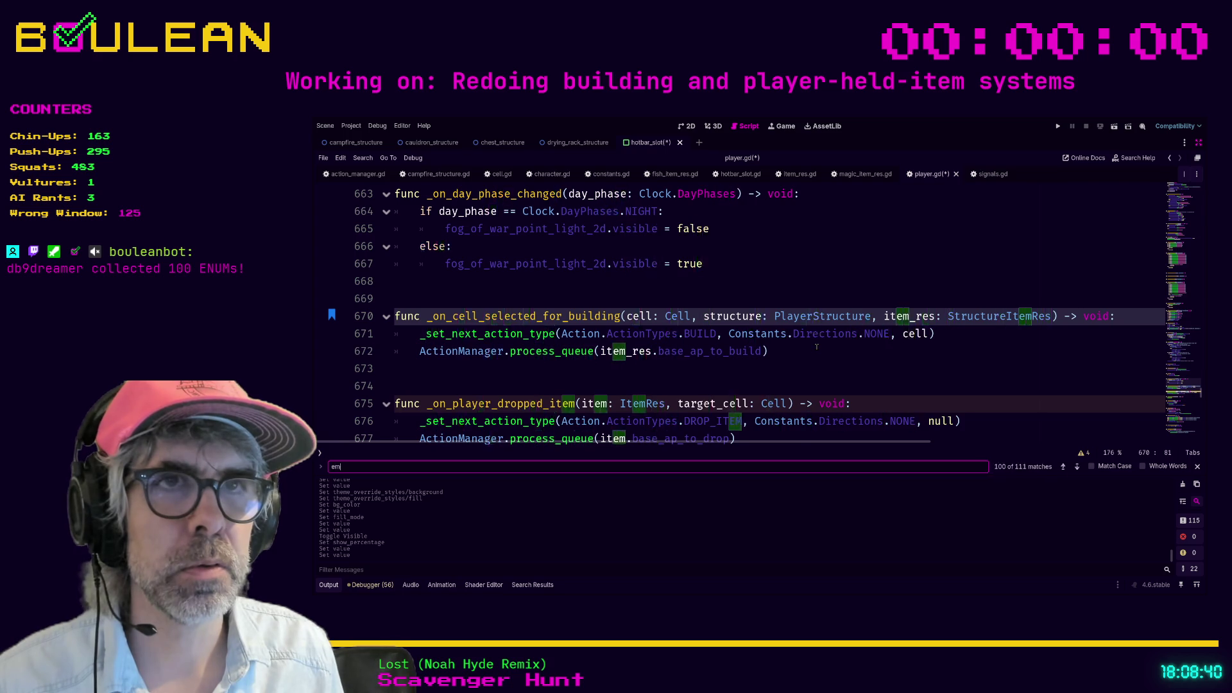
pyautogui.write('emit')
pyautogui.press('BackSpace')
pyautogui.press('BackSpace')
pyautogui.press('BackSpace')
pyautogui.write('sign')
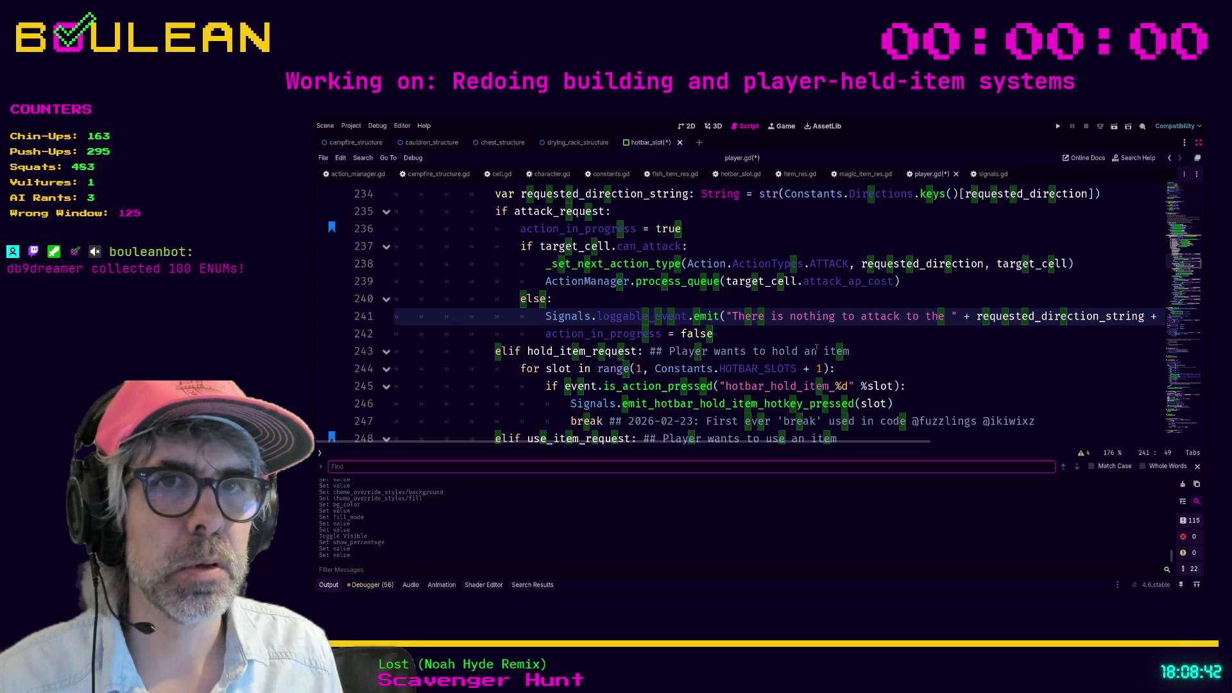
pyautogui.write('als.emio')
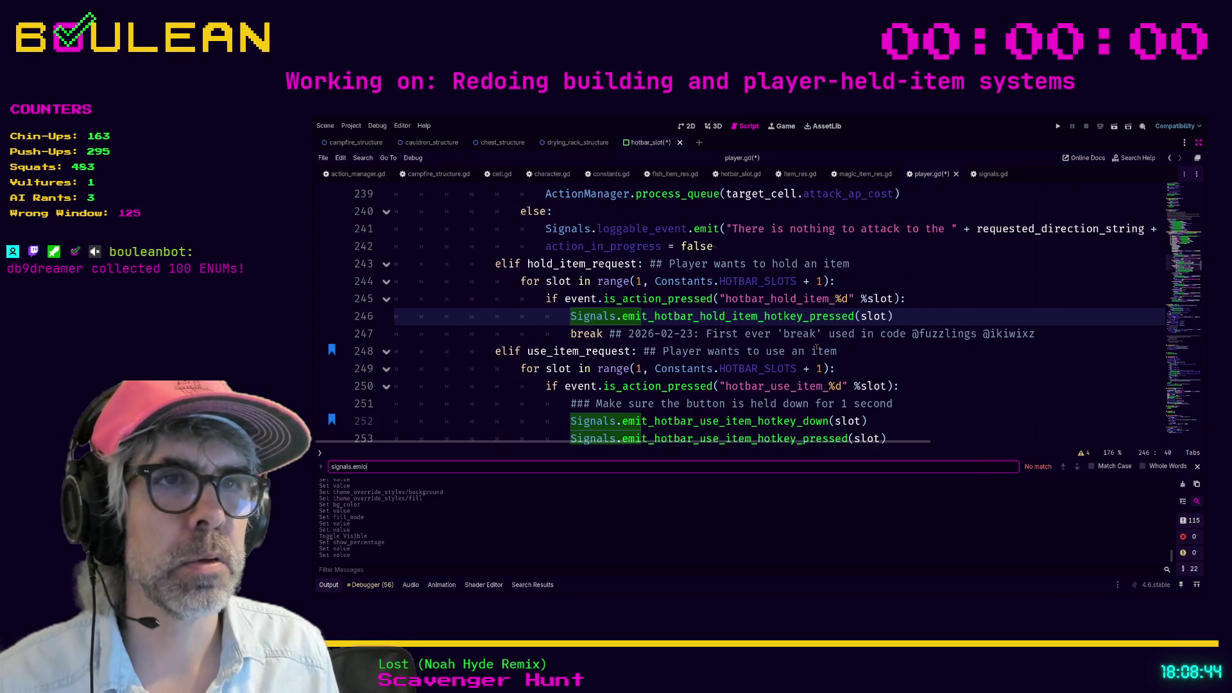
pyautogui.click(911, 422)
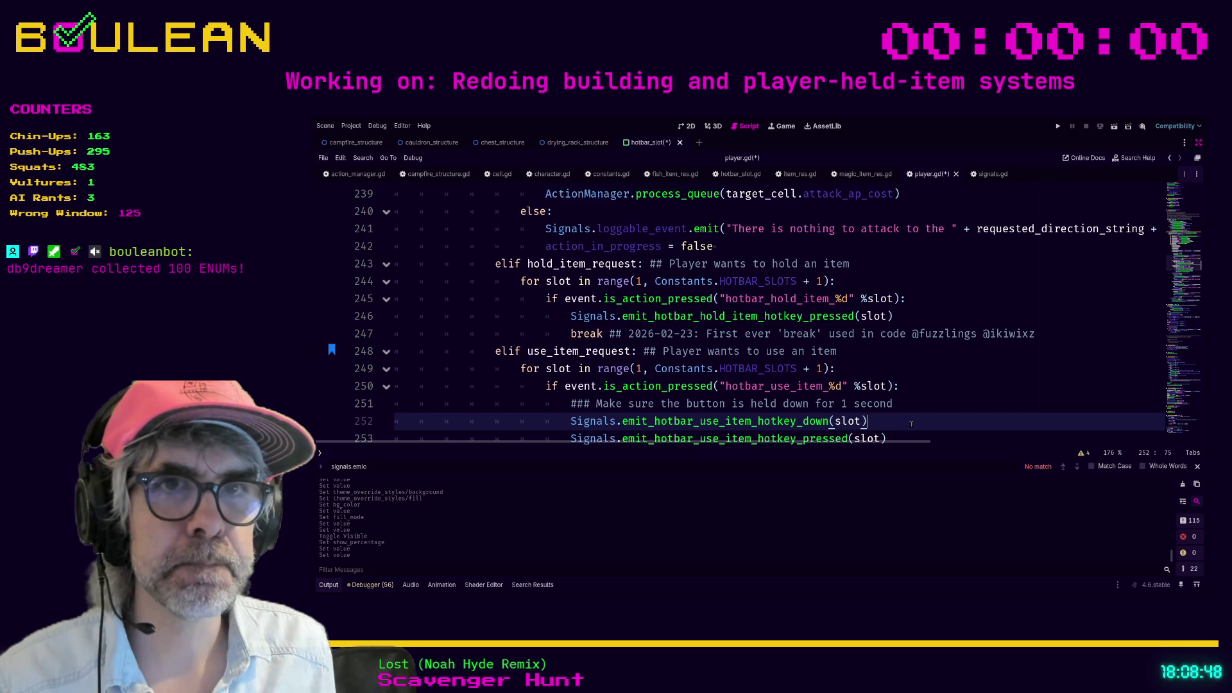
pyautogui.click(863, 349)
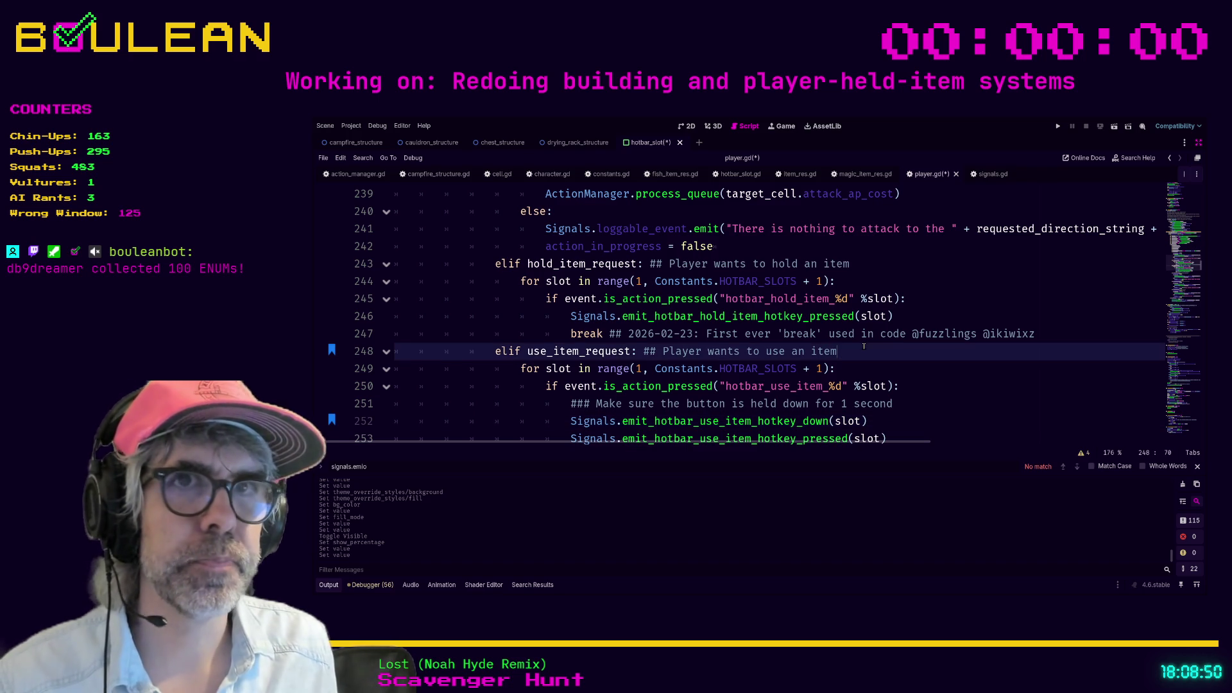
pyautogui.hotkey('ctrl', 'alt', 'b')
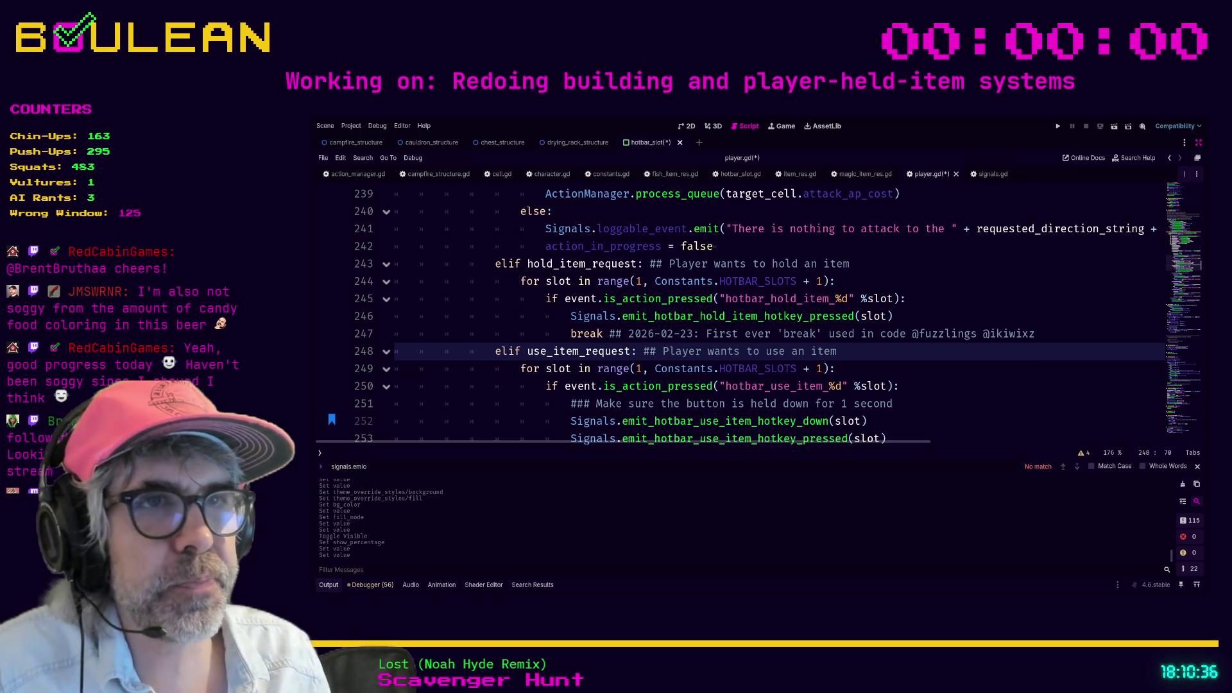
# Step: Scroll down through player.gd's use-item hotkey loop
pyautogui.scroll(-1, 764, 314)
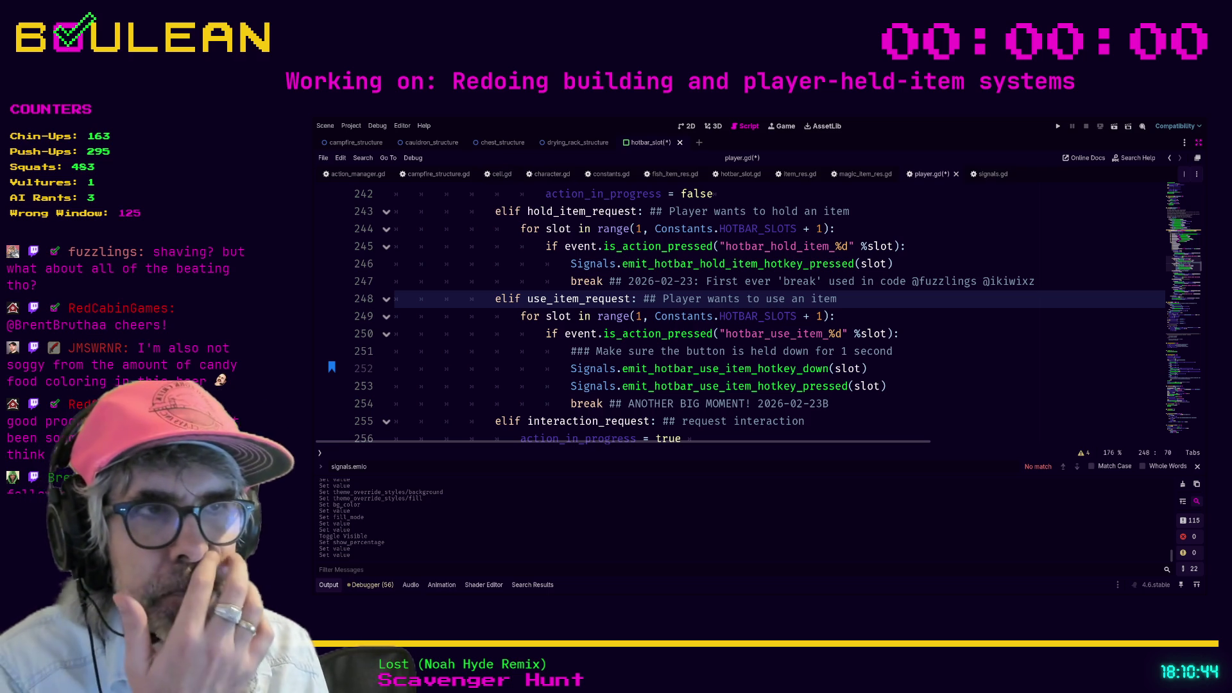
# Step: Copy the hotkey_down emit statement from player.gd line 252 into signals.gd as line 34
pyautogui.click(878, 370)
pyautogui.hotkey('shift', 'Home')
pyautogui.hotkey('ctrl', 'c')
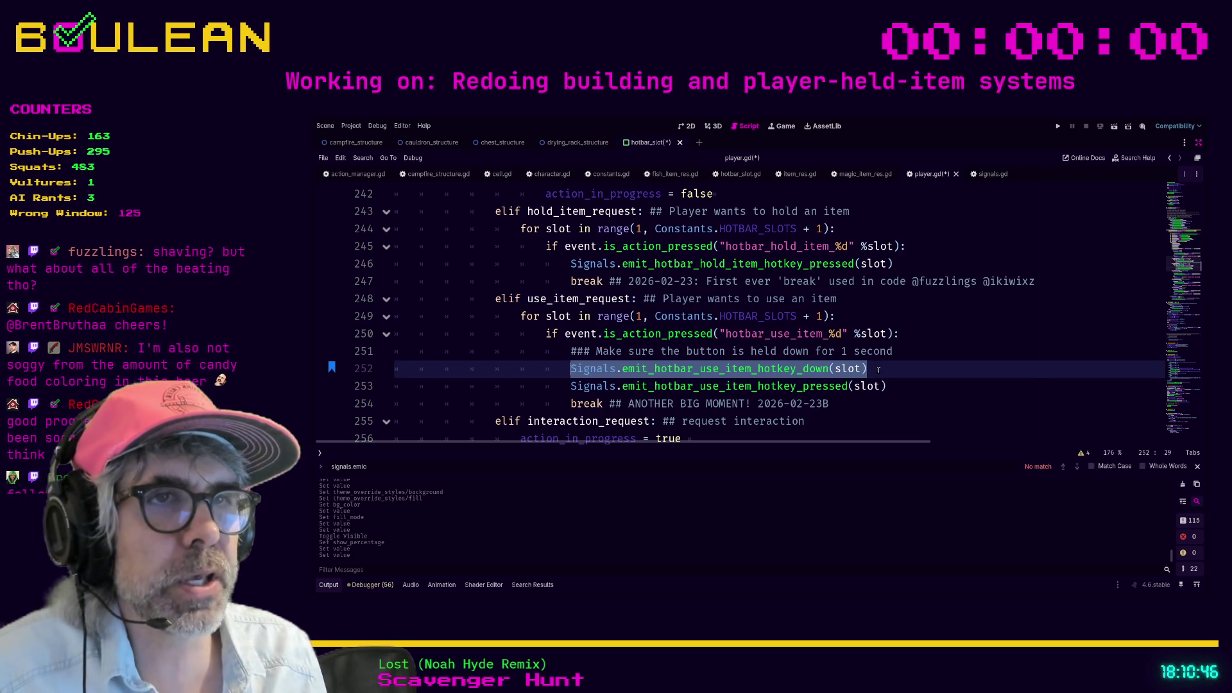
pyautogui.click(988, 174)
pyautogui.click(750, 283)
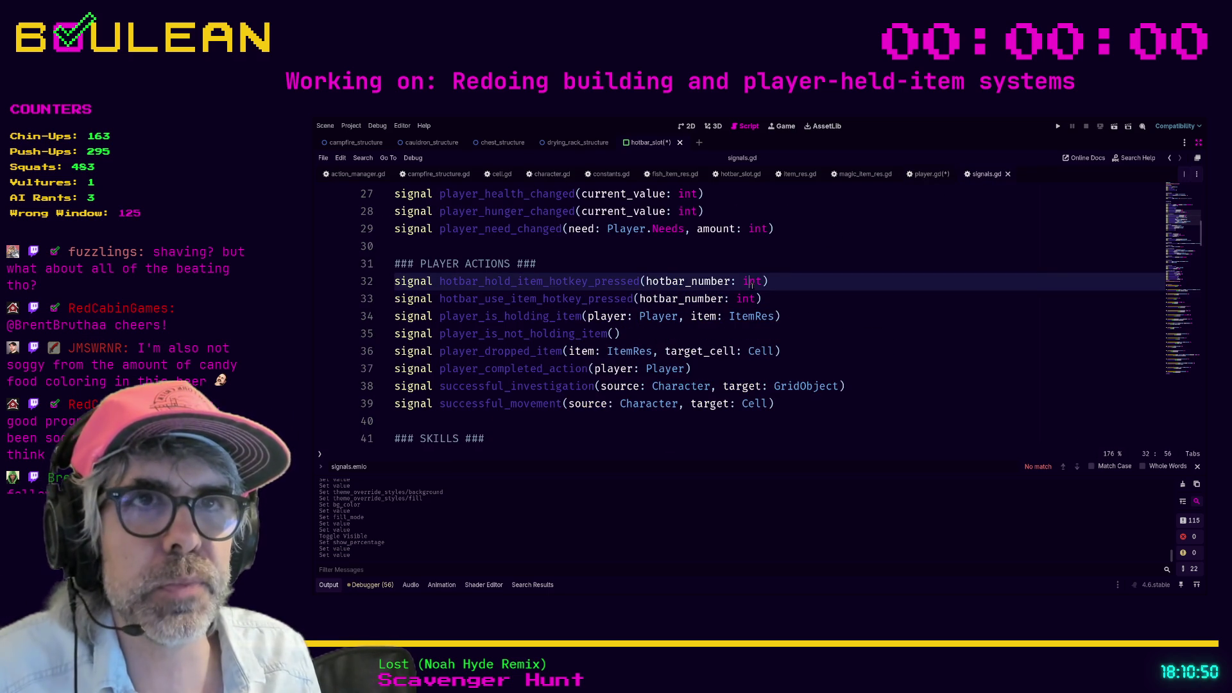
pyautogui.click(783, 302)
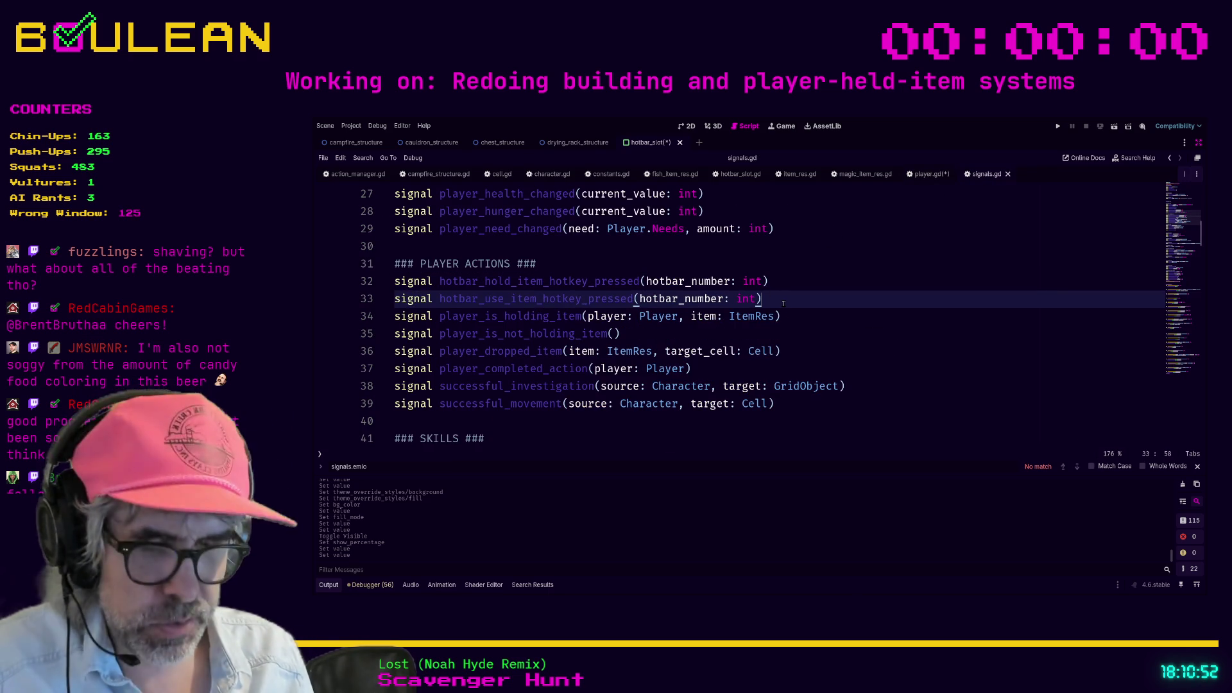
pyautogui.press('Return')
pyautogui.hotkey('ctrl', 'v')
# Step: Turn line 34 into the declaration 'signal hotbar_use_item_hotkey_down(slot: int)'
pyautogui.press('Home')
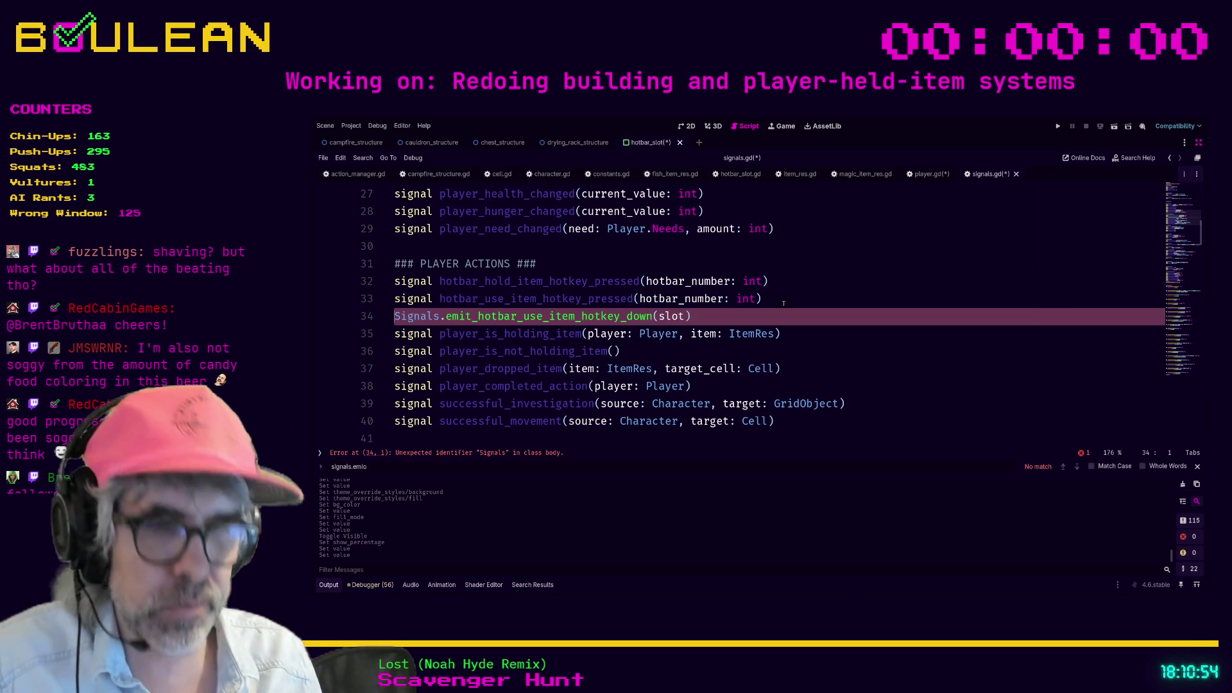
pyautogui.write('signal')
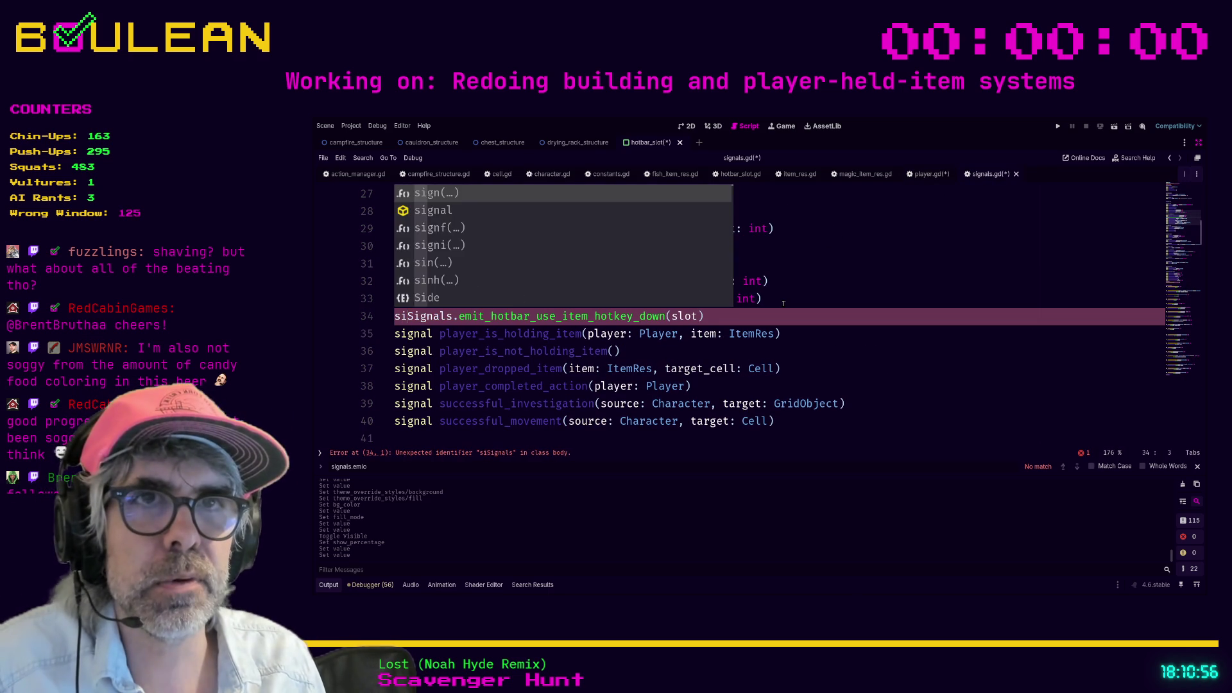
pyautogui.press('Right')
pyautogui.press('Right')
pyautogui.press('Right')
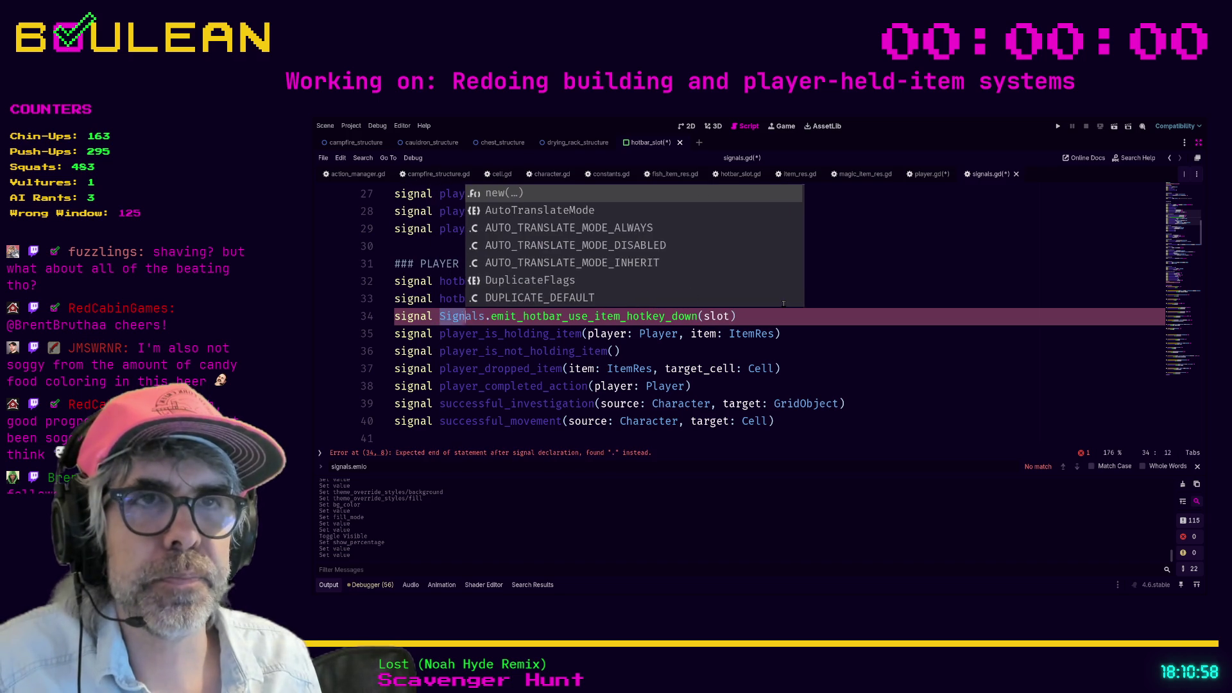
pyautogui.press('Right')
pyautogui.hotkey('ctrl', 'BackSpace')
pyautogui.hotkey('ctrl', 'BackSpace')
pyautogui.hotkey('ctrl', 'BackSpace')
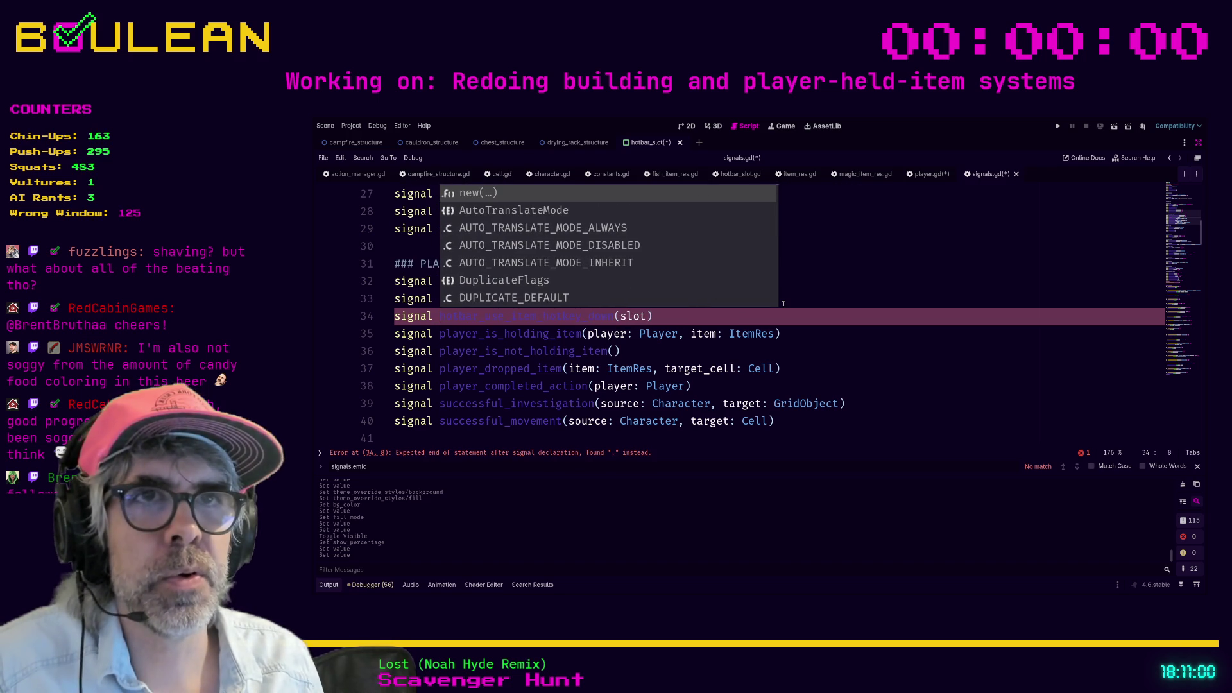
pyautogui.click(719, 323)
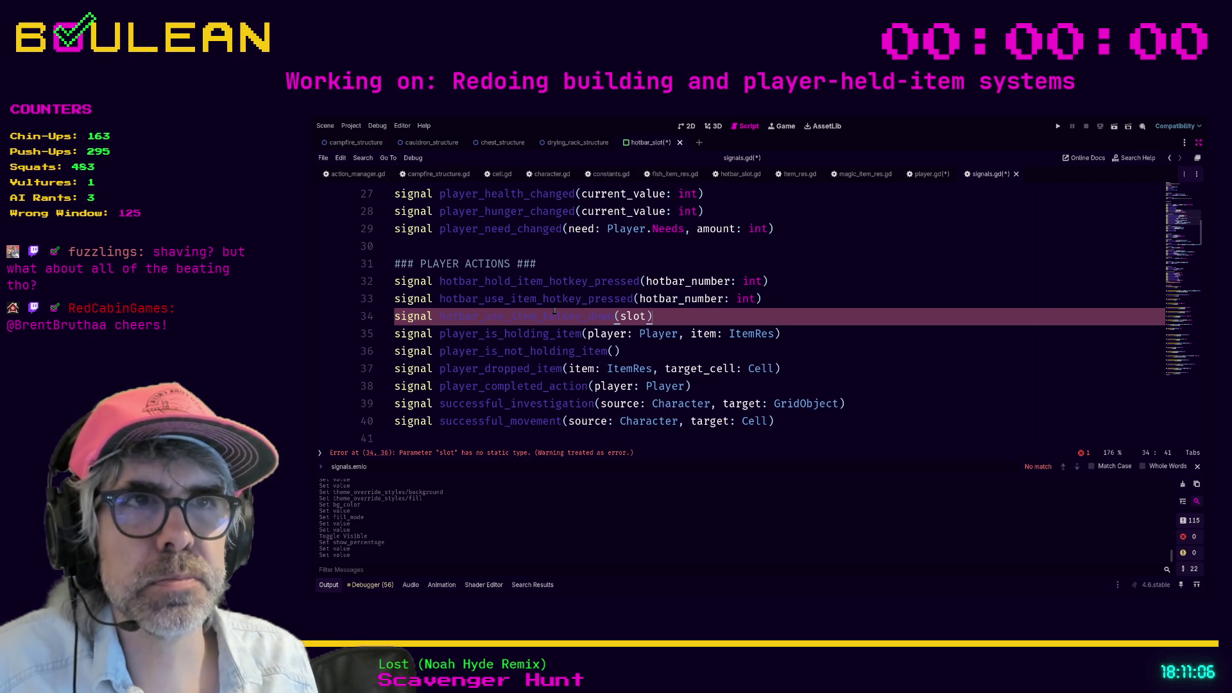
pyautogui.write(':')
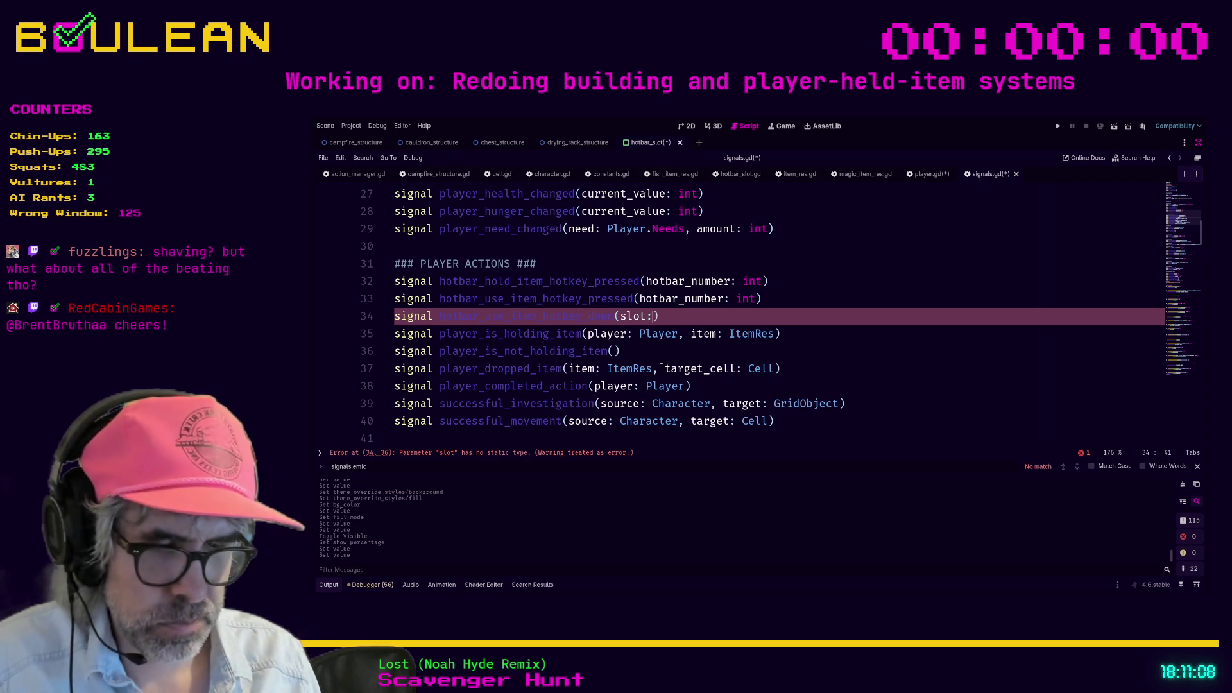
pyautogui.write(' int')
pyautogui.click(752, 358)
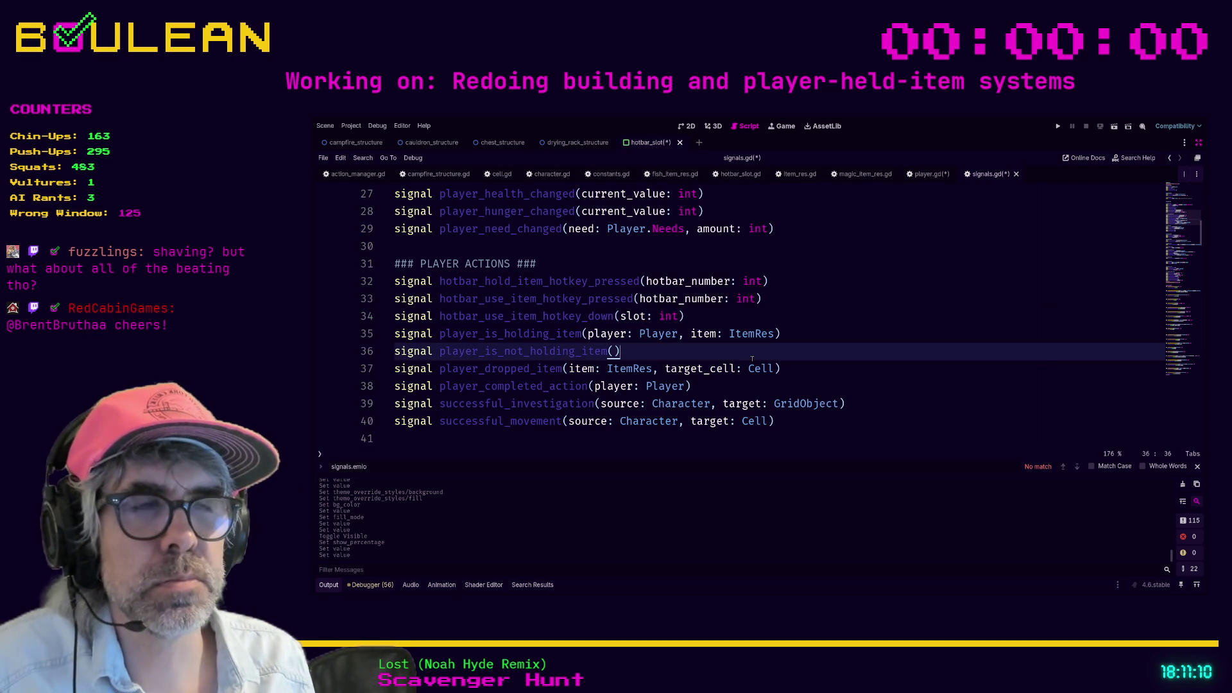
pyautogui.scroll(-10, 752, 358)
# Step: Scroll signals.gd to the hotbar emit helpers and place the caret on the empty line above them
pyautogui.scroll(-20, 771, 359)
pyautogui.scroll(3, 709, 359)
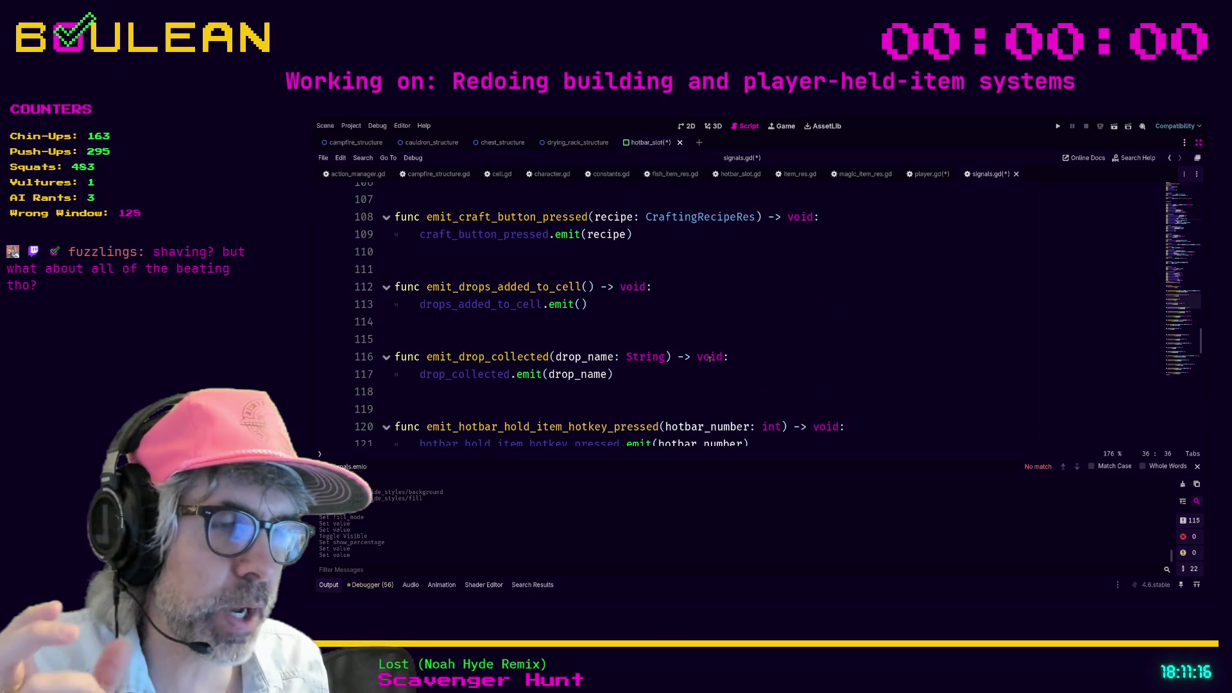
pyautogui.scroll(2, 740, 356)
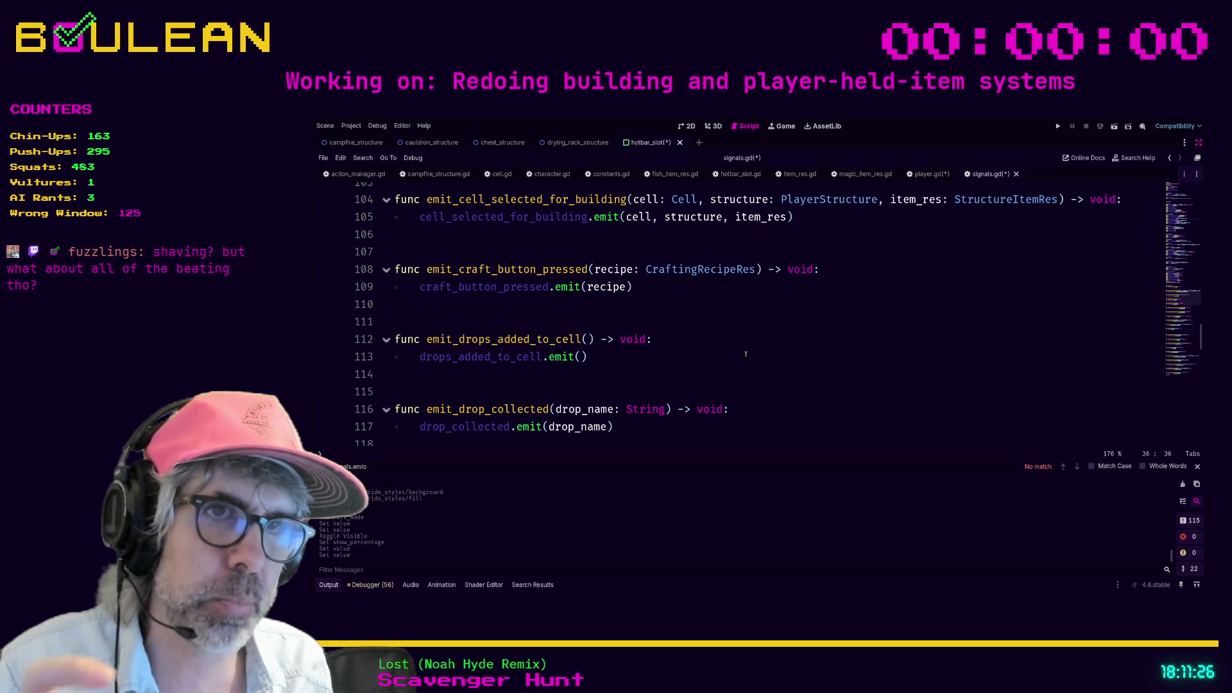
pyautogui.scroll(-3, 740, 353)
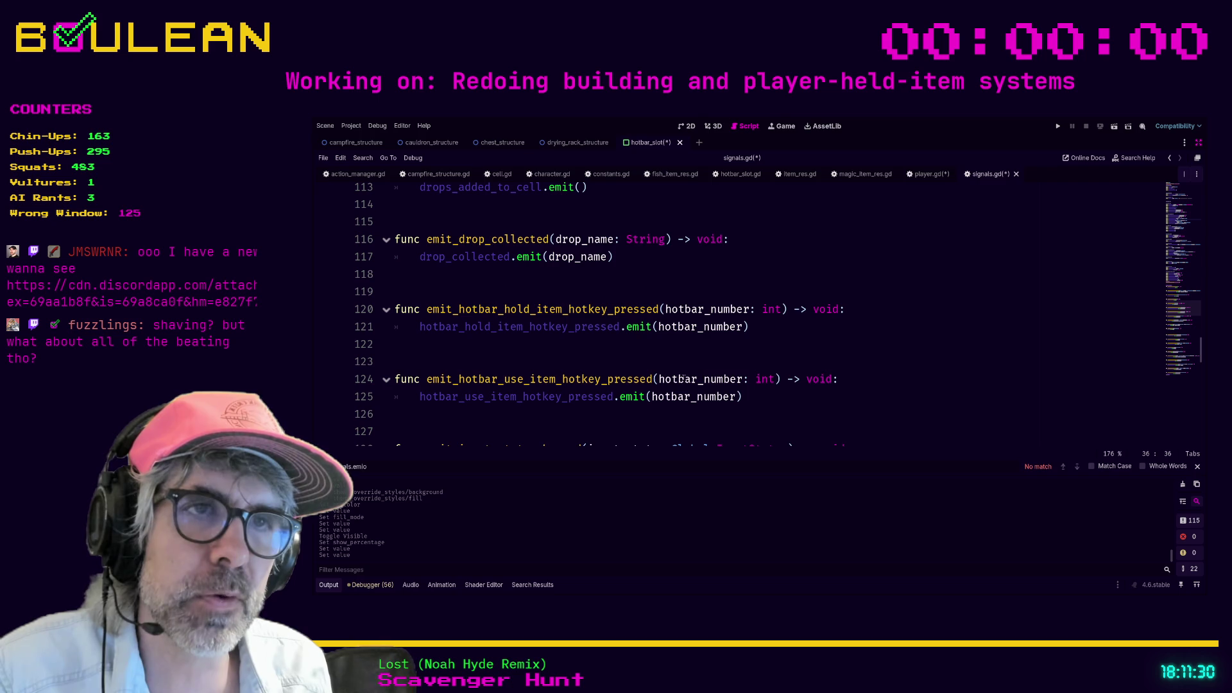
pyautogui.scroll(-1, 481, 409)
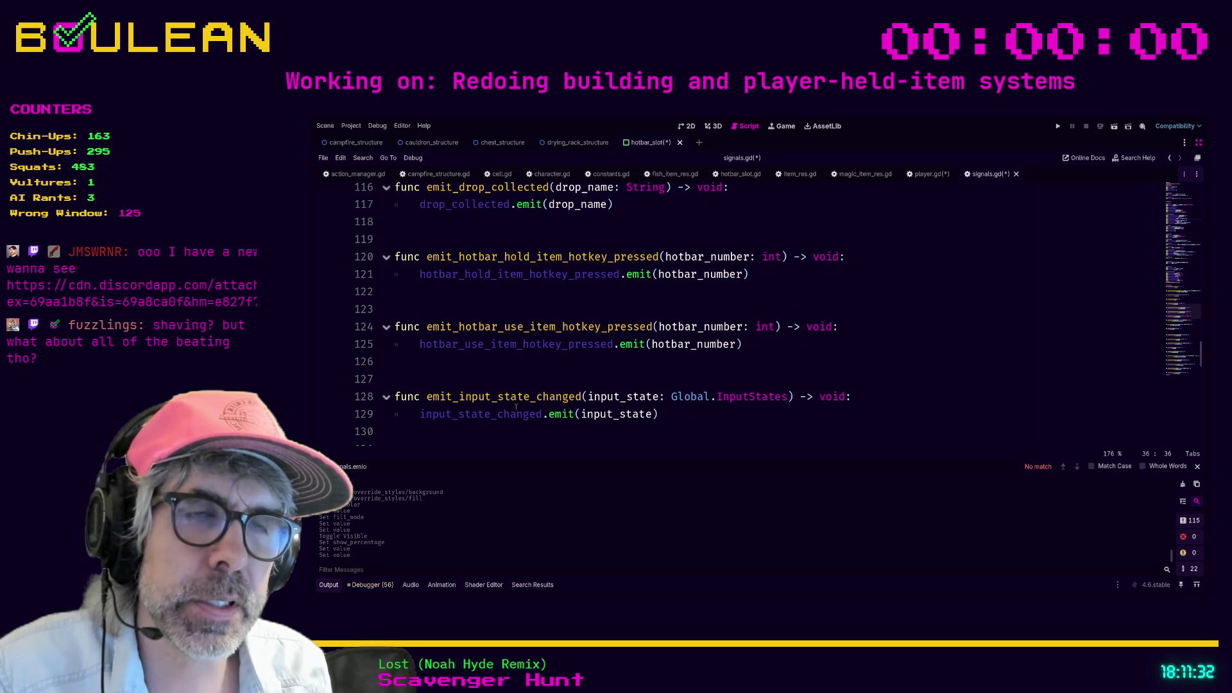
pyautogui.scroll(-1, 549, 381)
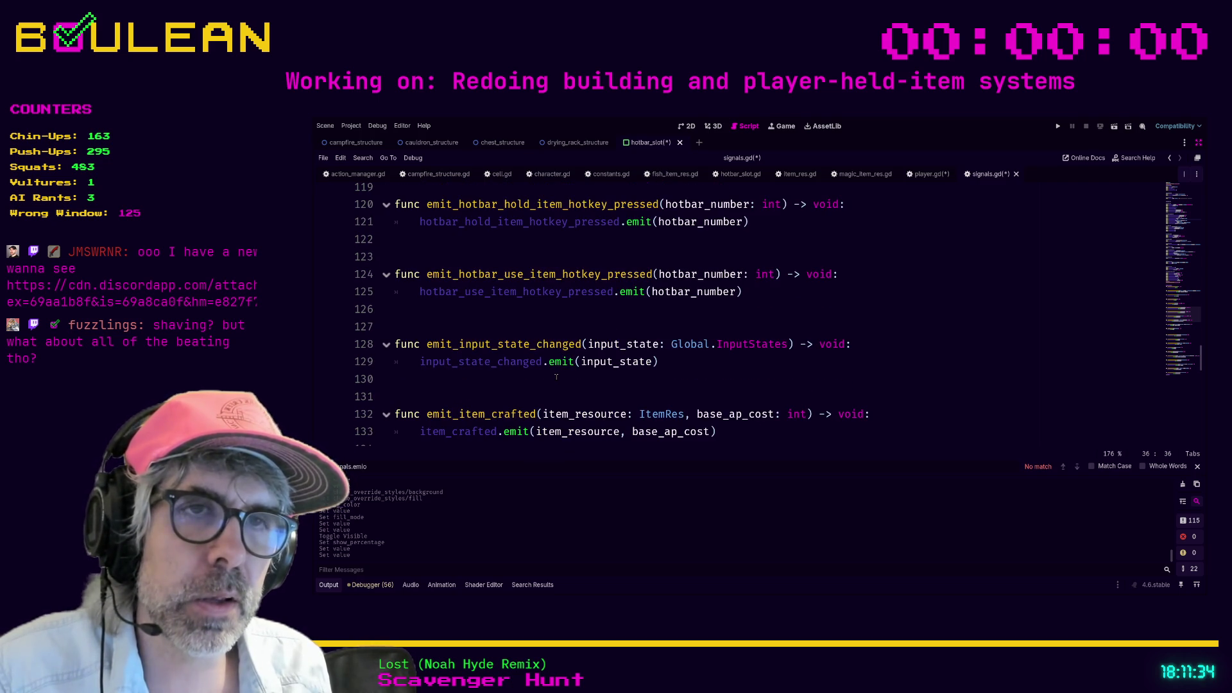
pyautogui.scroll(1, 486, 356)
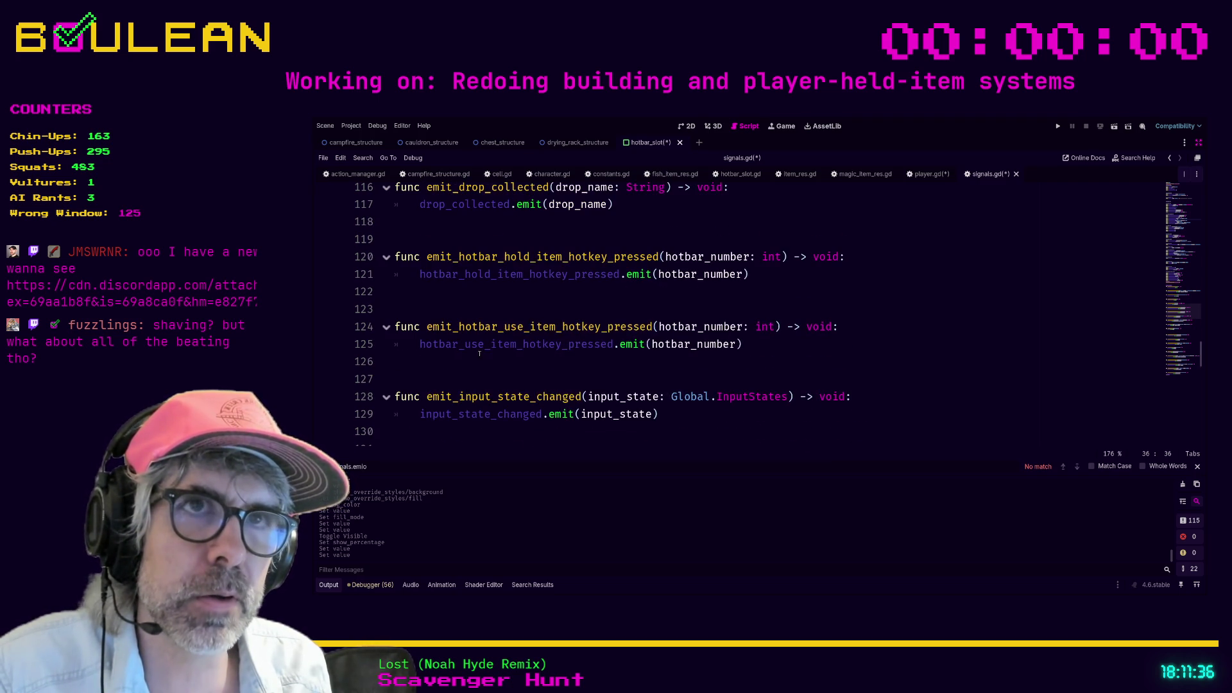
pyautogui.scroll(2, 488, 358)
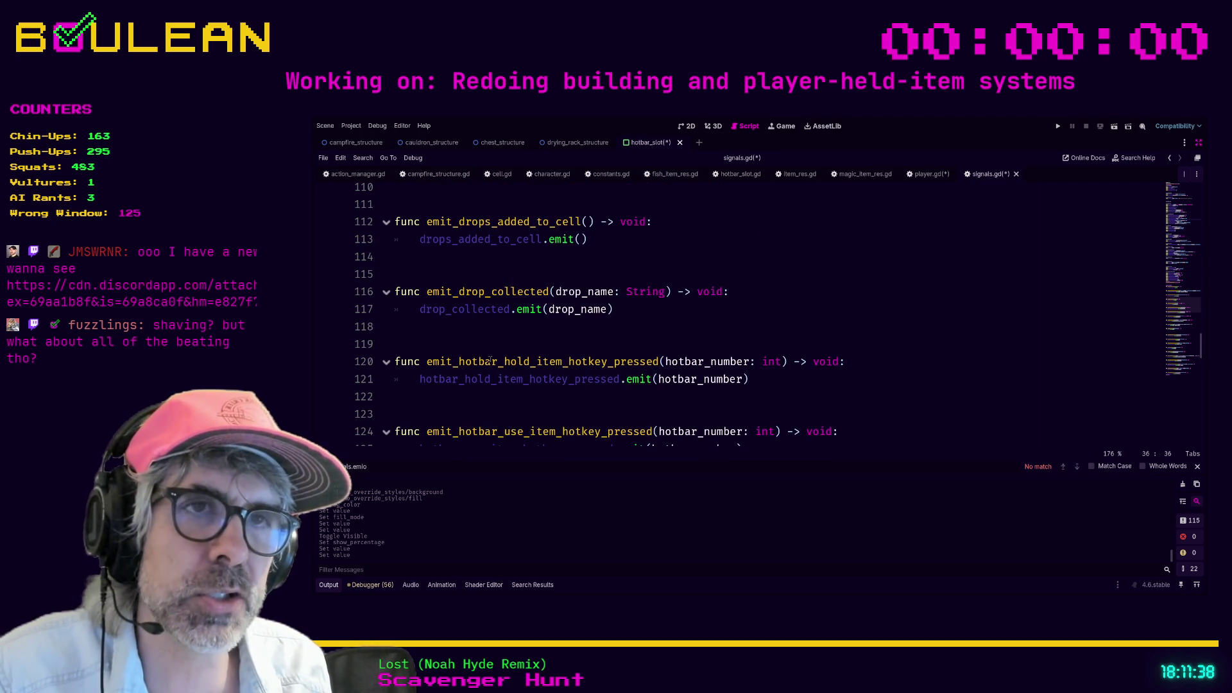
pyautogui.click(526, 328)
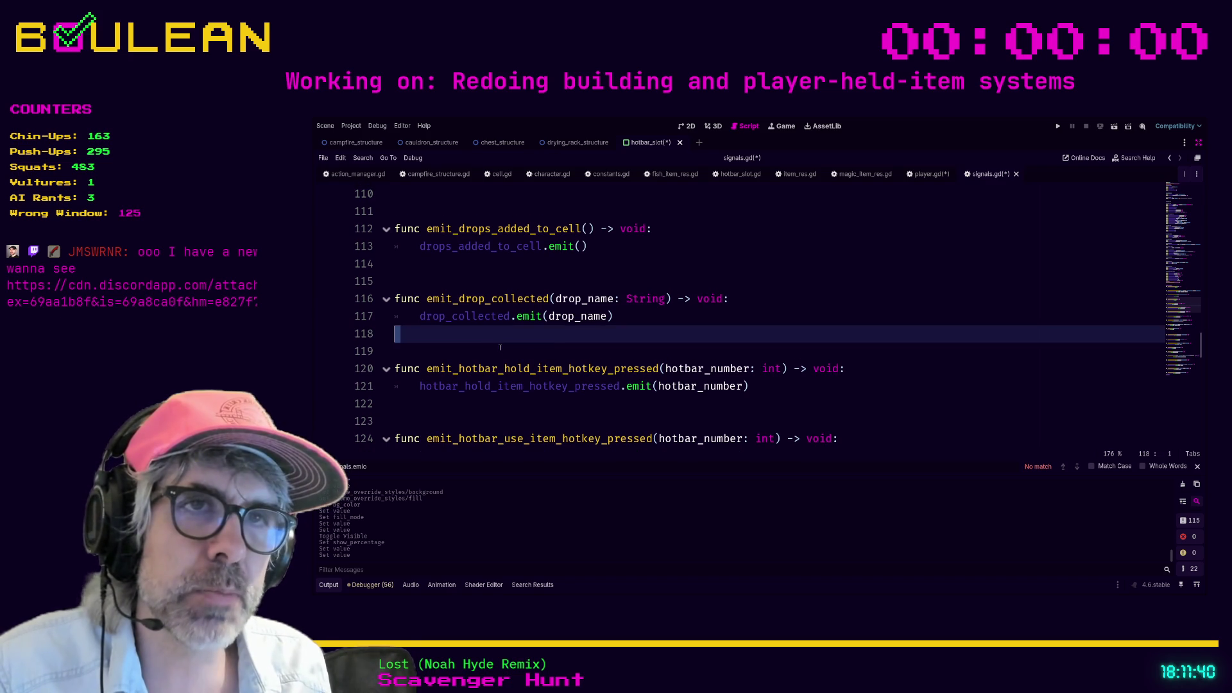
pyautogui.click(482, 349)
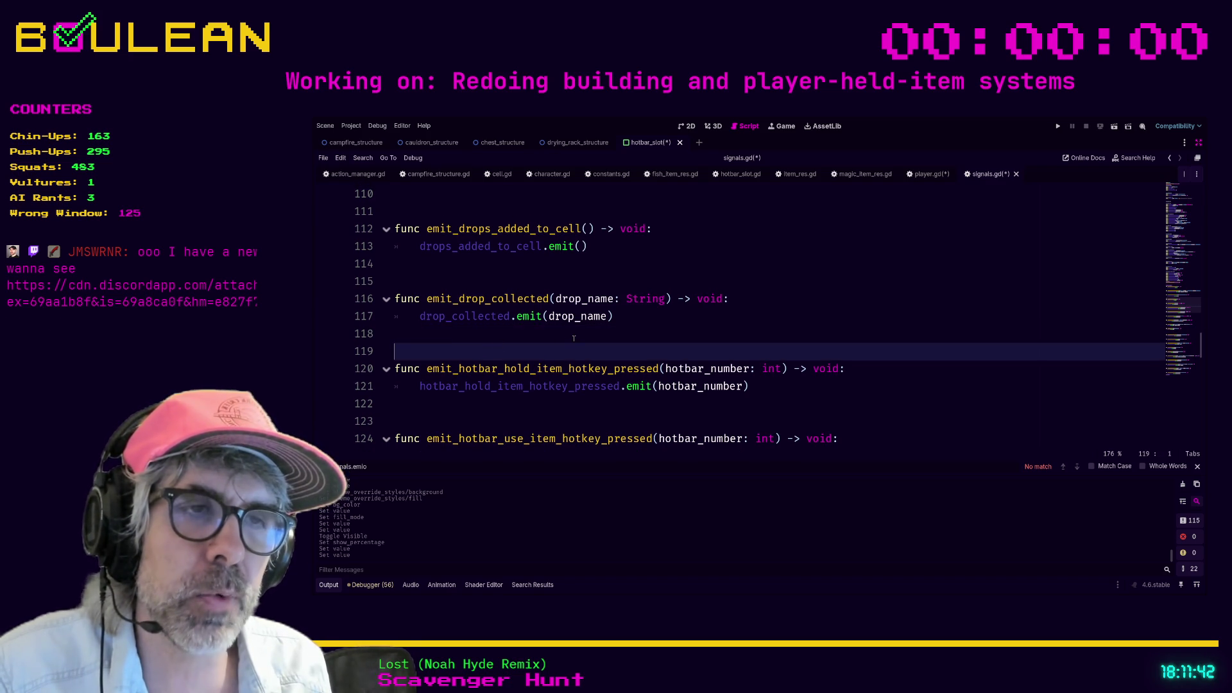
pyautogui.scroll(-1, 574, 338)
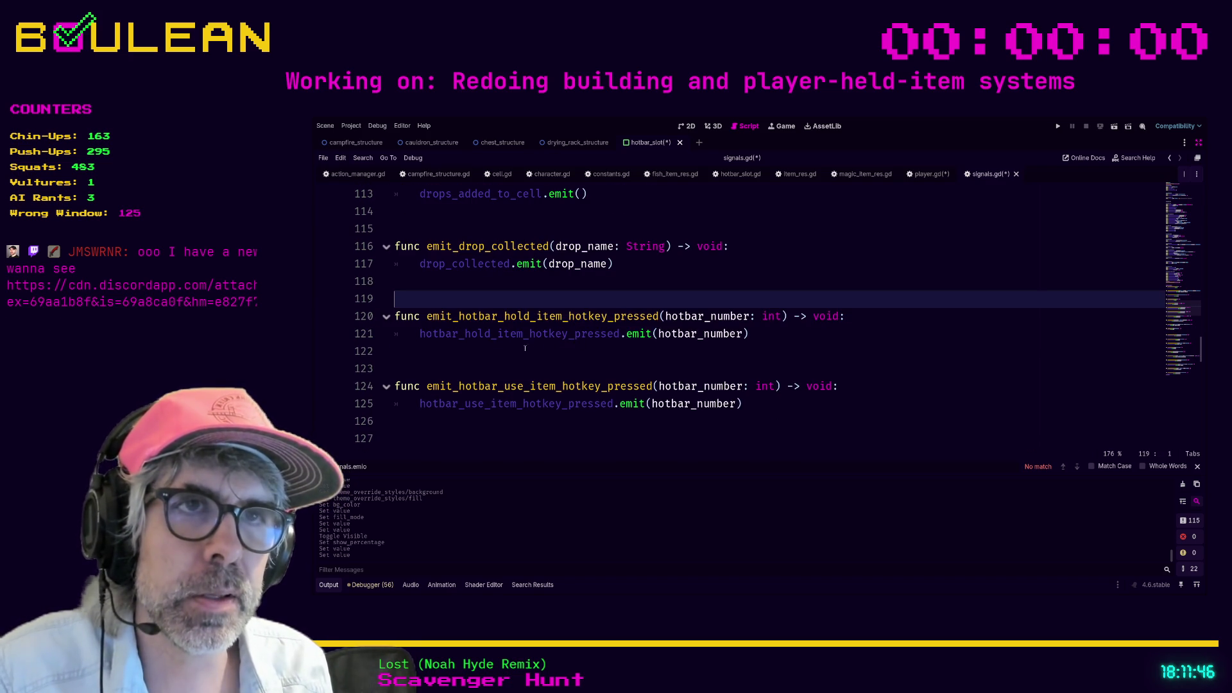
pyautogui.scroll(-1, 513, 349)
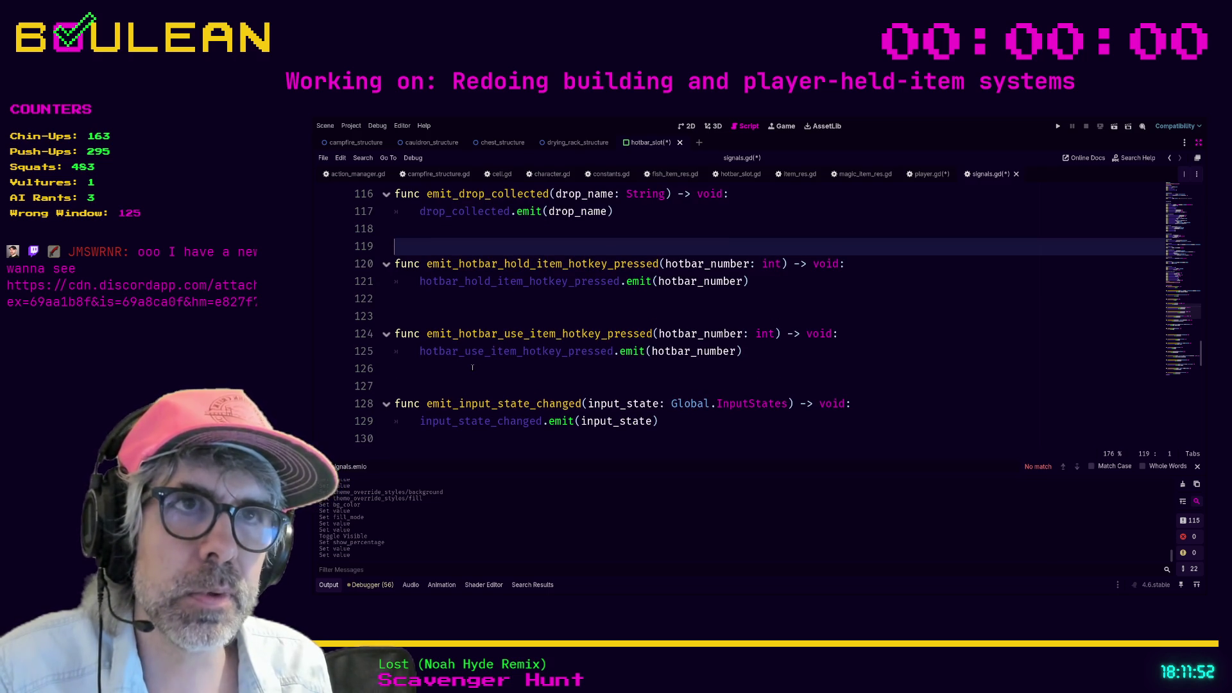
pyautogui.click(461, 301)
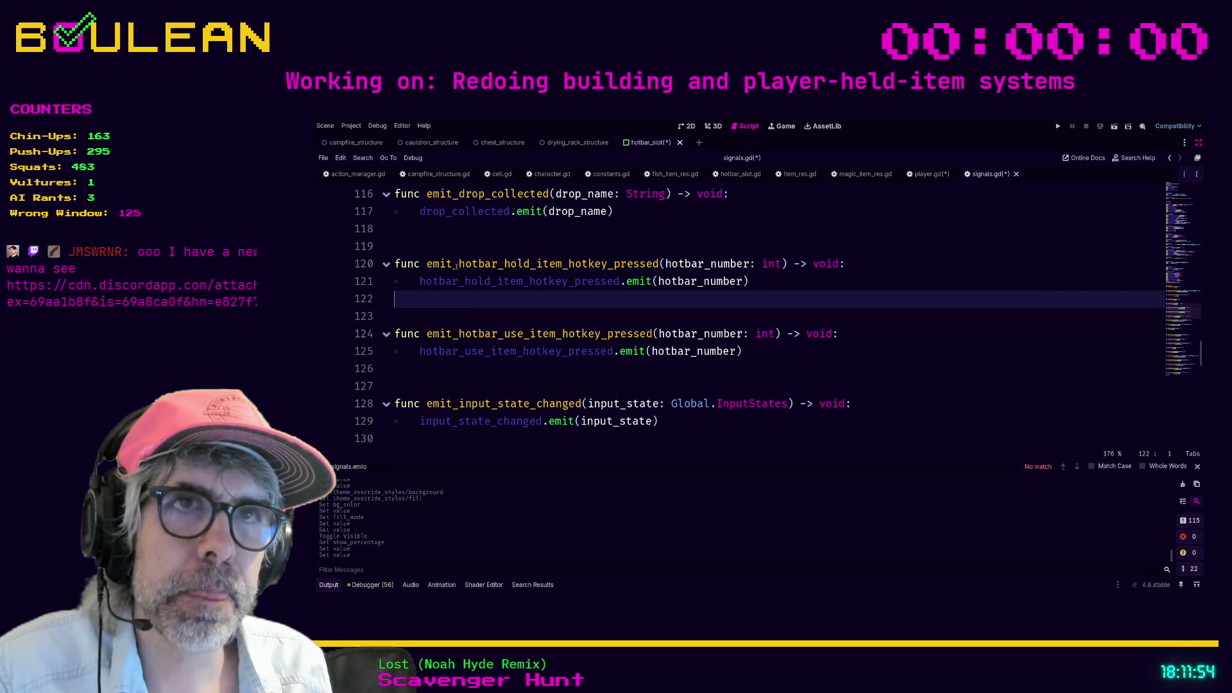
# Step: Start a new function named emit_hotbar_use_item_hotkey_down, without the Signals. prefix
pyautogui.press('Up')
pyautogui.press('Up')
pyautogui.press('Up')
pyautogui.press('Return')
pyautogui.press('Return')
pyautogui.press('Return')
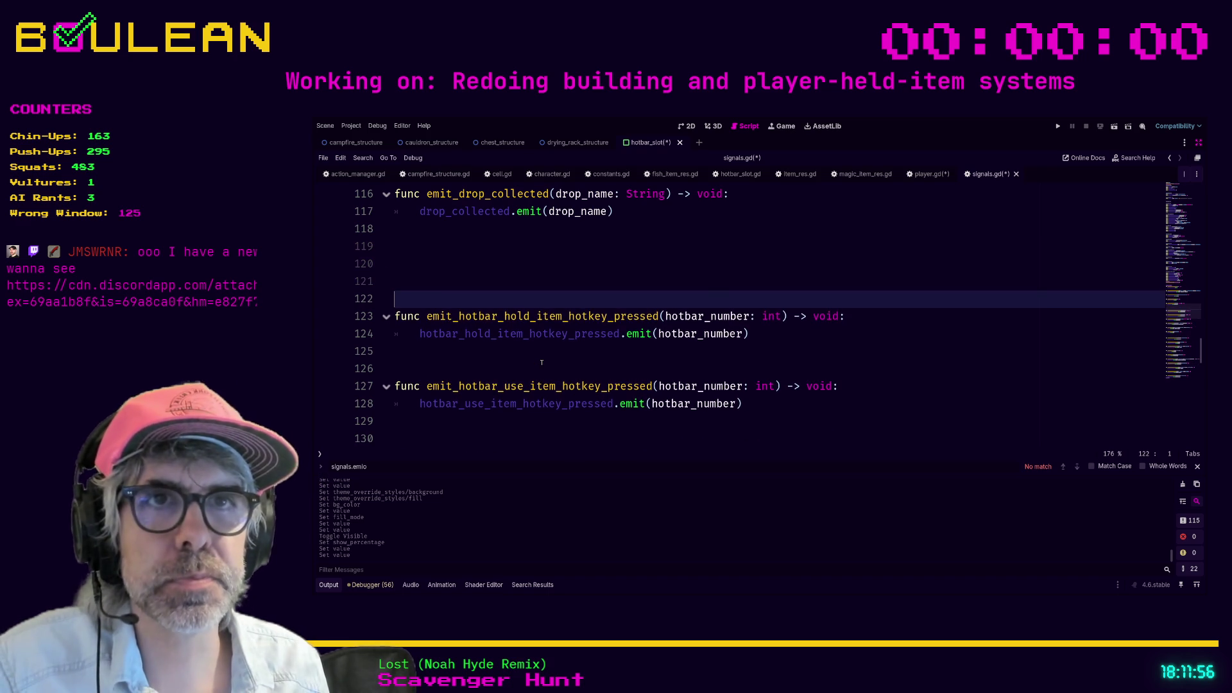
pyautogui.press('Up')
pyautogui.press('Up')
pyautogui.write('func')
pyautogui.write('Signals.emit_hotbar_use_item_hotkey_down(slot)')
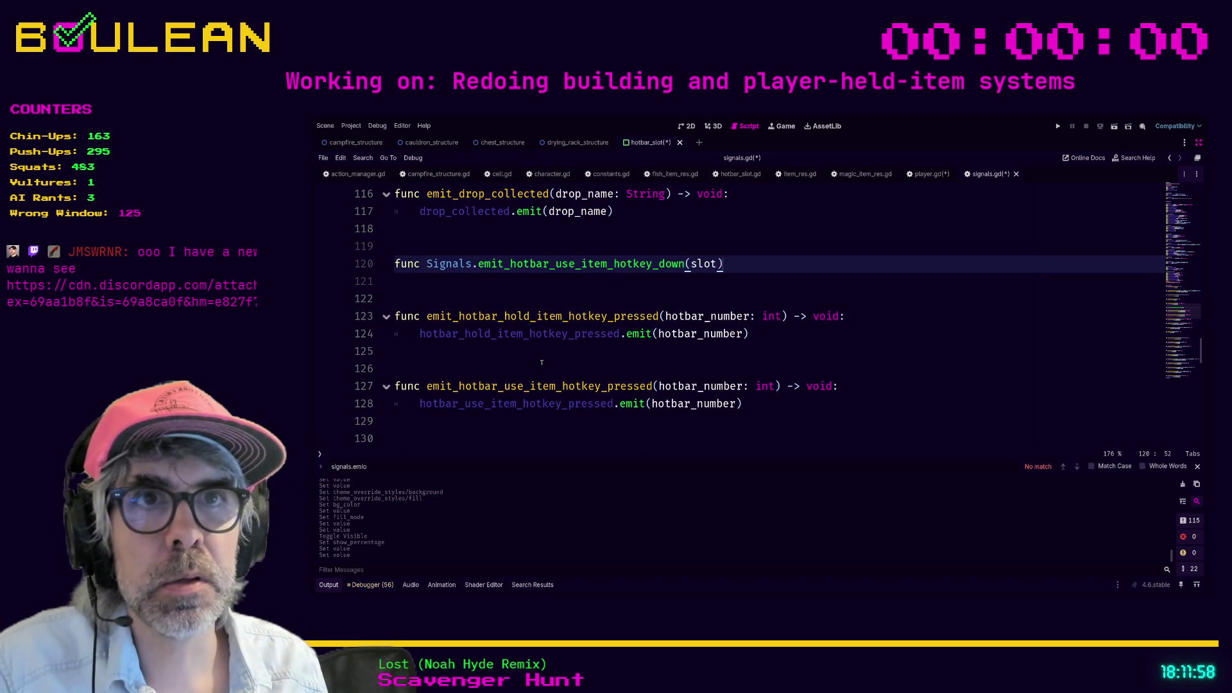
pyautogui.press('Up')
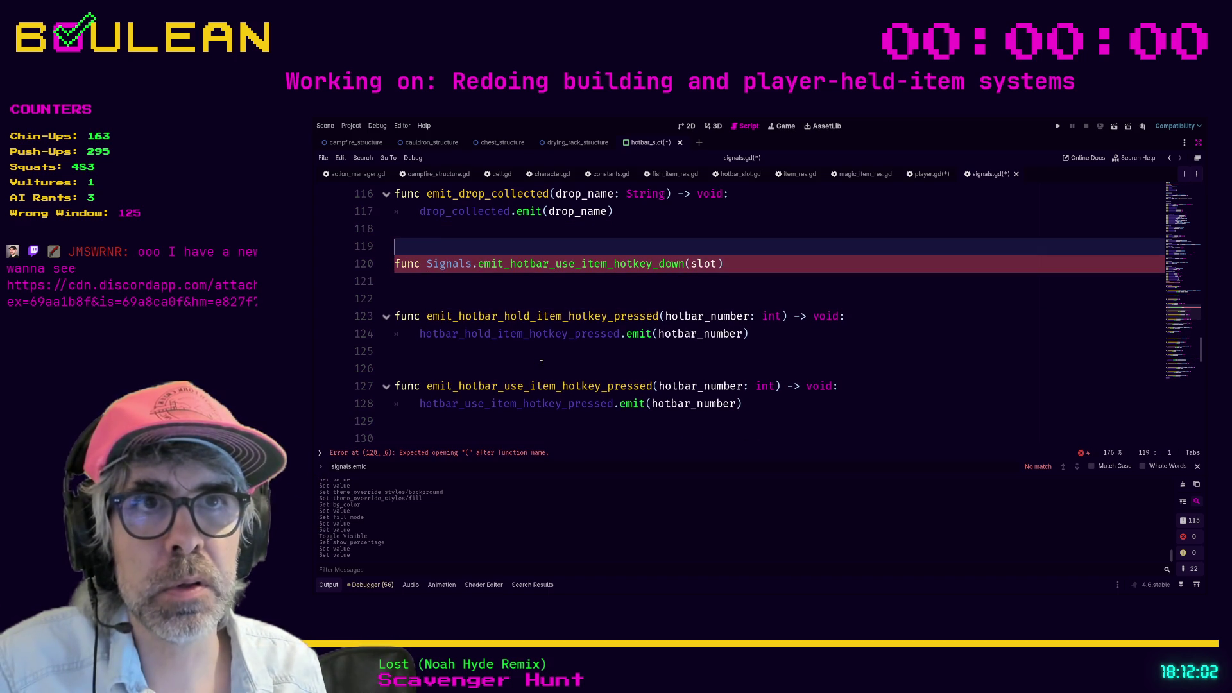
pyautogui.press('Up')
pyautogui.press('Down')
pyautogui.press('Down')
pyautogui.hotkey('ctrl', 'Right')
pyautogui.hotkey('ctrl', 'shift', 'Right')
pyautogui.hotkey('ctrl', 'shift', 'Right')
pyautogui.press('BackSpace')
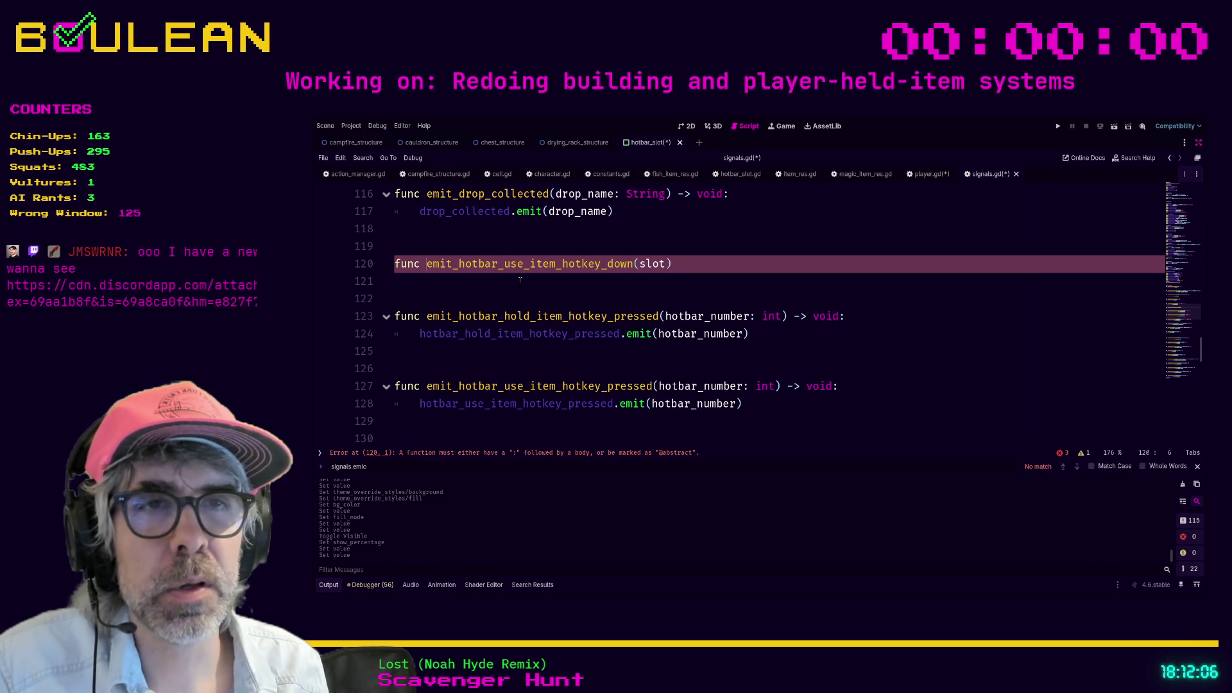
# Step: Give the function the parameter 'slot_number: int' and a '-> void' return type
pyautogui.click(696, 264)
pyautogui.press('Left')
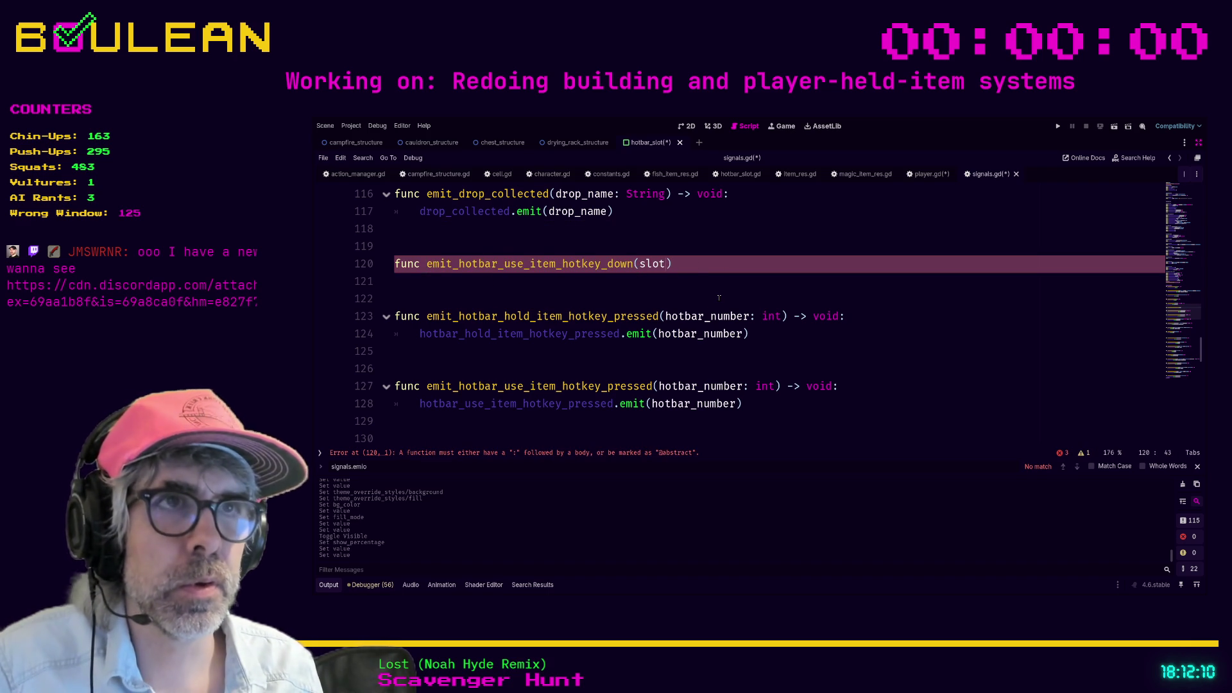
pyautogui.press('BackSpace')
pyautogui.press('BackSpace')
pyautogui.press('BackSpace')
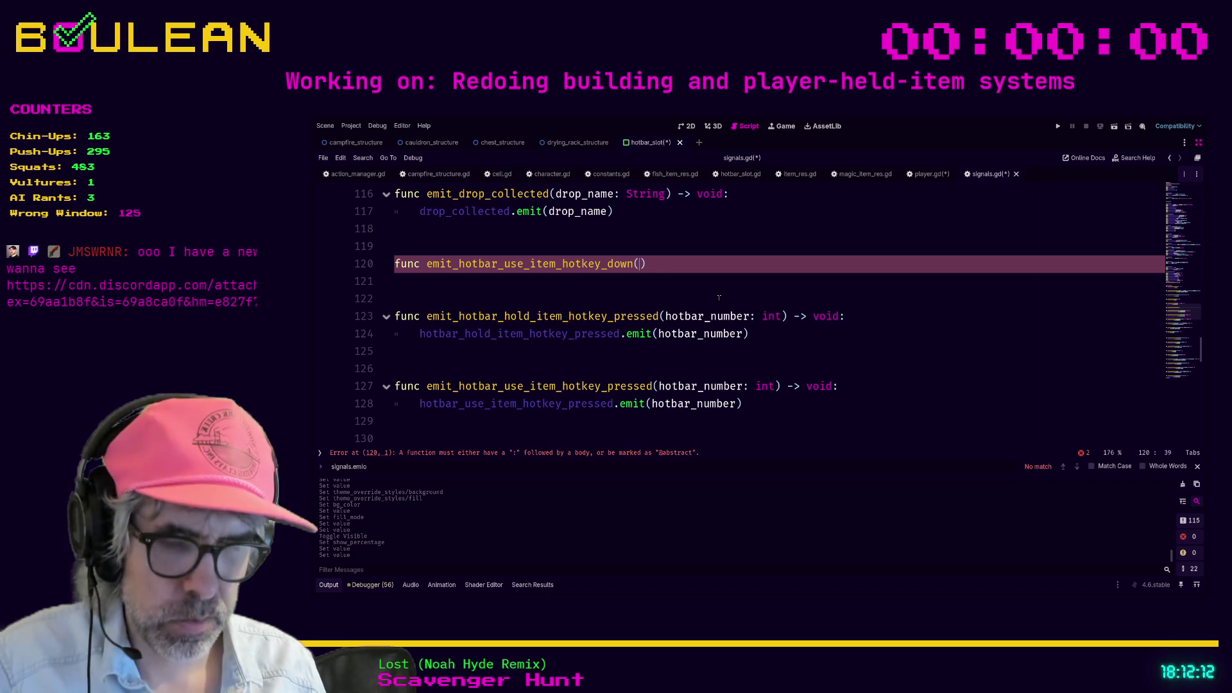
pyautogui.write('hotbar')
pyautogui.press('BackSpace')
pyautogui.press('BackSpace')
pyautogui.press('BackSpace')
pyautogui.press('BackSpace')
pyautogui.press('BackSpace')
pyautogui.write('slotNum')
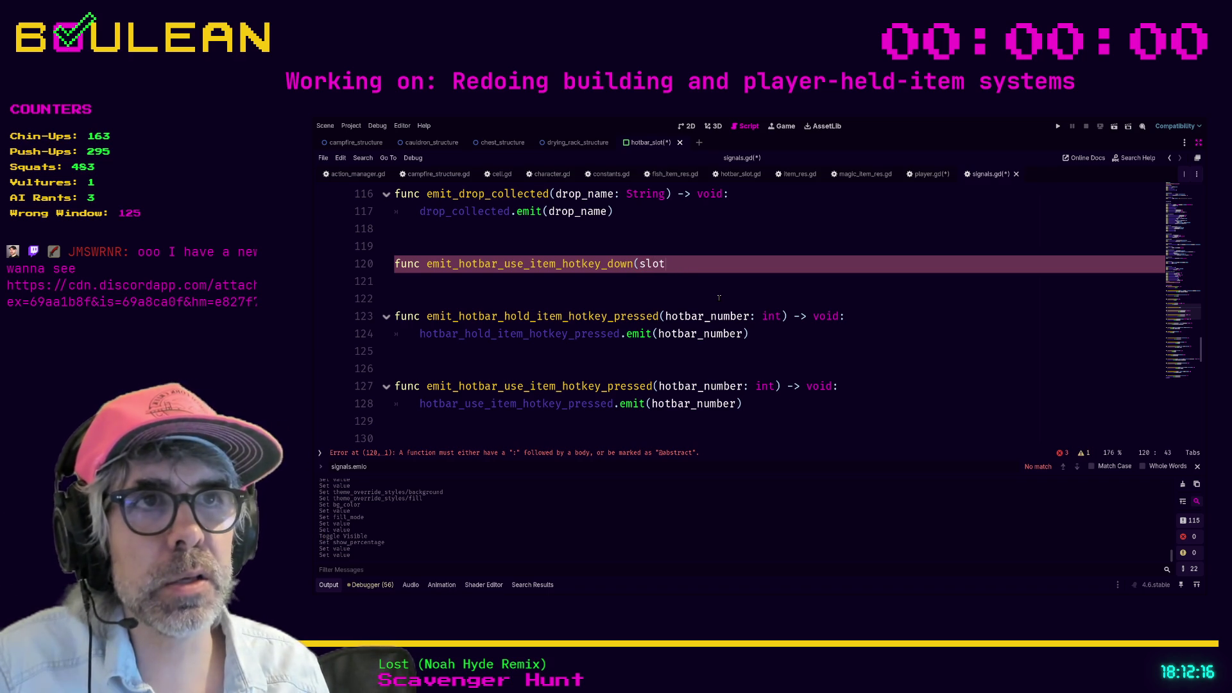
pyautogui.press('BackSpace')
pyautogui.press('BackSpace')
pyautogui.press('BackSpace')
pyautogui.write('number: int)')
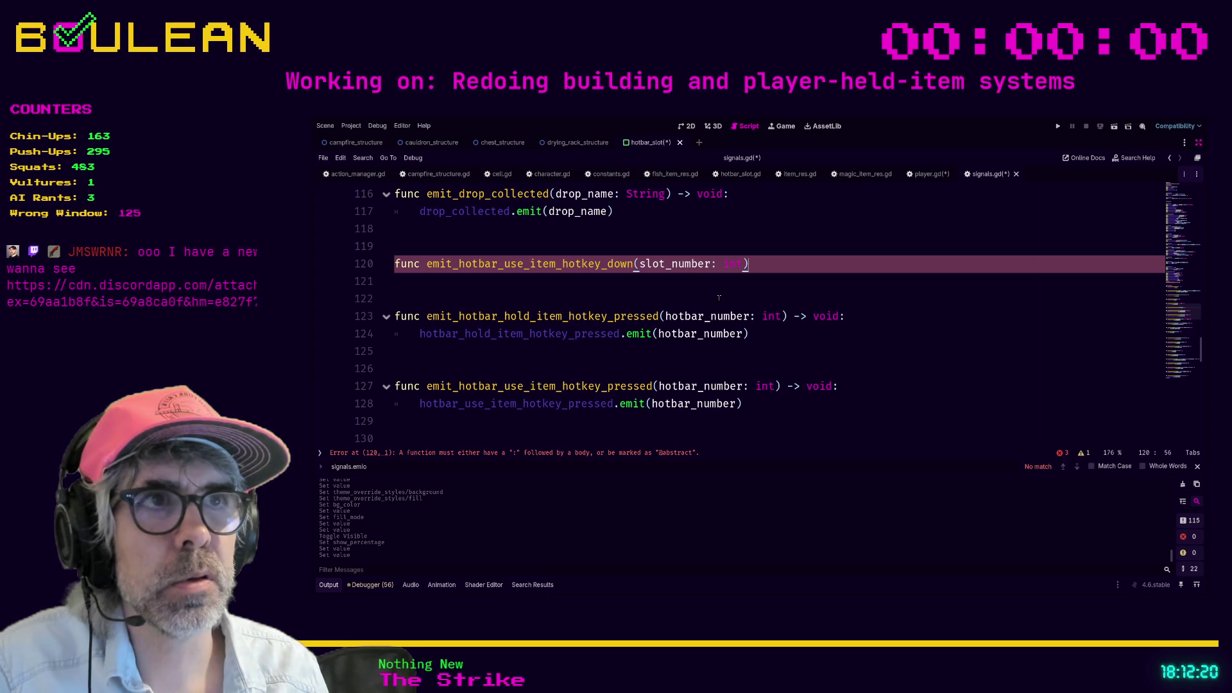
pyautogui.write(' -> void:')
# Step: Make the body call hotbar_use_item_hotkey_down.emit(slot_number) and save signals.gd
pyautogui.press('Return')
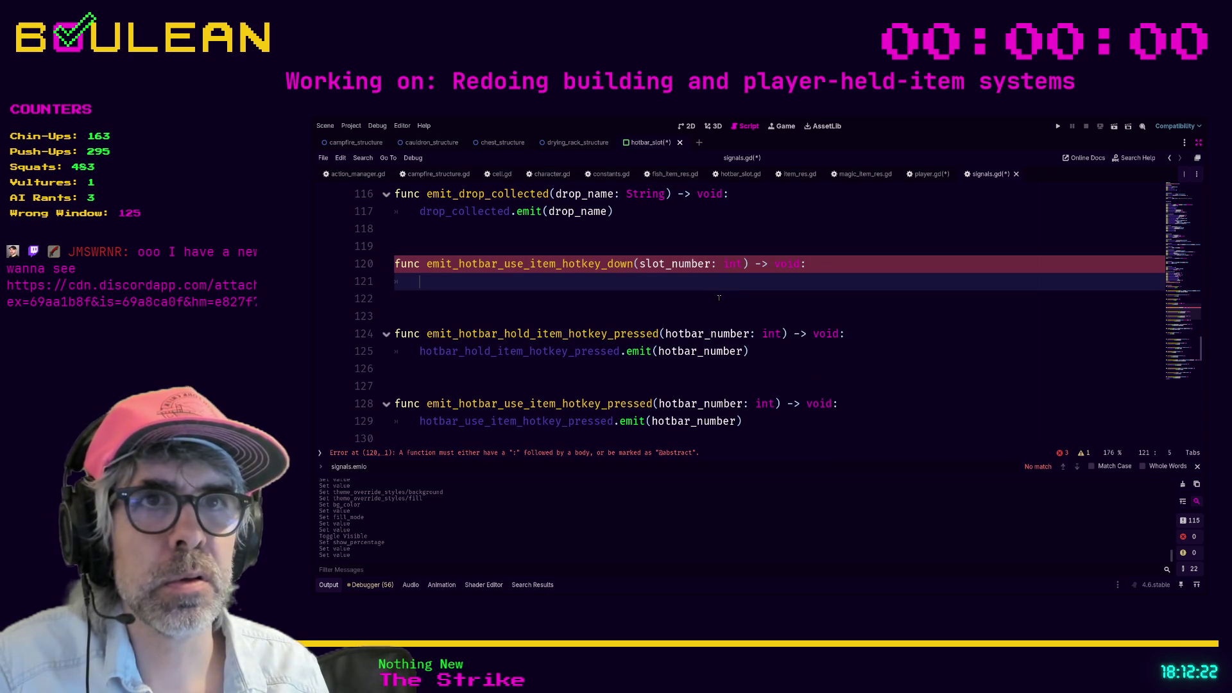
pyautogui.write('hotbar_')
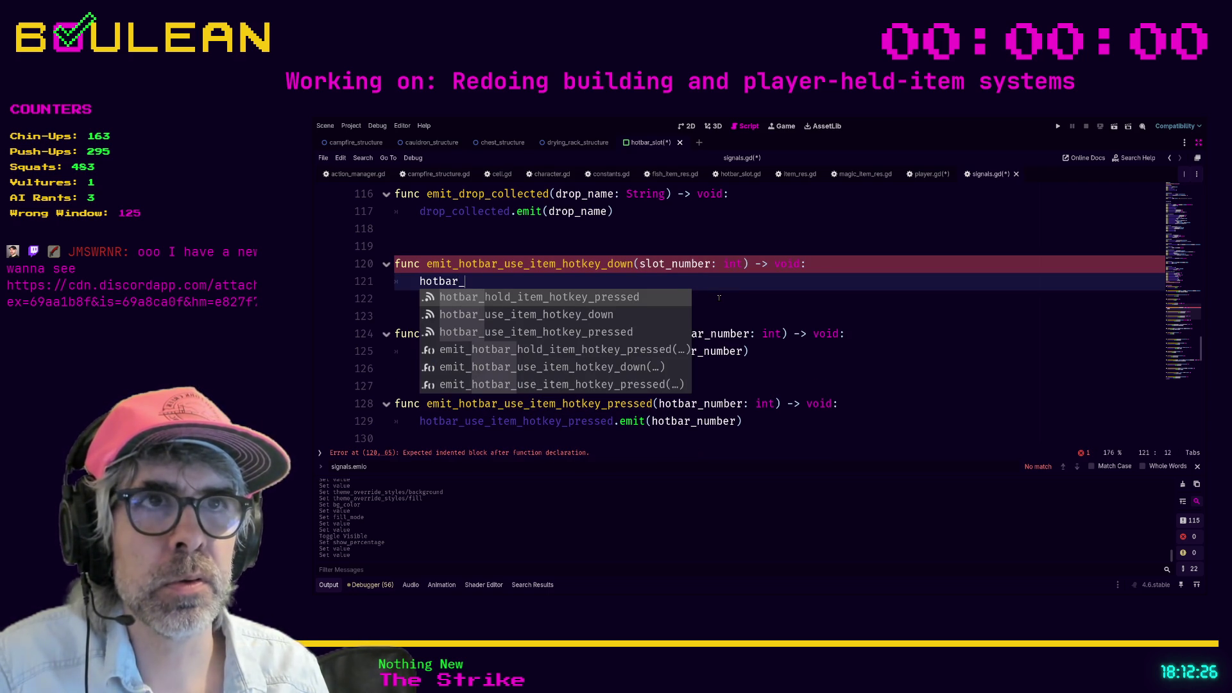
pyautogui.press('Down')
pyautogui.press('Return')
pyautogui.write('.emi')
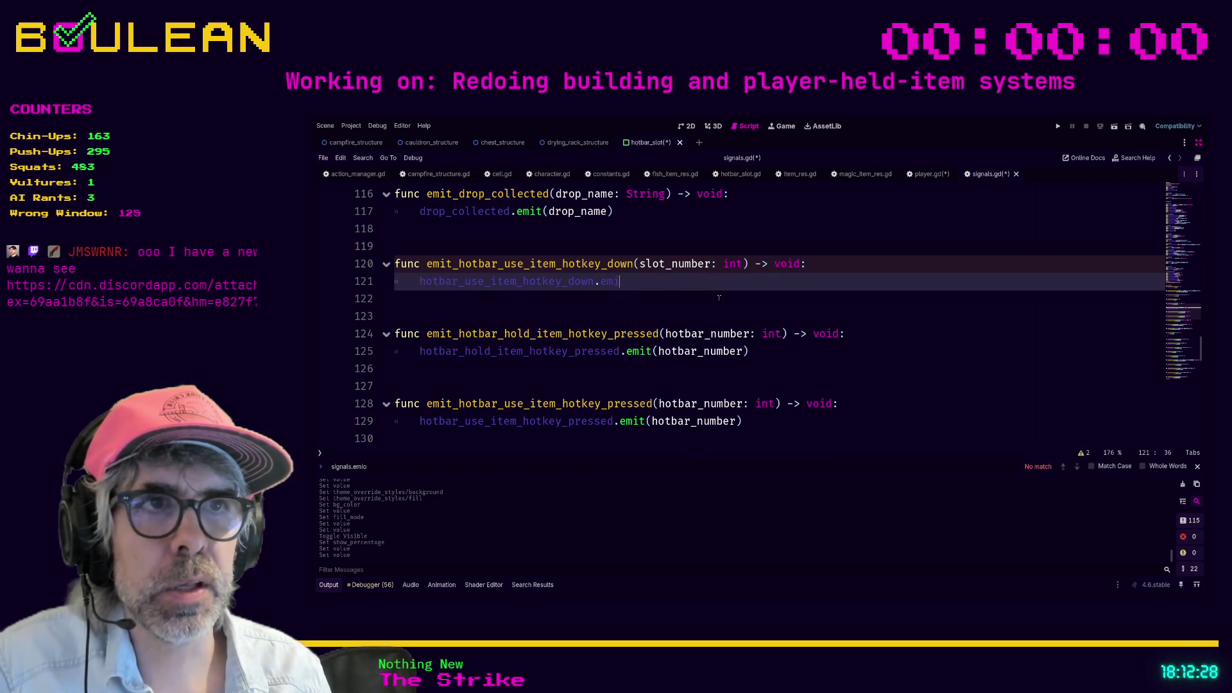
pyautogui.write('t')
pyautogui.write('(hotbar')
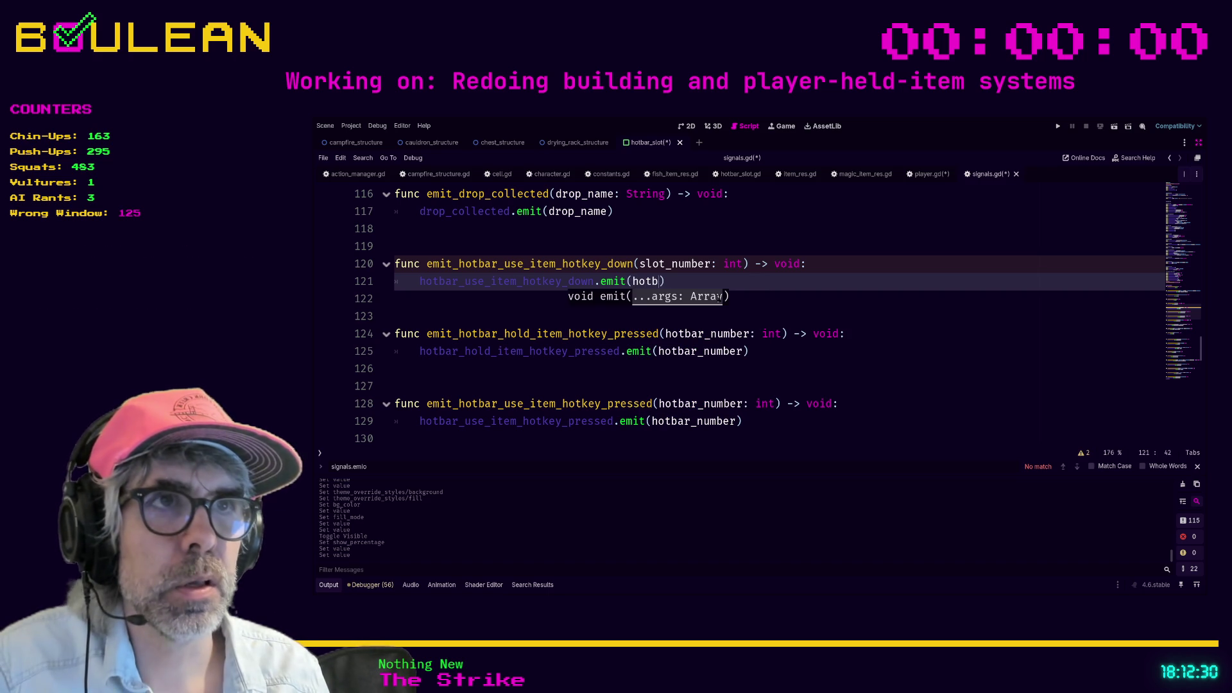
pyautogui.press('BackSpace')
pyautogui.press('BackSpace')
pyautogui.press('BackSpace')
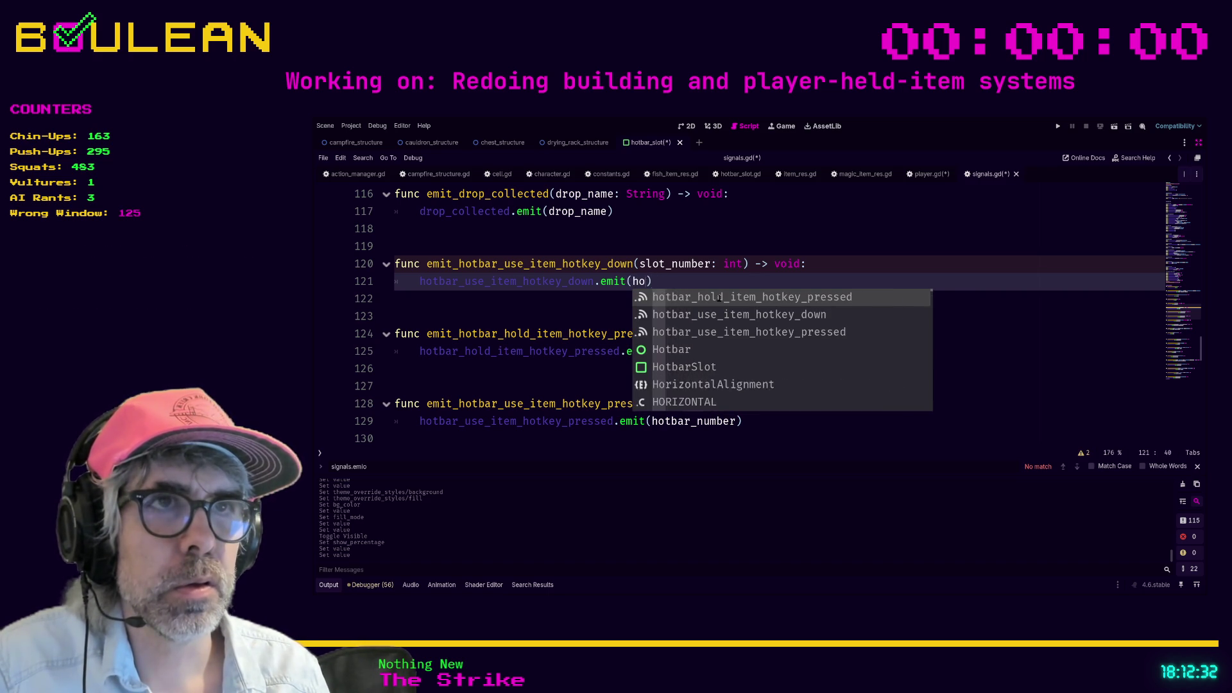
pyautogui.write('slot_number')
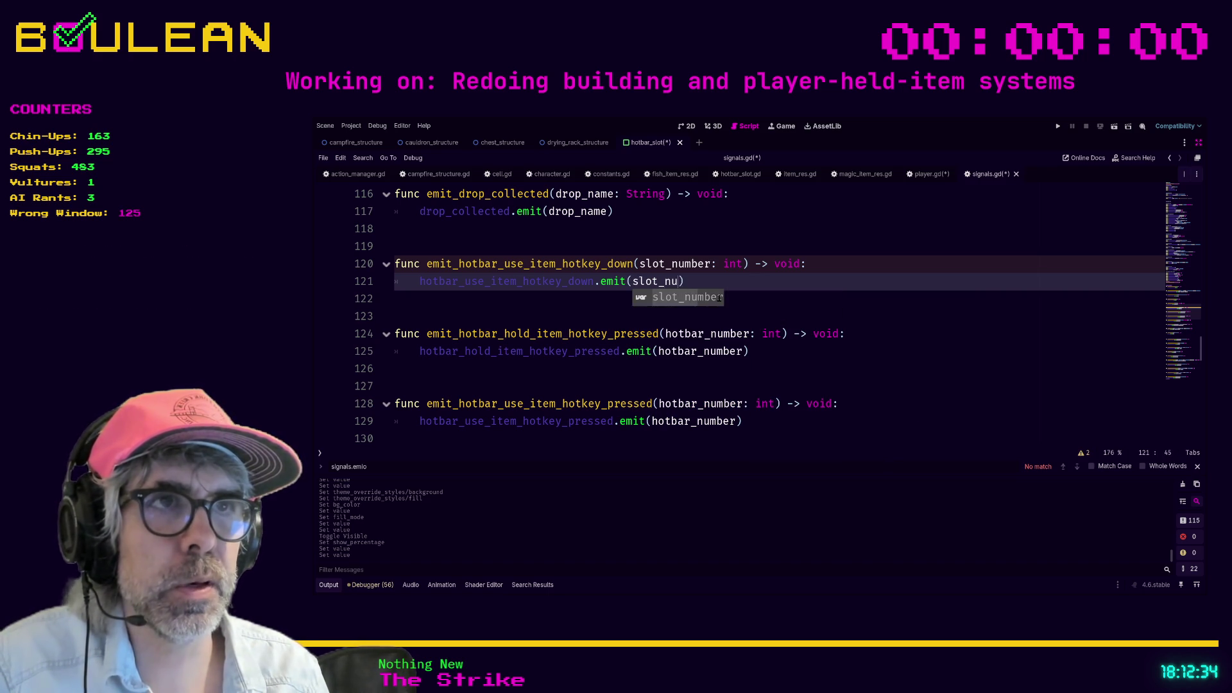
pyautogui.click(718, 297)
pyautogui.hotkey('ctrl', 's')
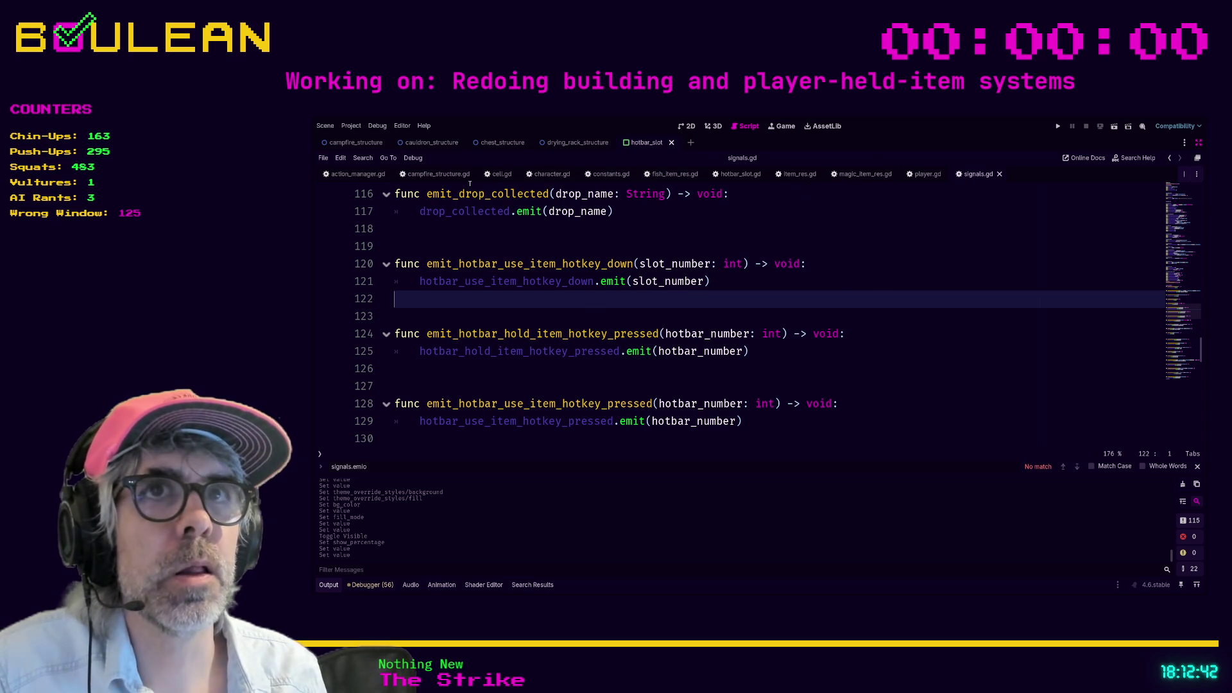
# Step: In hotbar_slot.gd, add an empty _process(delta: float) function right after _ready
pyautogui.click(737, 174)
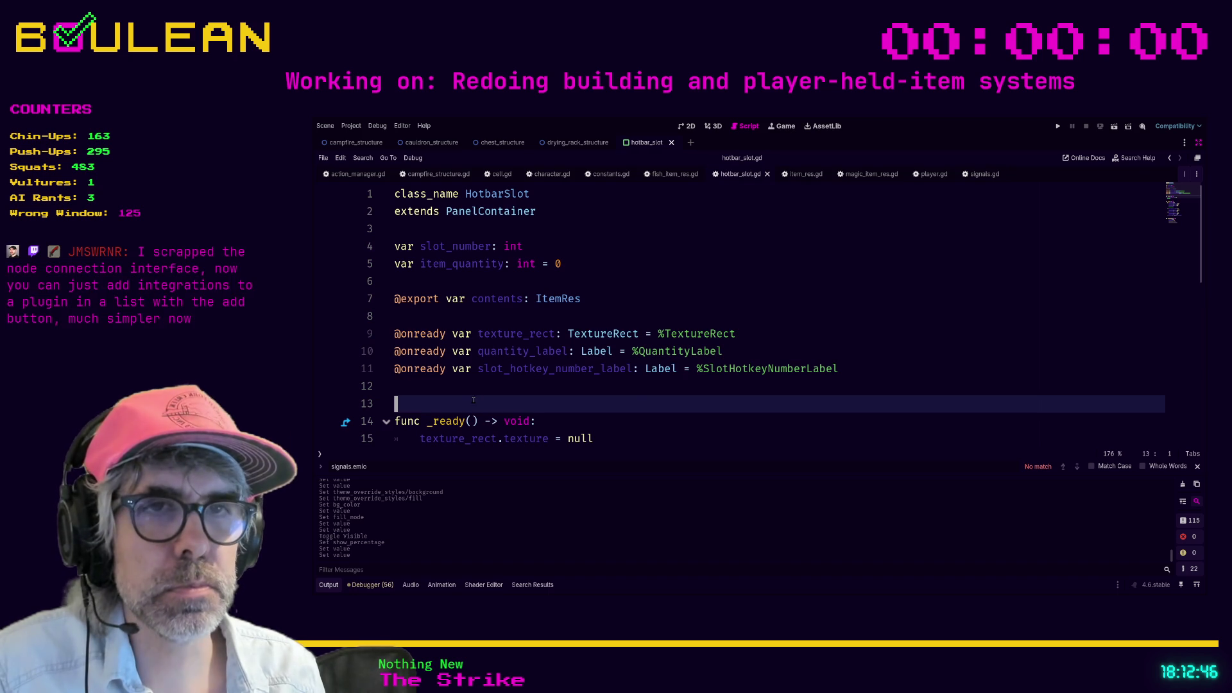
pyautogui.click(426, 392)
pyautogui.scroll(-2, 453, 393)
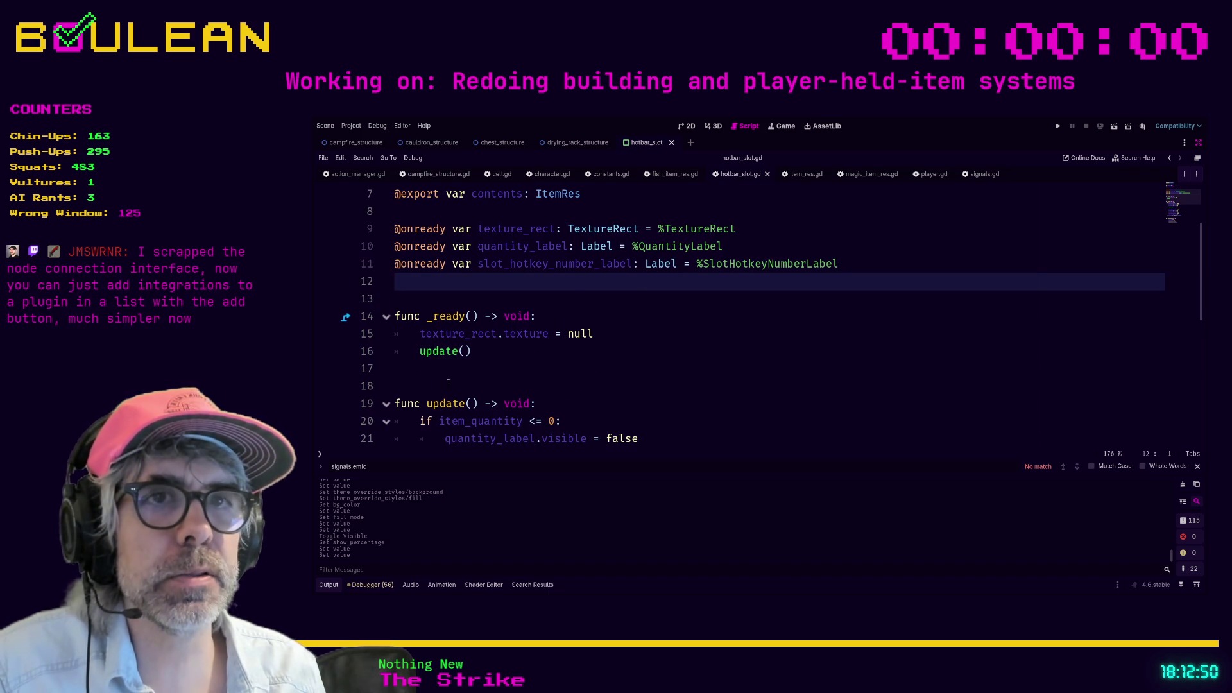
pyautogui.scroll(-2, 448, 382)
pyautogui.scroll(2, 448, 378)
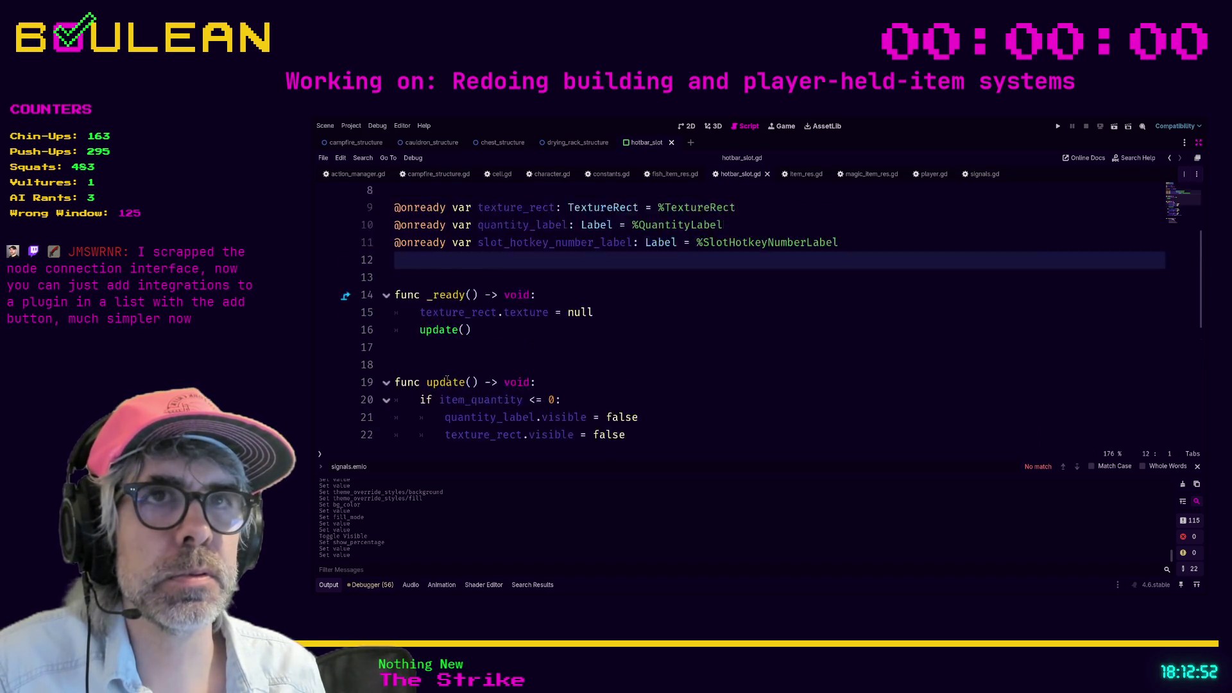
pyautogui.click(419, 370)
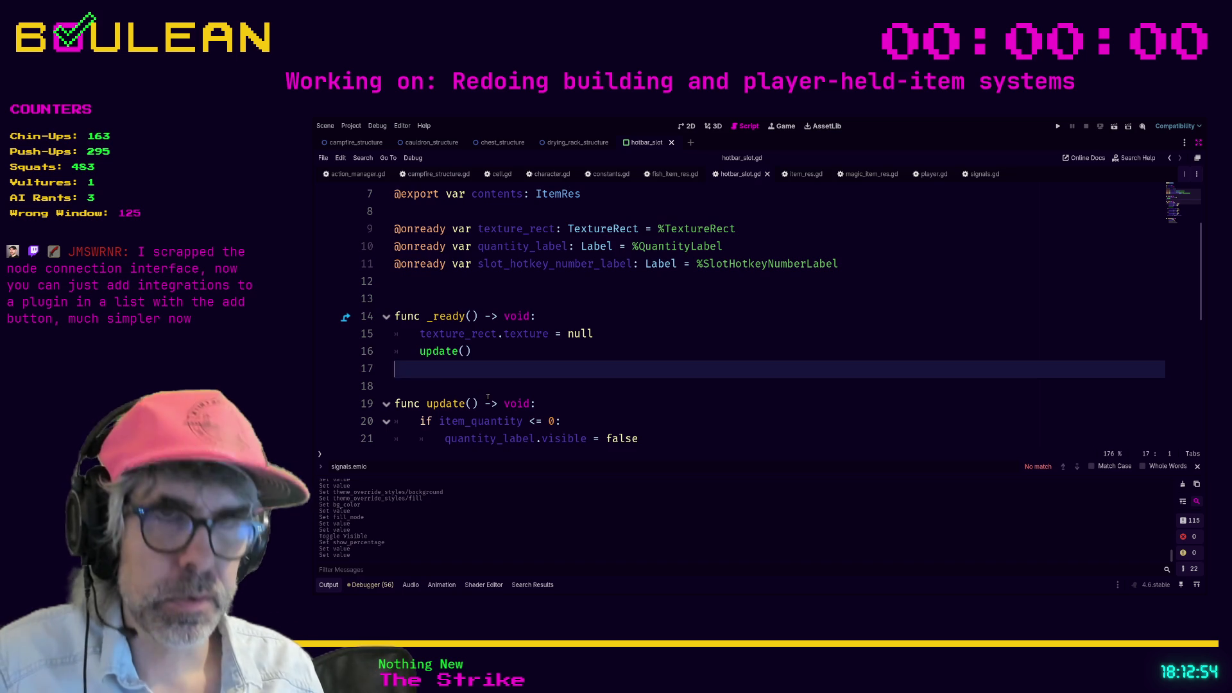
pyautogui.press('Return')
pyautogui.press('Return')
pyautogui.write('f')
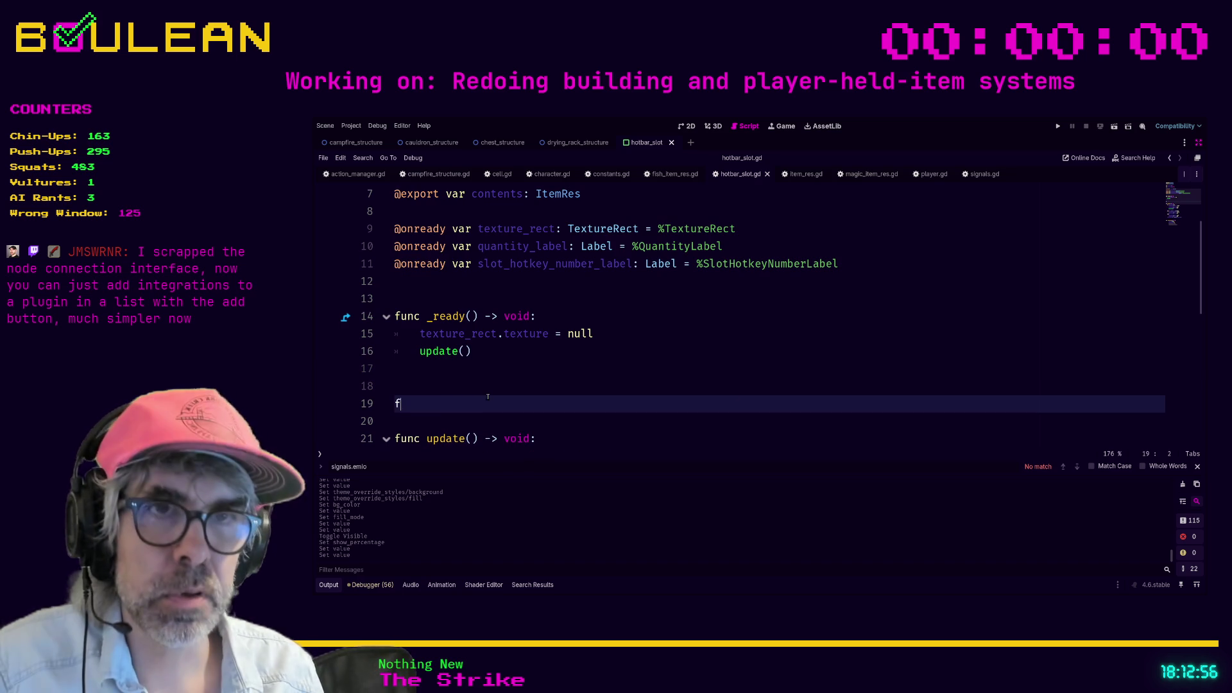
pyautogui.write('unc _pr')
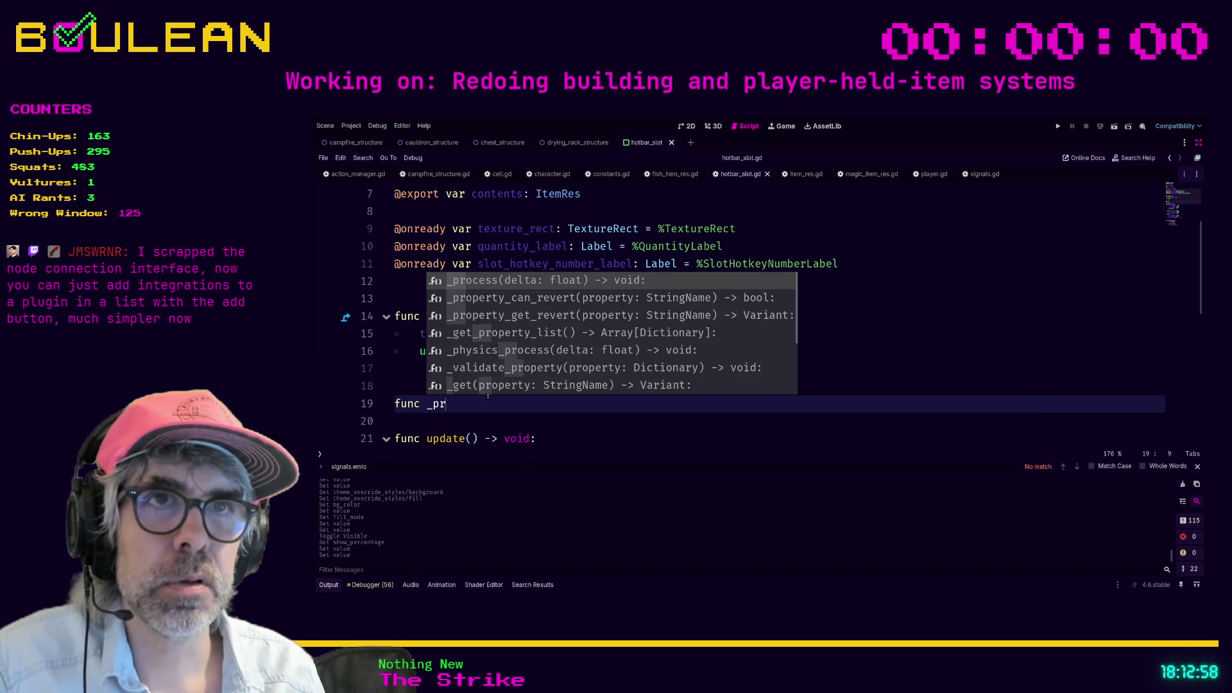
pyautogui.press('Return')
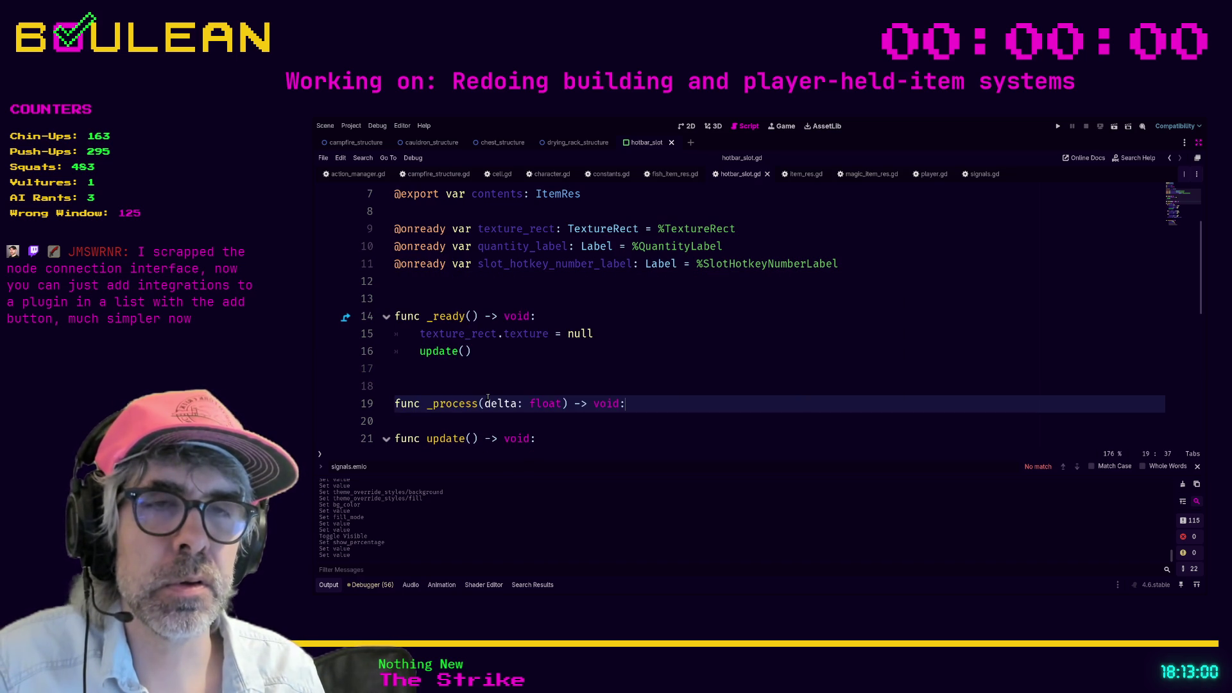
pyautogui.press('Return')
pyautogui.scroll(-2, 538, 337)
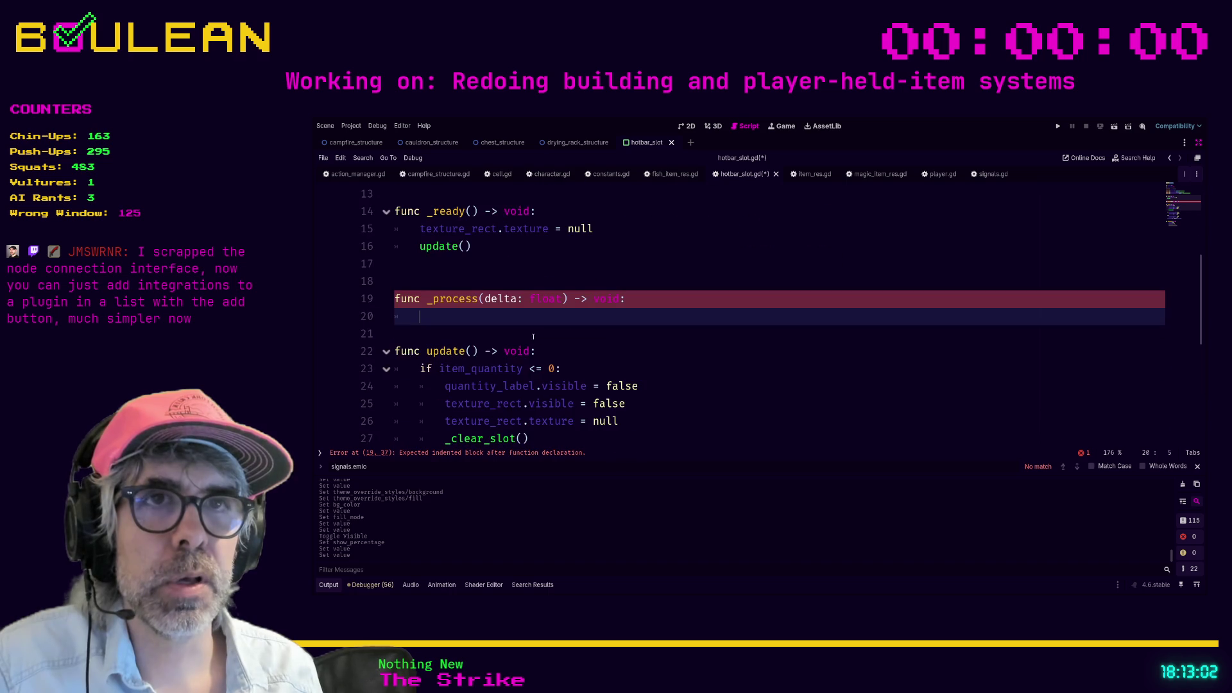
pyautogui.click(607, 229)
# Step: In _ready, connect Signals.hotbar_use_item_hotkey_down to _on_use_item_hotkey_down
pyautogui.press('Return')
pyautogui.write('Signals.')
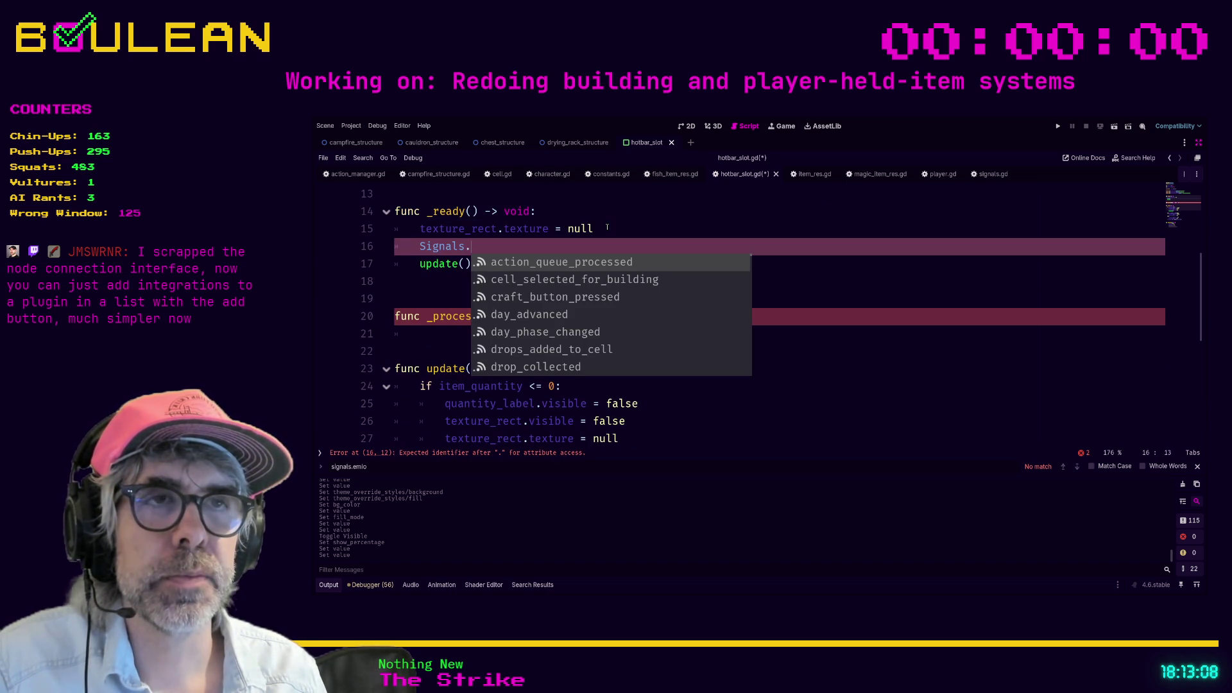
pyautogui.write('hotbar')
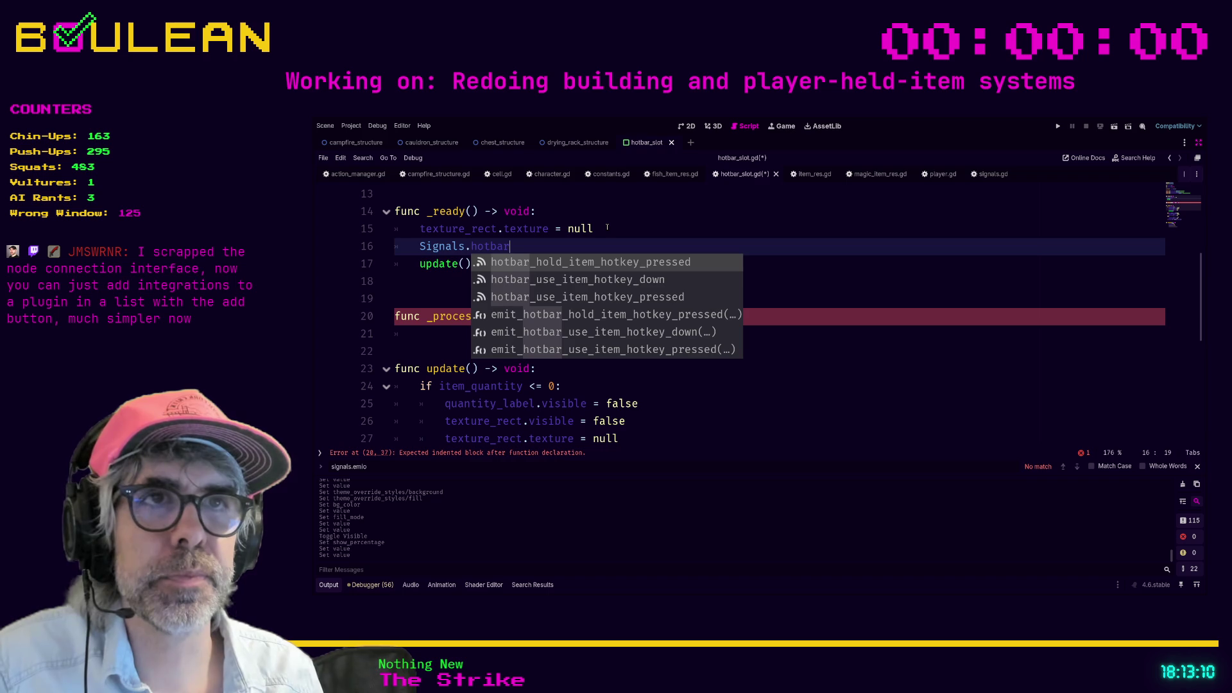
pyautogui.press('Down')
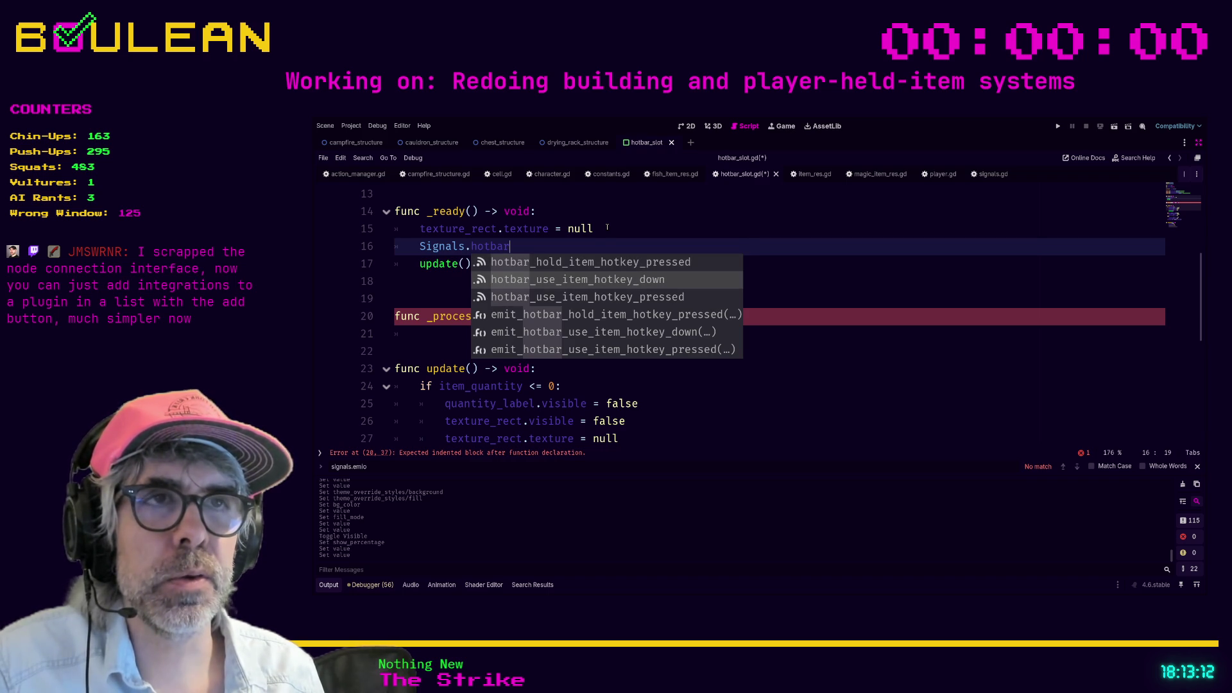
pyautogui.press('Return')
pyautogui.write('onnect')
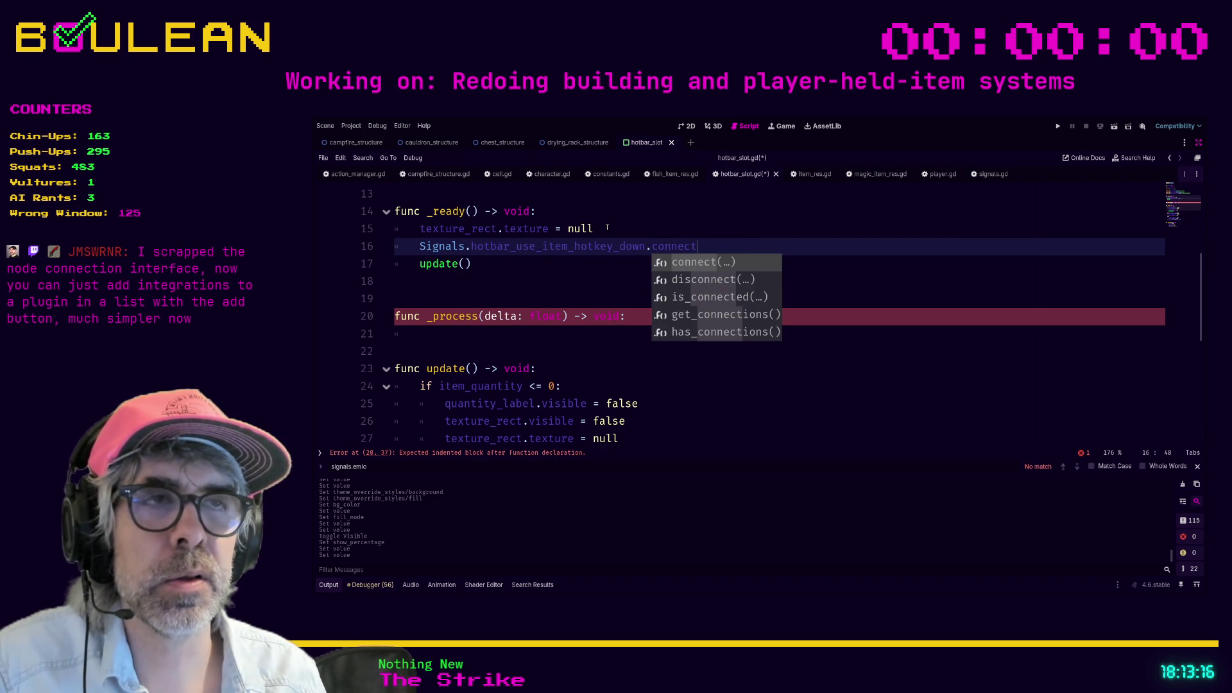
pyautogui.write('(_on_use_item_hotkey_down')
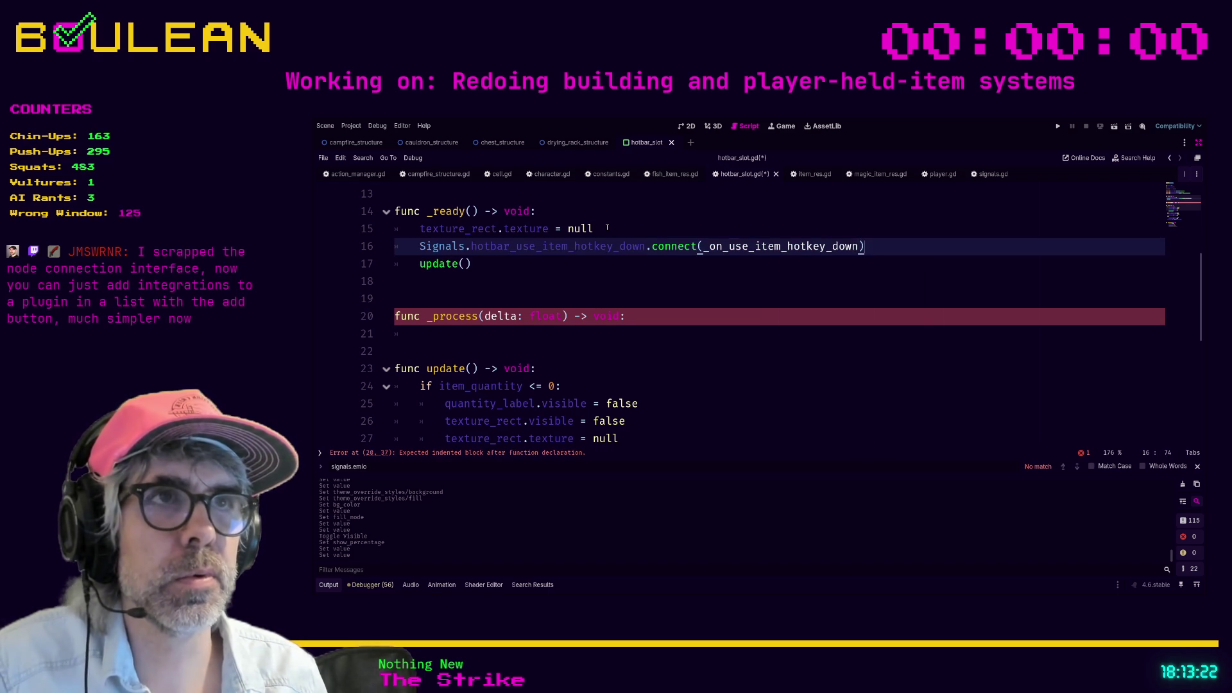
pyautogui.press('End')
# Step: Add a line connecting Signals.hotbar_use_item_hotkey_up to _on_use_item_hotkey_up
pyautogui.press('Return')
pyautogui.write('Signals.hotba')
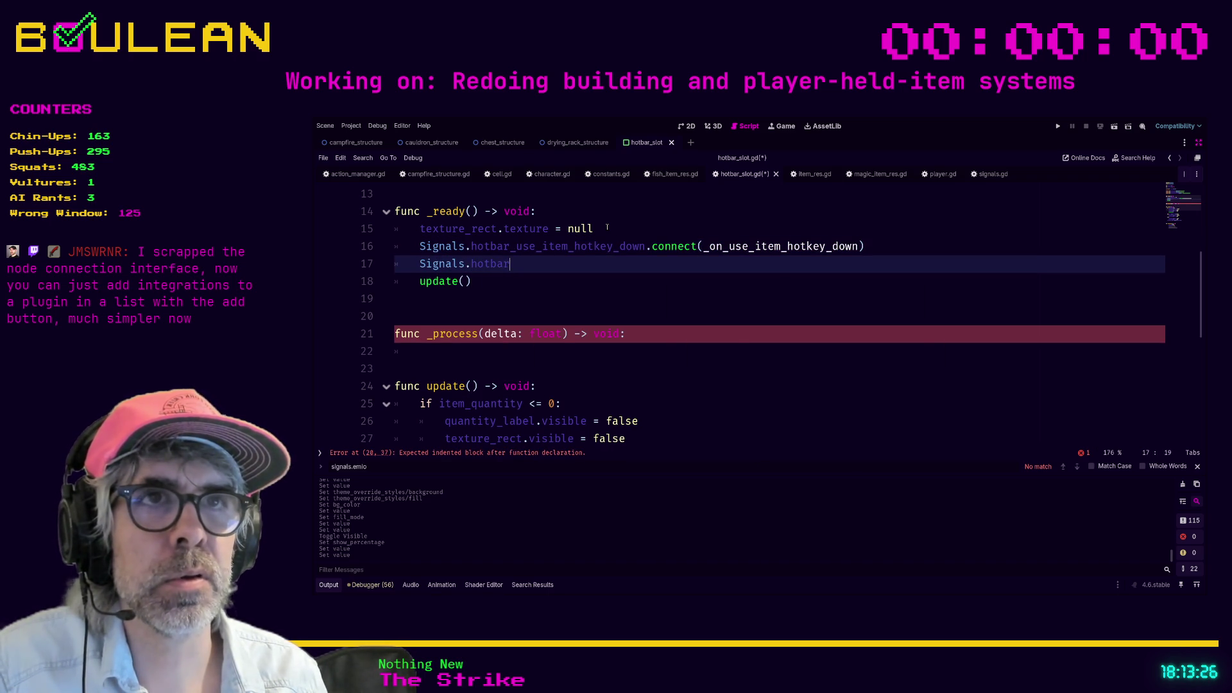
pyautogui.write('r_use_item_hotkey_up')
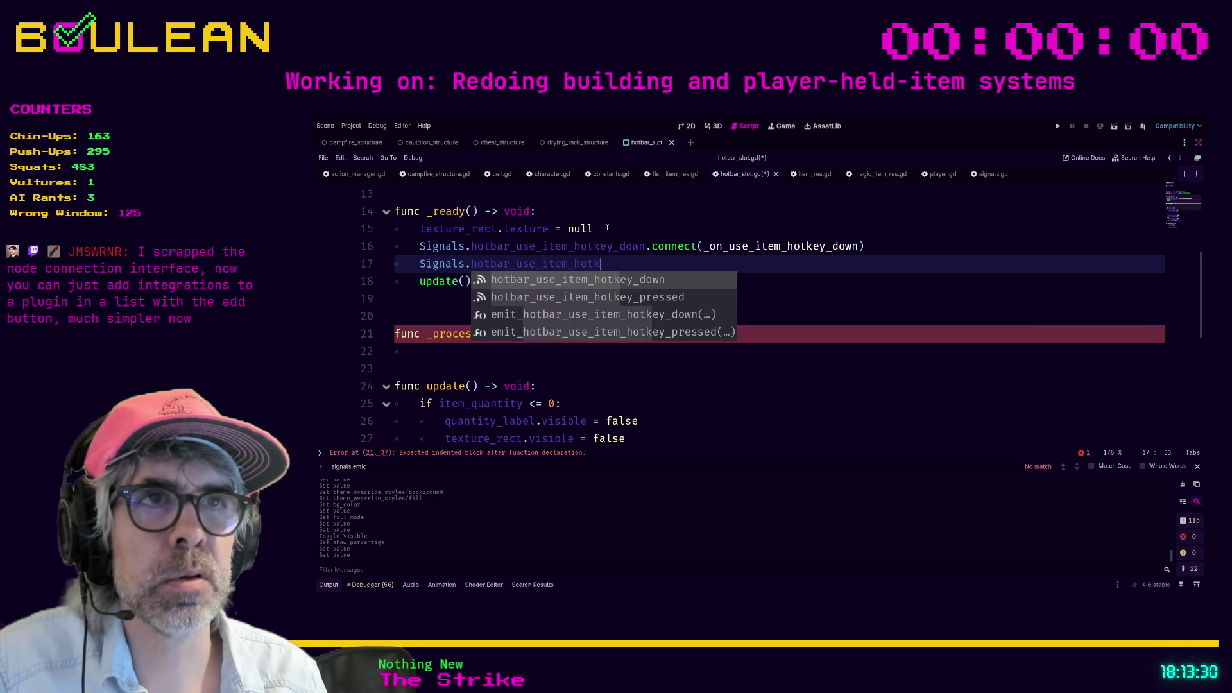
pyautogui.write('.con')
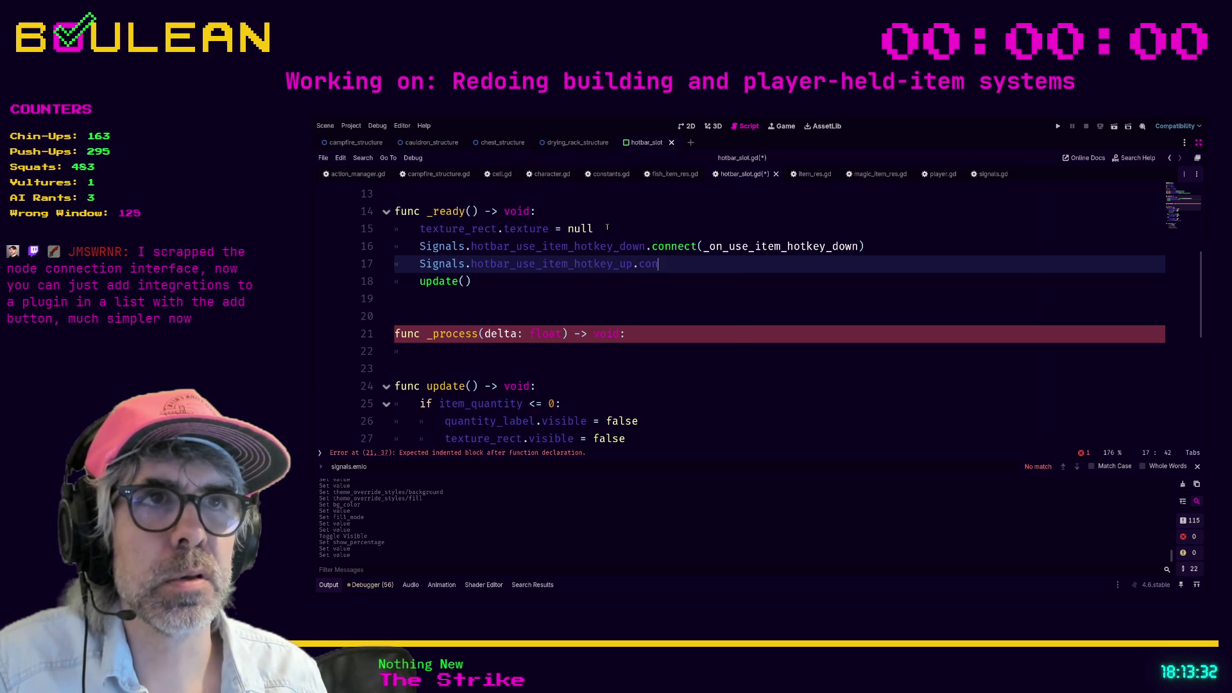
pyautogui.write('nect(_on_use_ite')
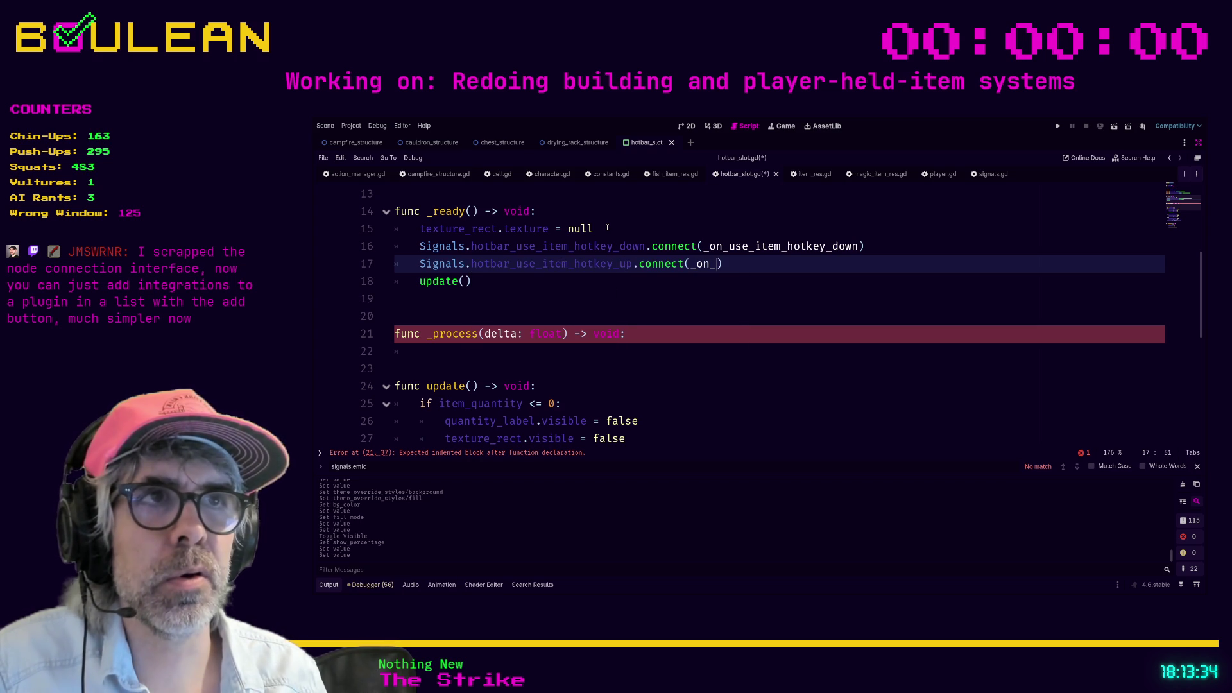
pyautogui.write('m_hotkey_u')
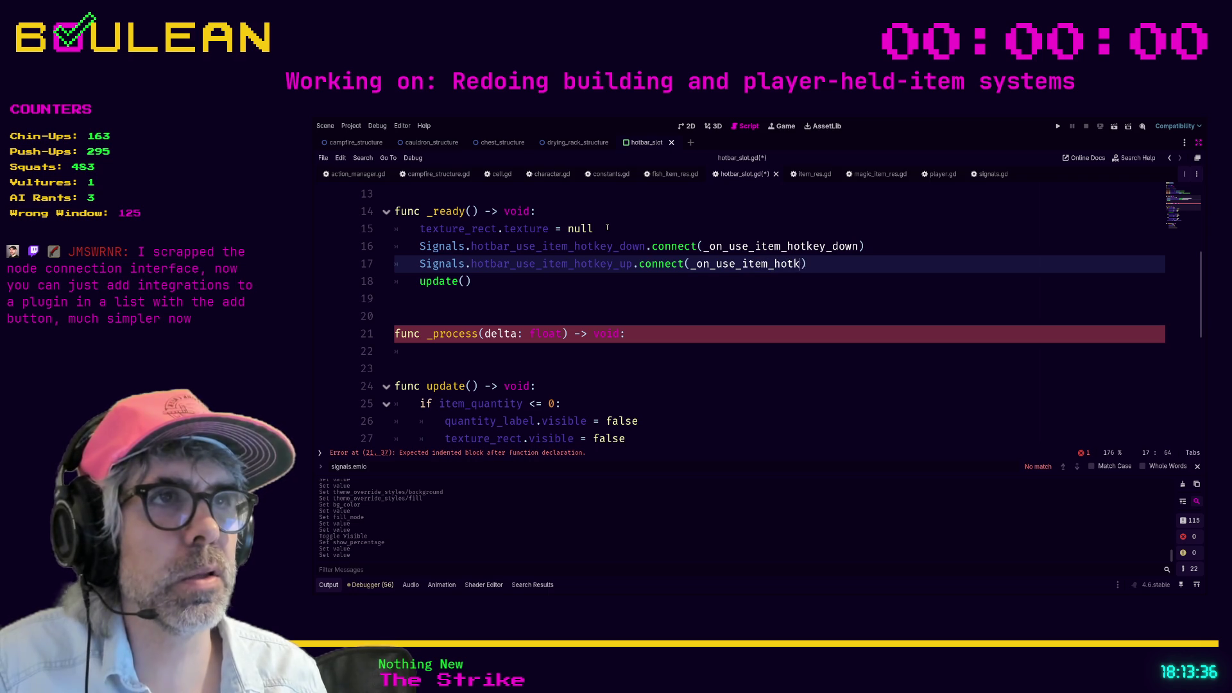
pyautogui.write('p')
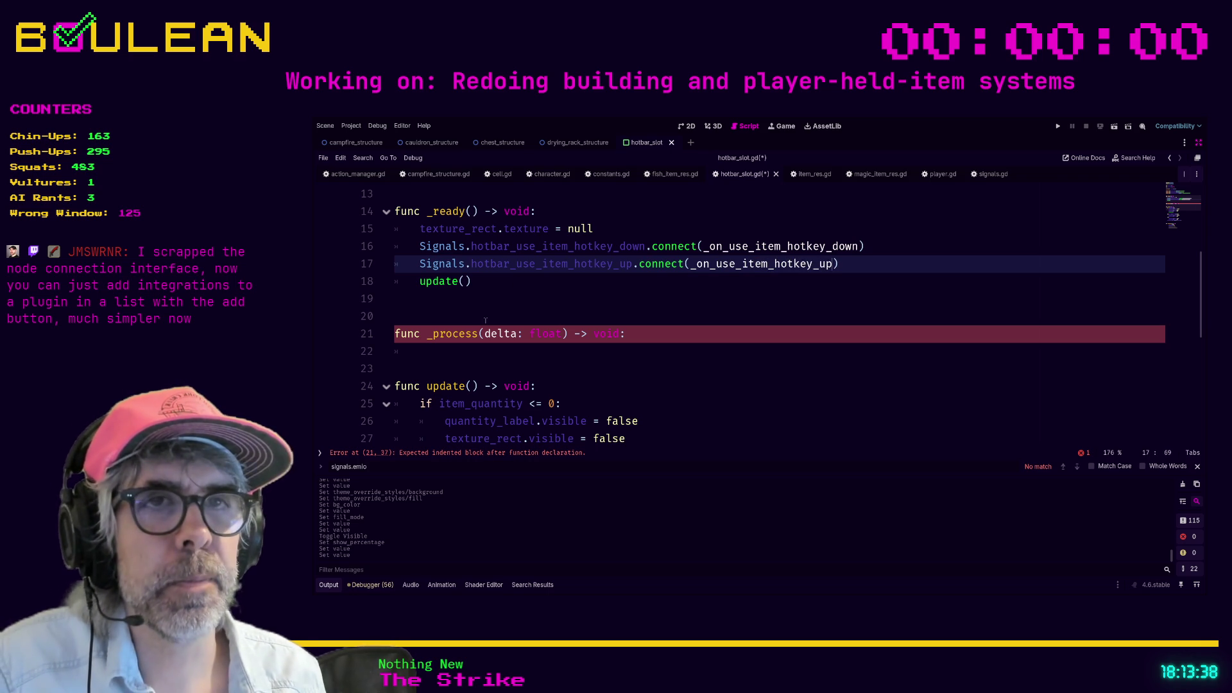
pyautogui.press('Down')
pyautogui.press('Down')
pyautogui.press('Down')
pyautogui.scroll(3, 545, 320)
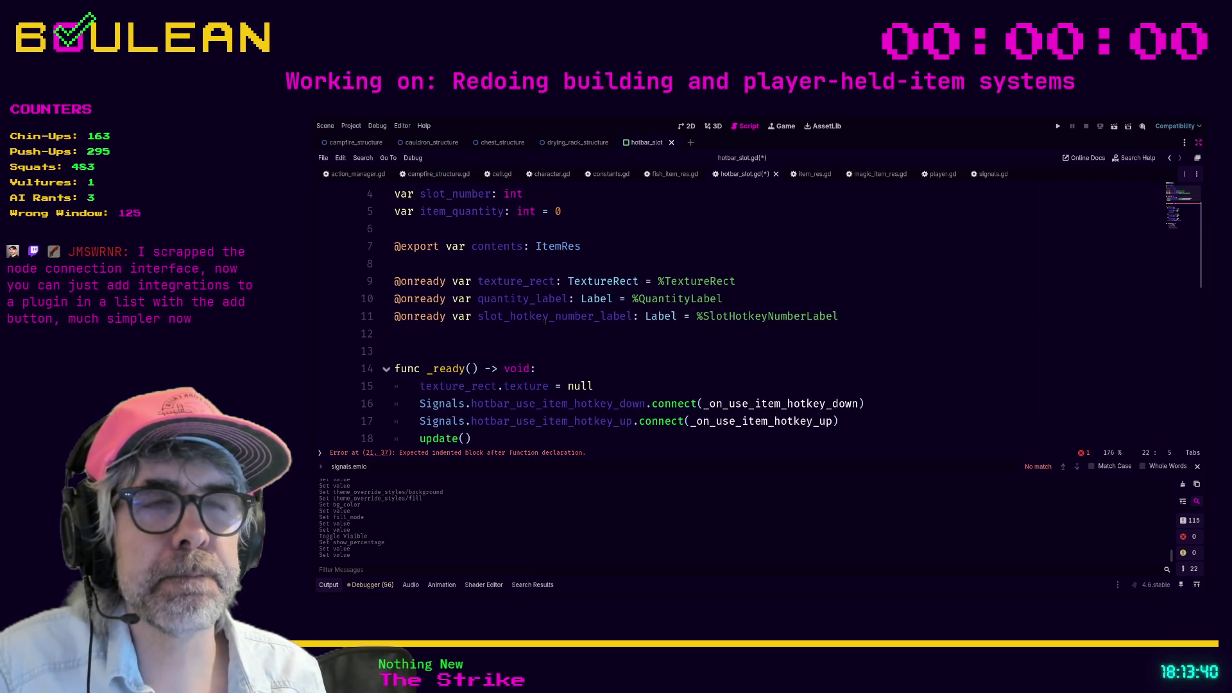
pyautogui.scroll(1, 545, 321)
# Step: Declare 'var hotkey_state:' below the item_quantity variable
pyautogui.click(451, 279)
pyautogui.press('Return')
pyautogui.press('Up')
pyautogui.write('var hotkey_')
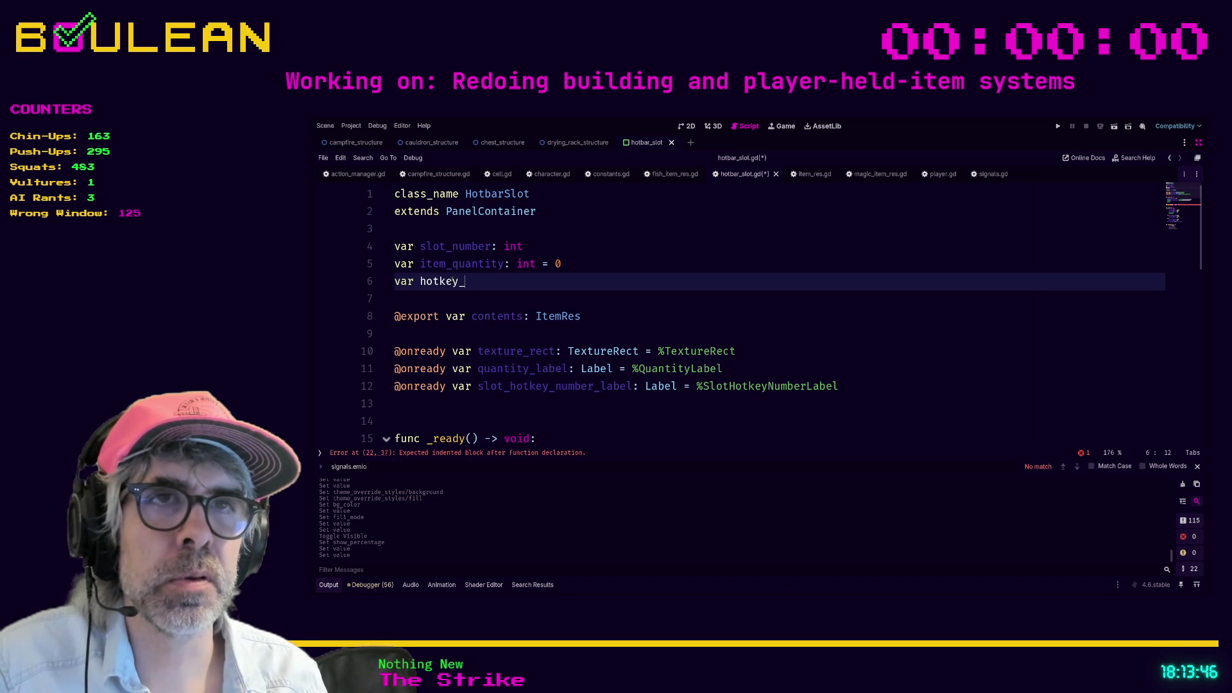
pyautogui.write('state:')
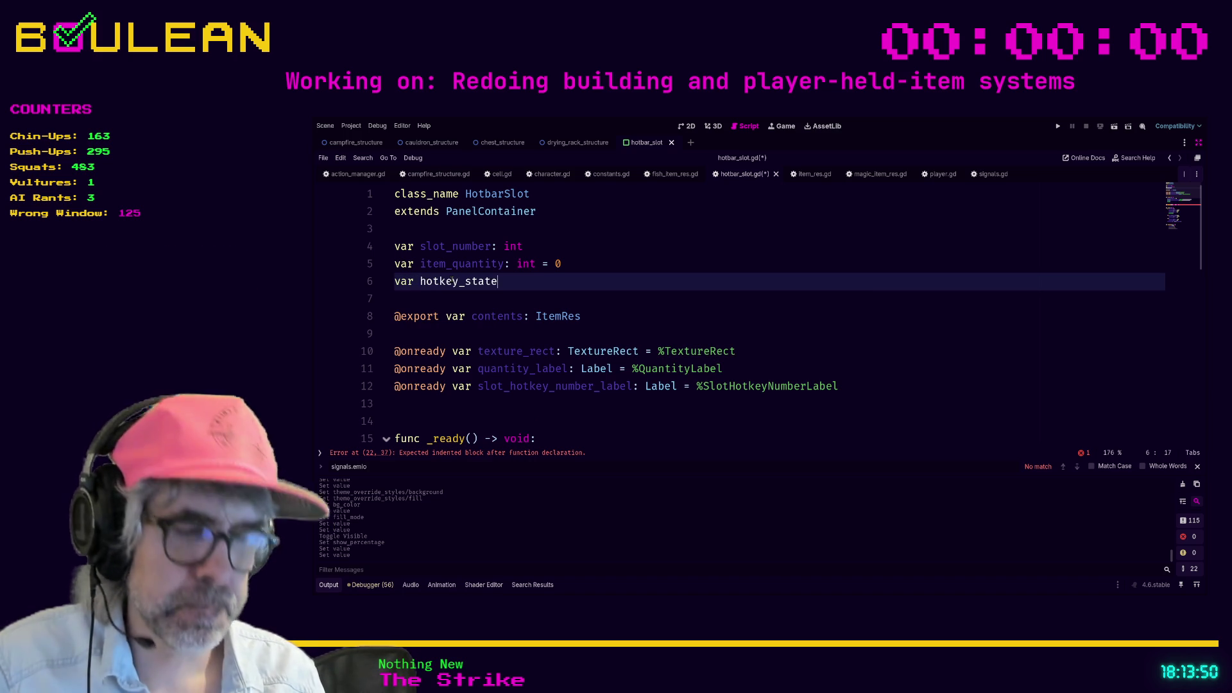
pyautogui.scroll(-1, 451, 278)
pyautogui.scroll(1, 443, 257)
# Step: Add an enum HotkeyState with the values DOWN and UP below the extends line
pyautogui.click(436, 231)
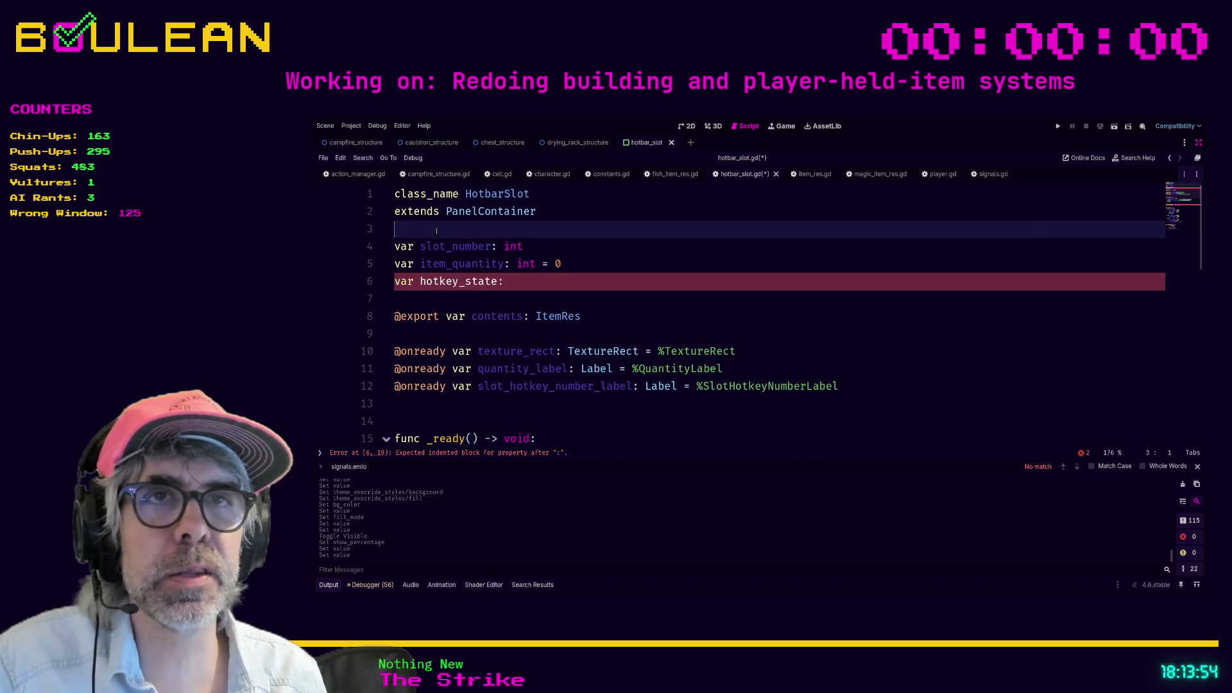
pyautogui.press('Return')
pyautogui.press('Return')
pyautogui.press('Return')
pyautogui.press('Up')
pyautogui.press('Up')
pyautogui.write('enum ')
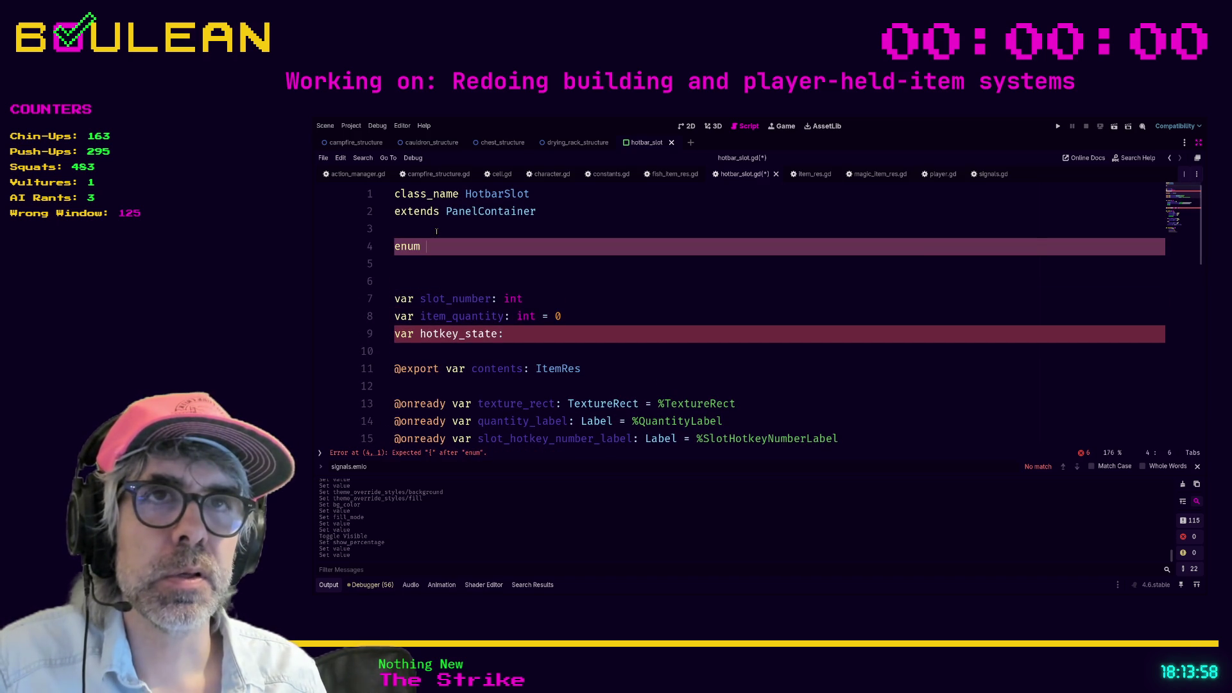
pyautogui.write('H')
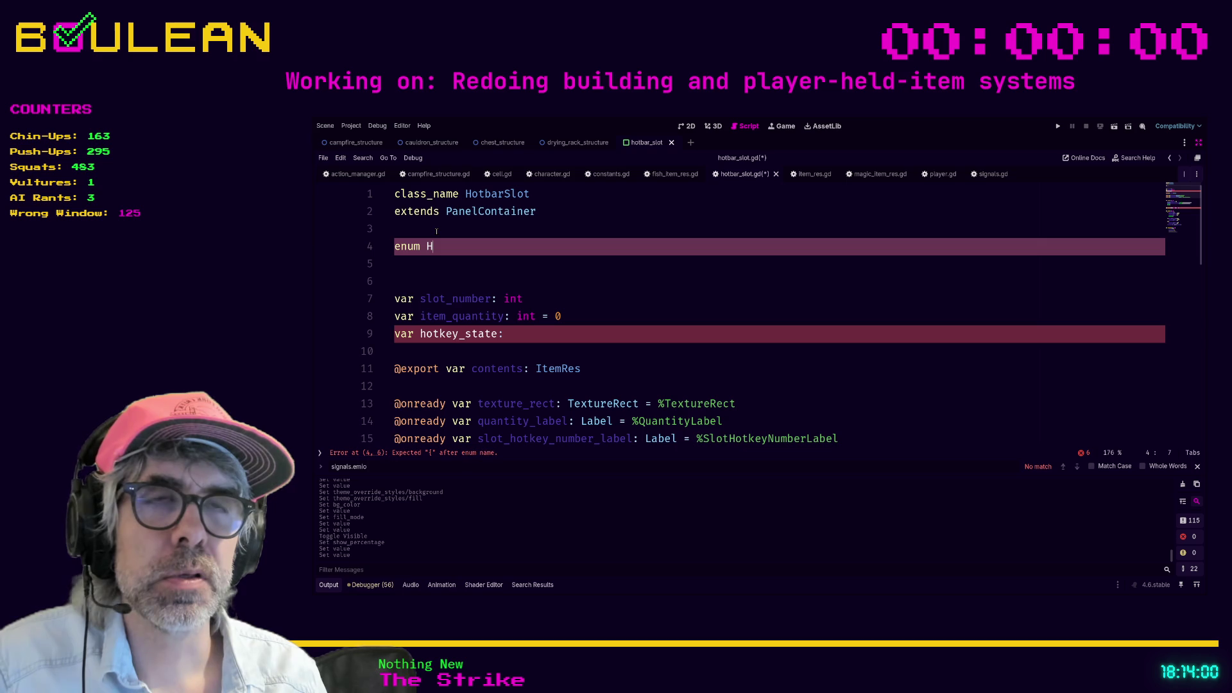
pyautogui.write('otkeyState{')
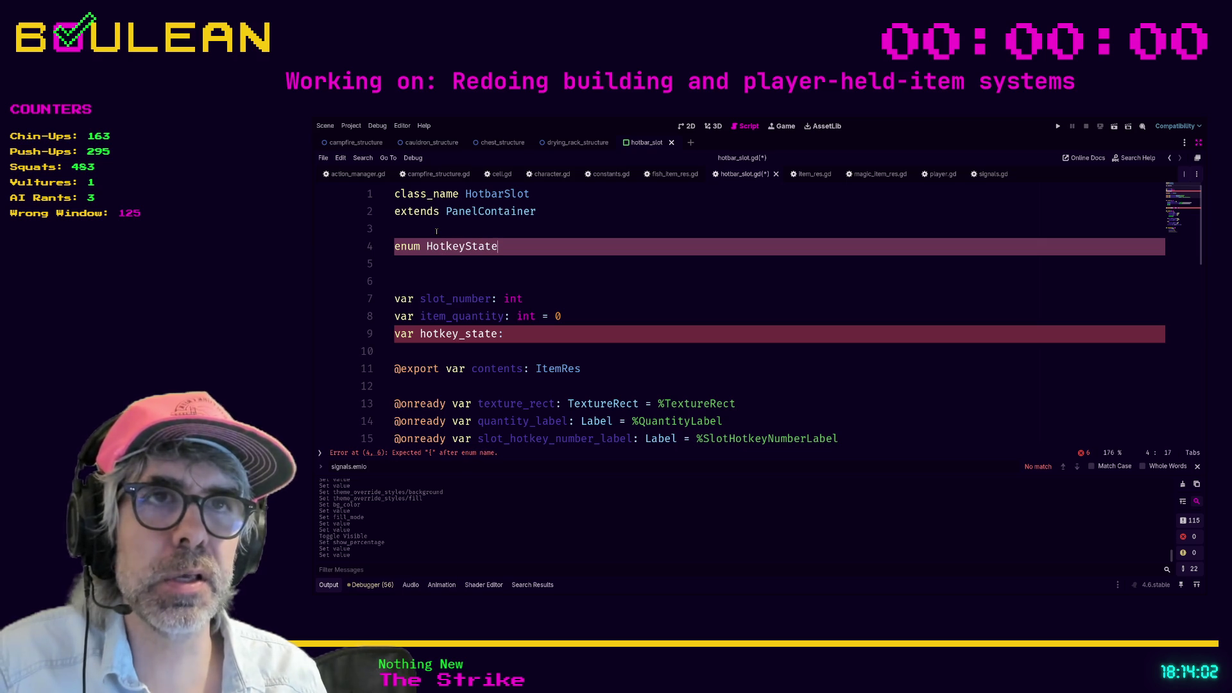
pyautogui.press('Return')
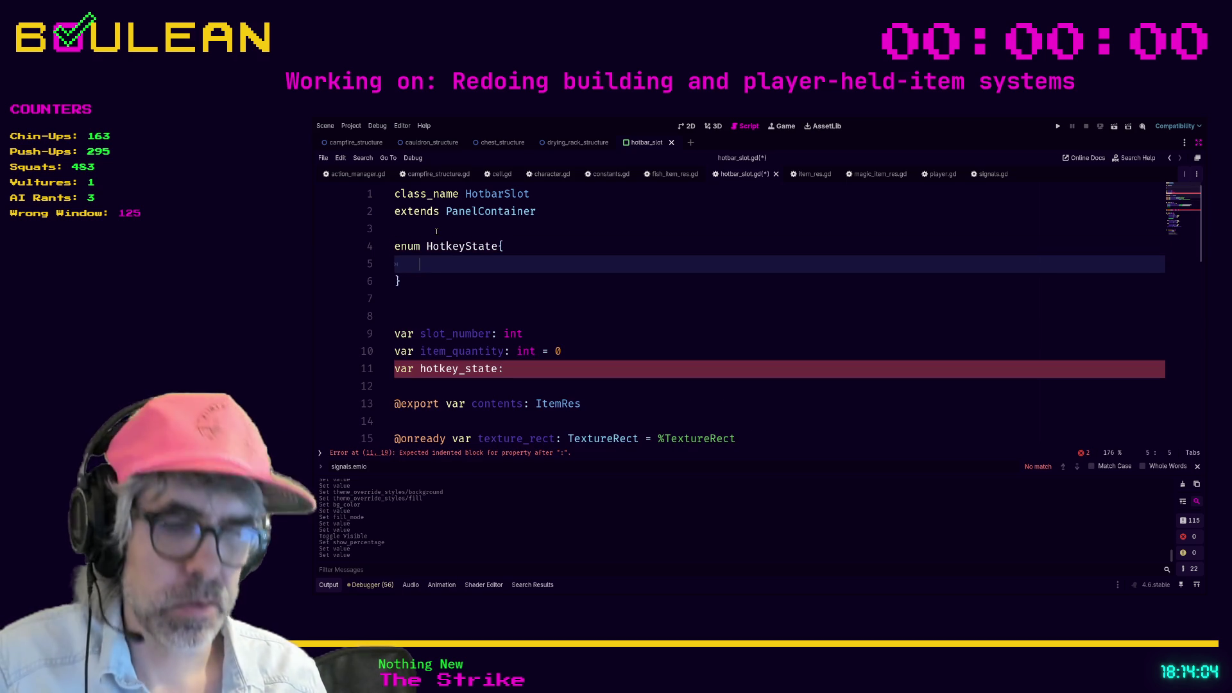
pyautogui.write('UP,')
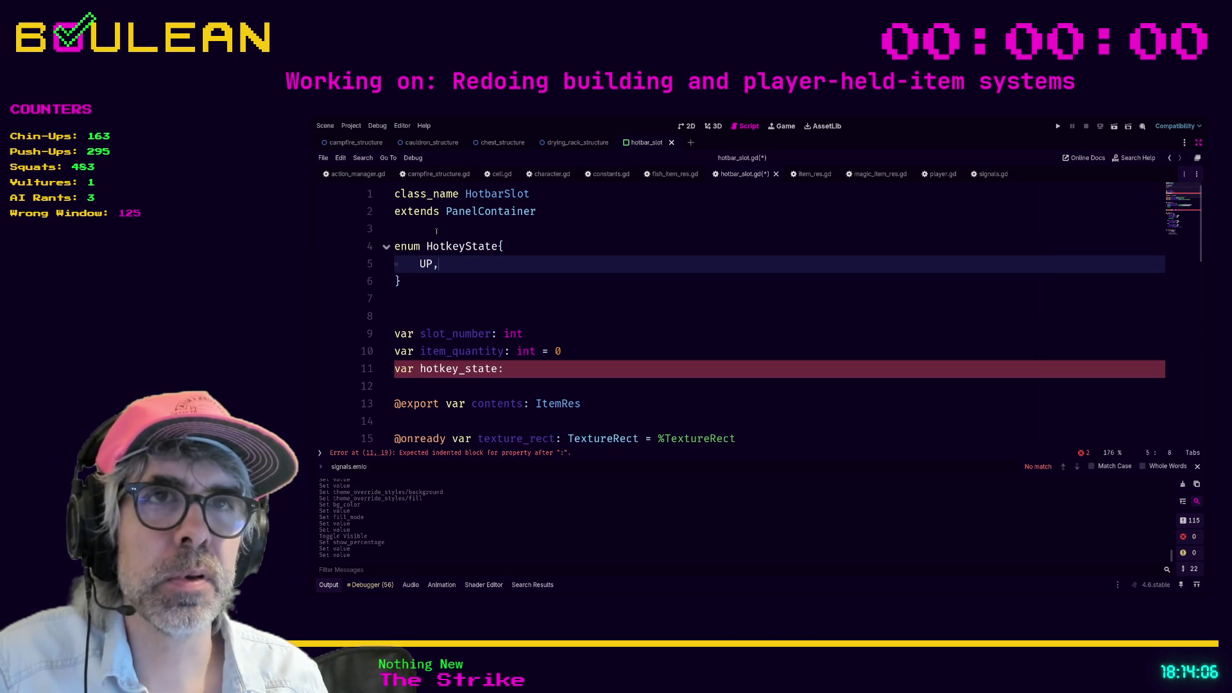
pyautogui.press('Return')
pyautogui.write('DOWN')
pyautogui.press('BackSpace')
pyautogui.press('BackSpace')
pyautogui.press('BackSpace')
pyautogui.press('BackSpace')
pyautogui.press('BackSpace')
pyautogui.press('BackSpace')
pyautogui.write('DOWN,')
pyautogui.press('Return')
pyautogui.write('UP')
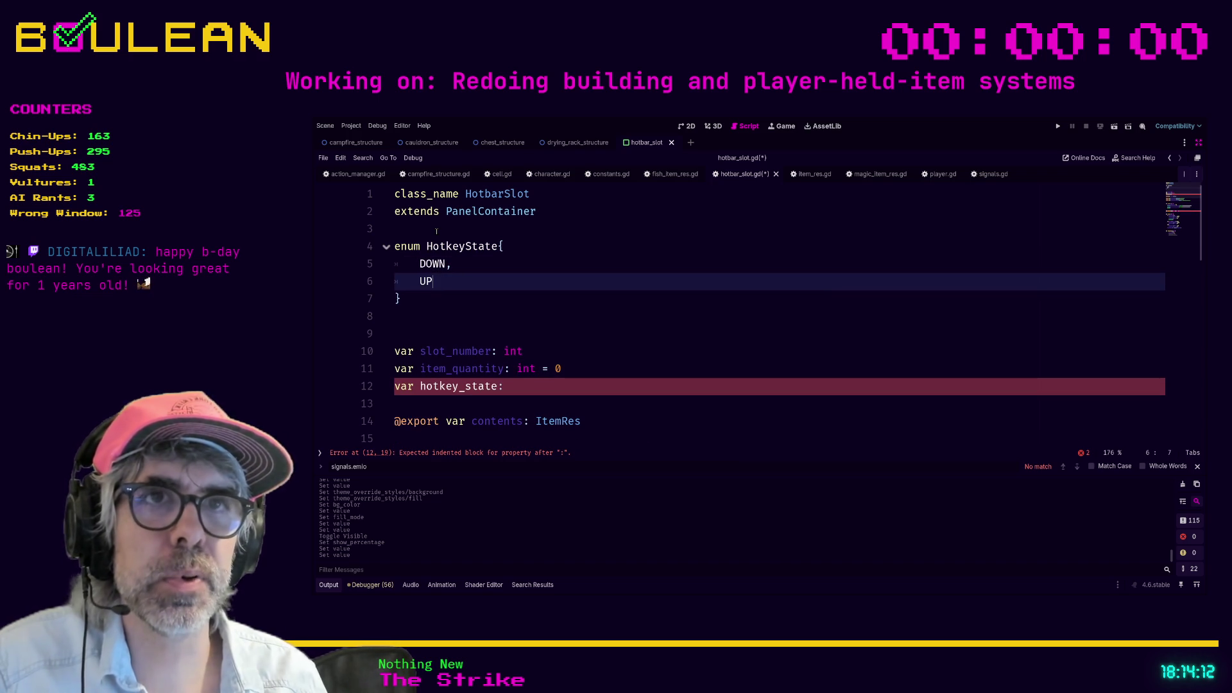
# Step: Type the hotkey_state variable as HotkeyState
pyautogui.click(516, 392)
pyautogui.write('Hotkey')
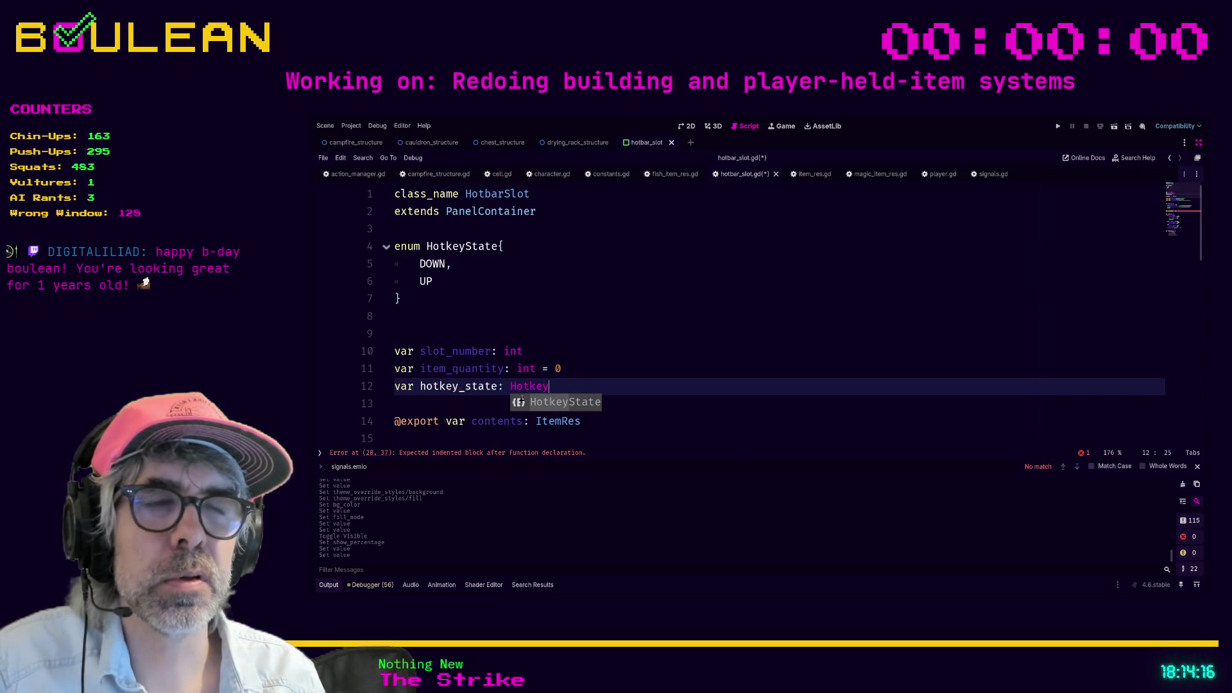
pyautogui.press('Return')
pyautogui.scroll(-7, 588, 375)
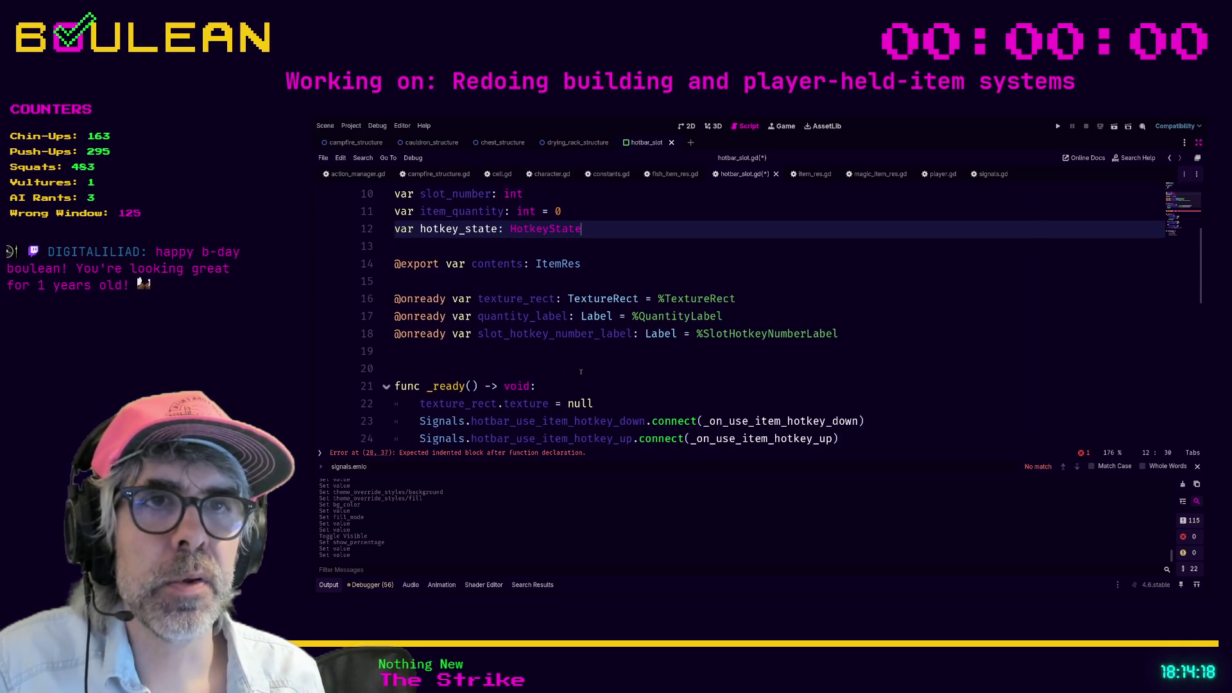
# Step: In _process, add an if branch for hotkey_state being HotkeyState.DOWN with pass
pyautogui.click(494, 323)
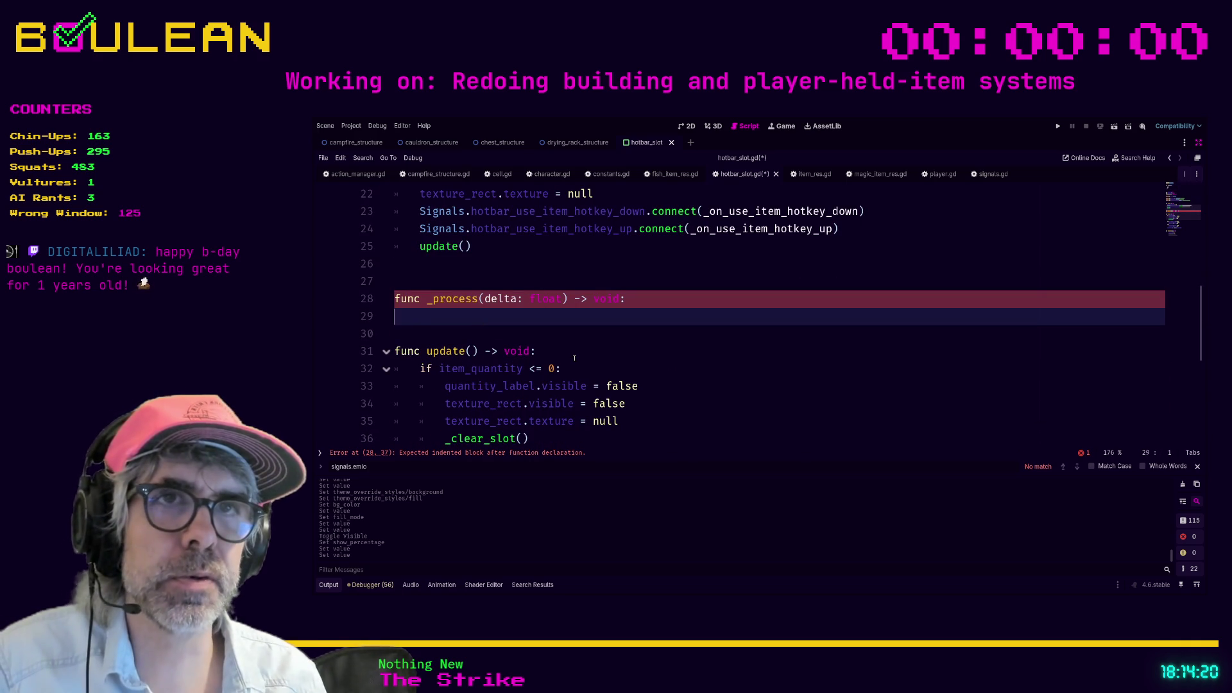
pyautogui.write('if ho')
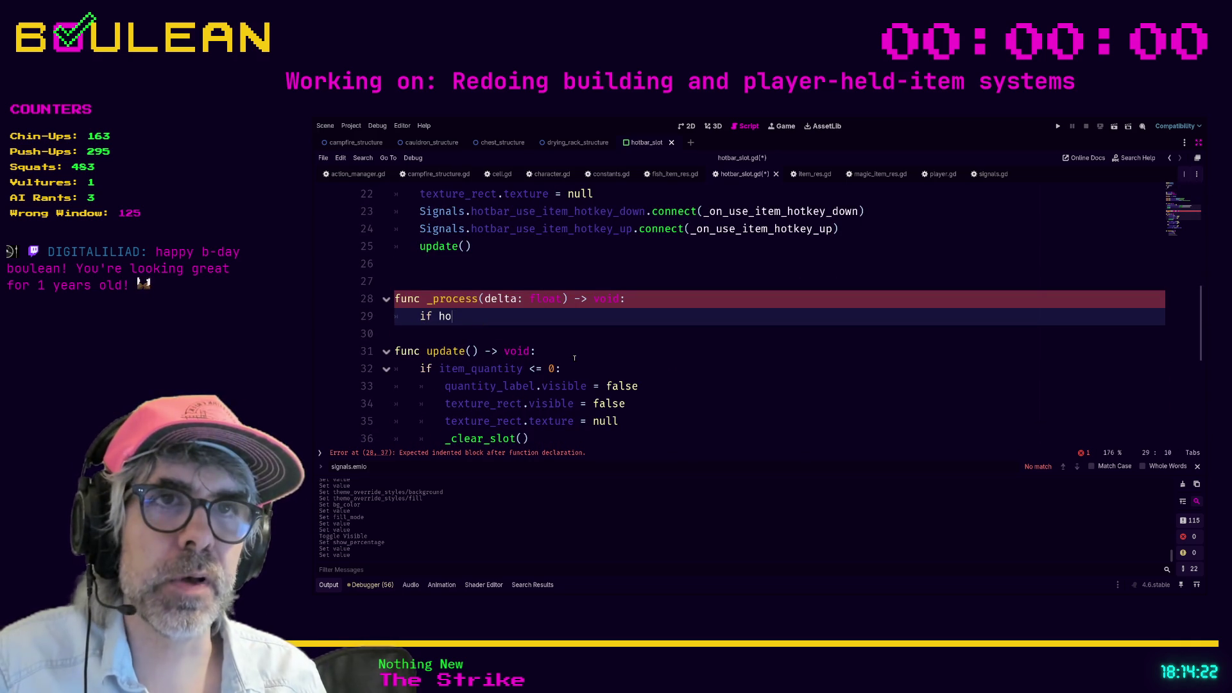
pyautogui.press('Return')
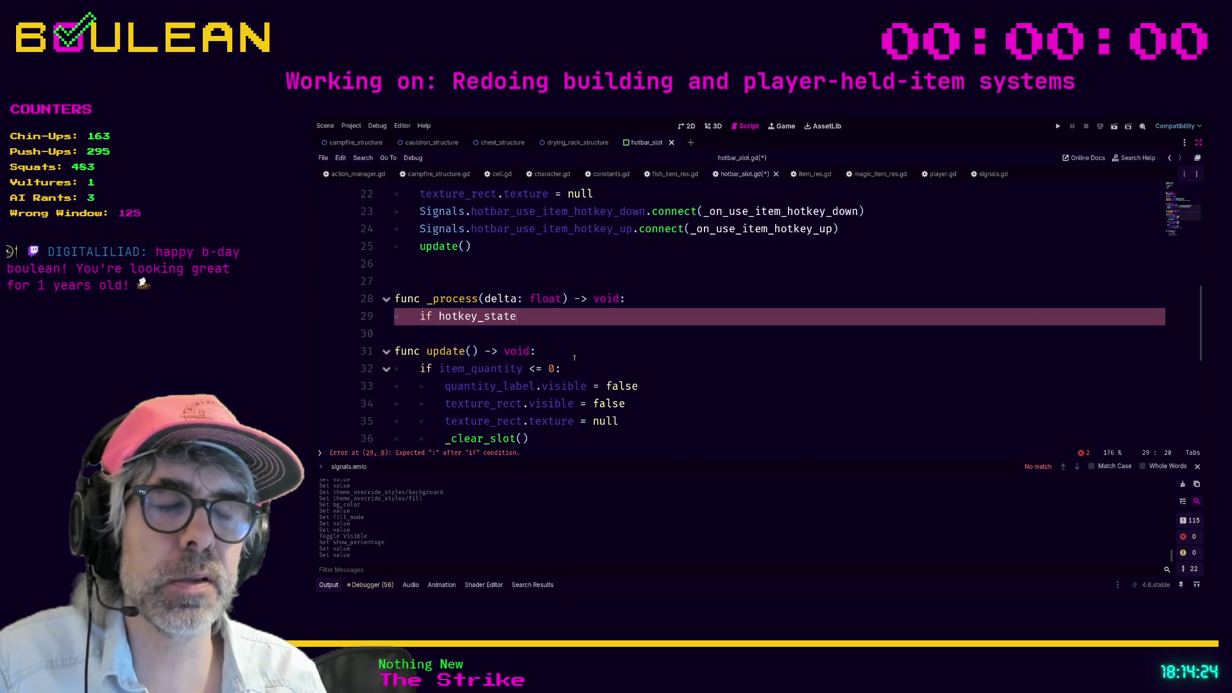
pyautogui.write(' = Ho')
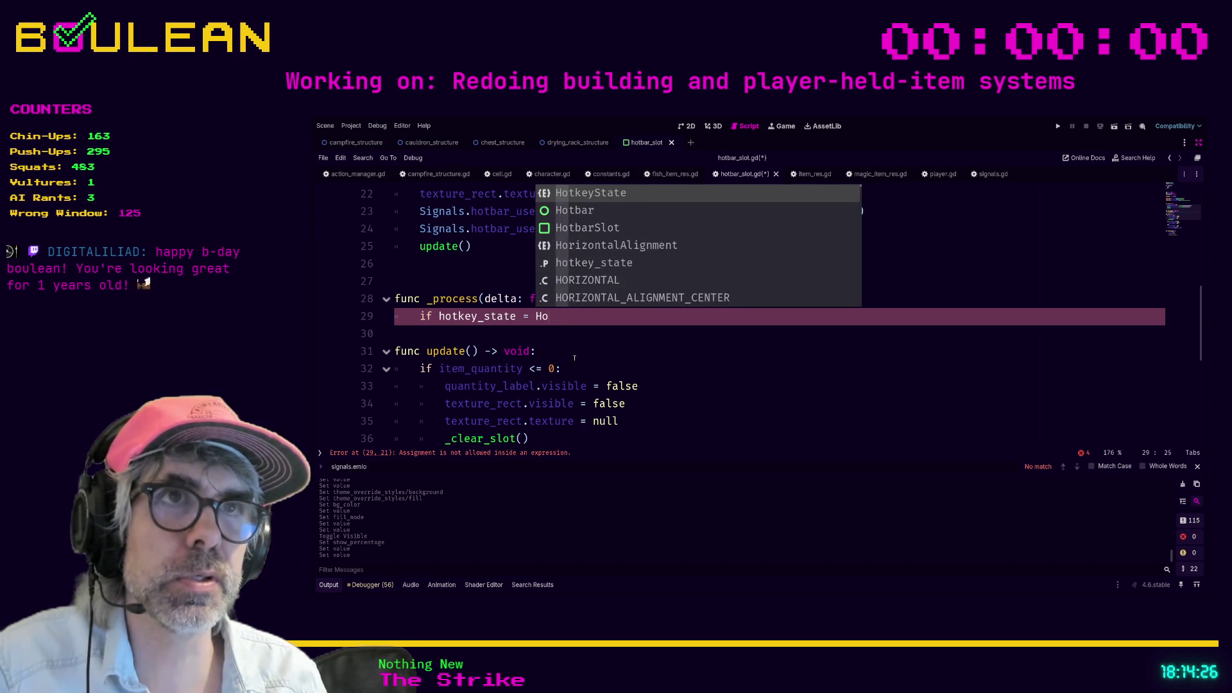
pyautogui.write('t')
pyautogui.press('Return')
pyautogui.write('.')
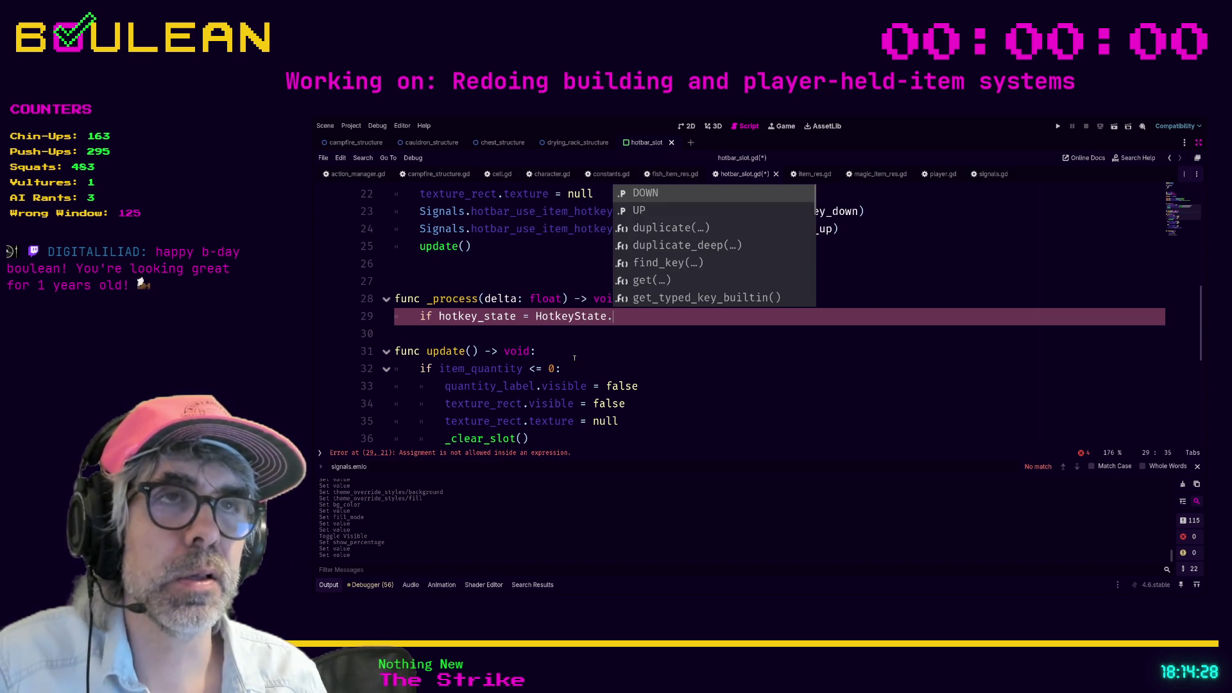
pyautogui.press('Return')
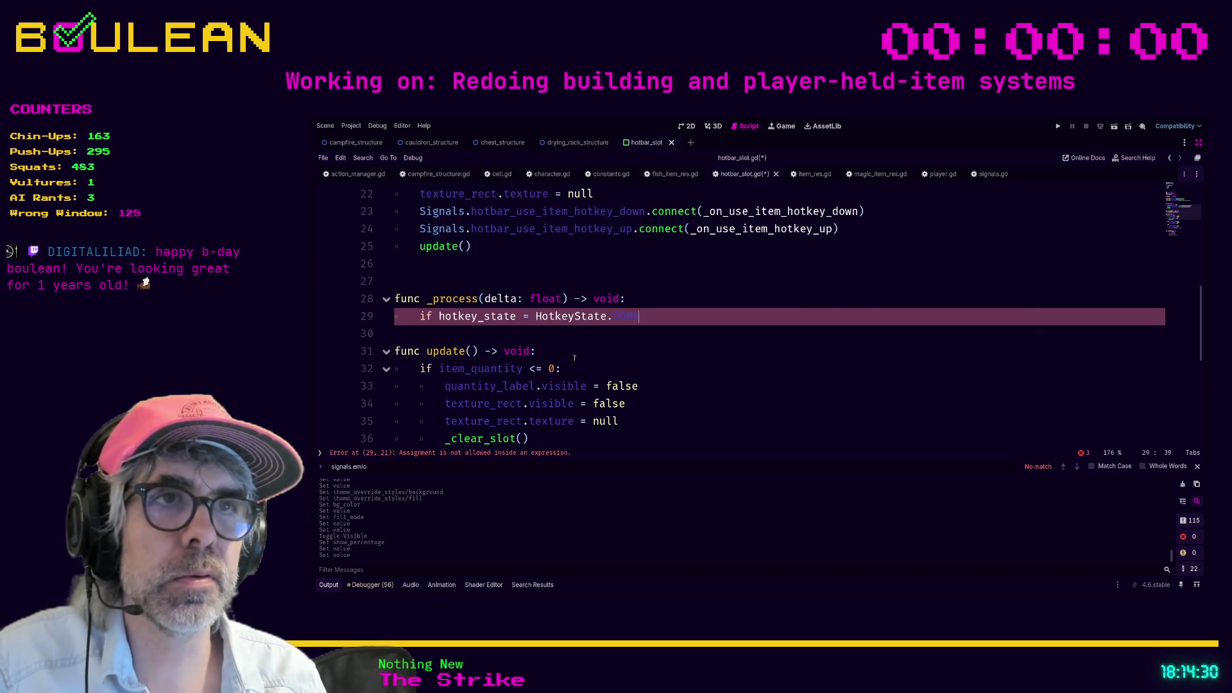
pyautogui.write(':')
pyautogui.press('Return')
pyautogui.write('pass')
pyautogui.press('Return')
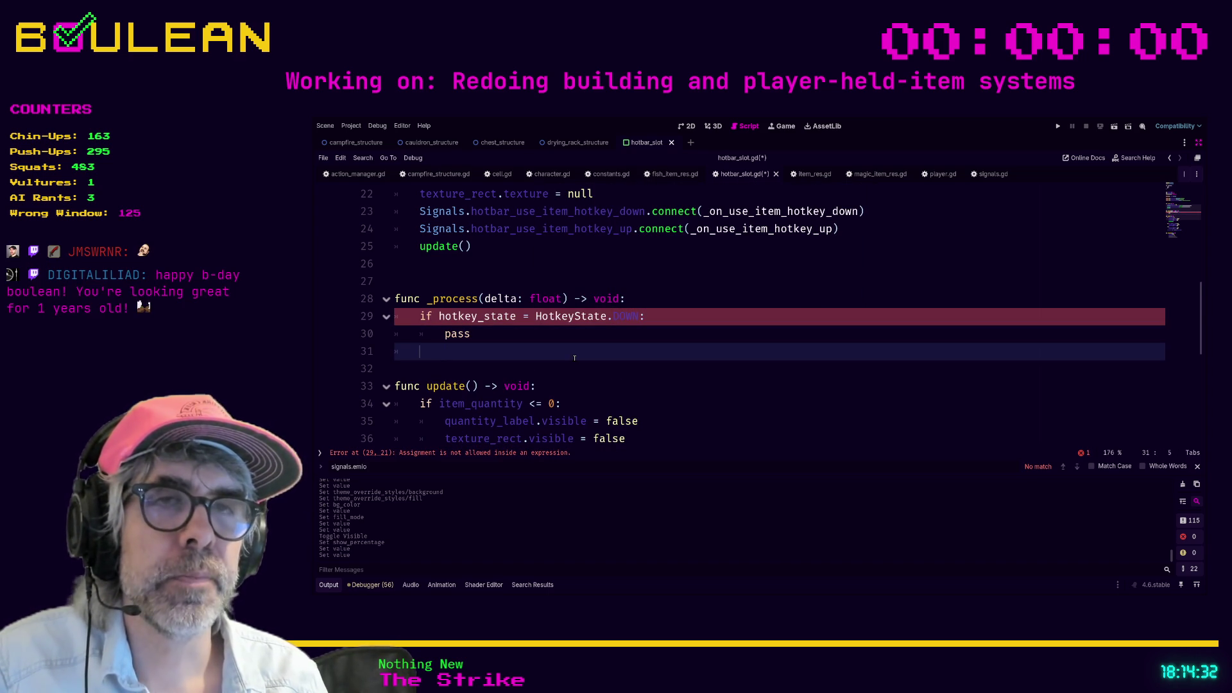
# Step: Add an elif branch for hotkey_state being HotkeyState.UP with pass
pyautogui.write('elif hotke')
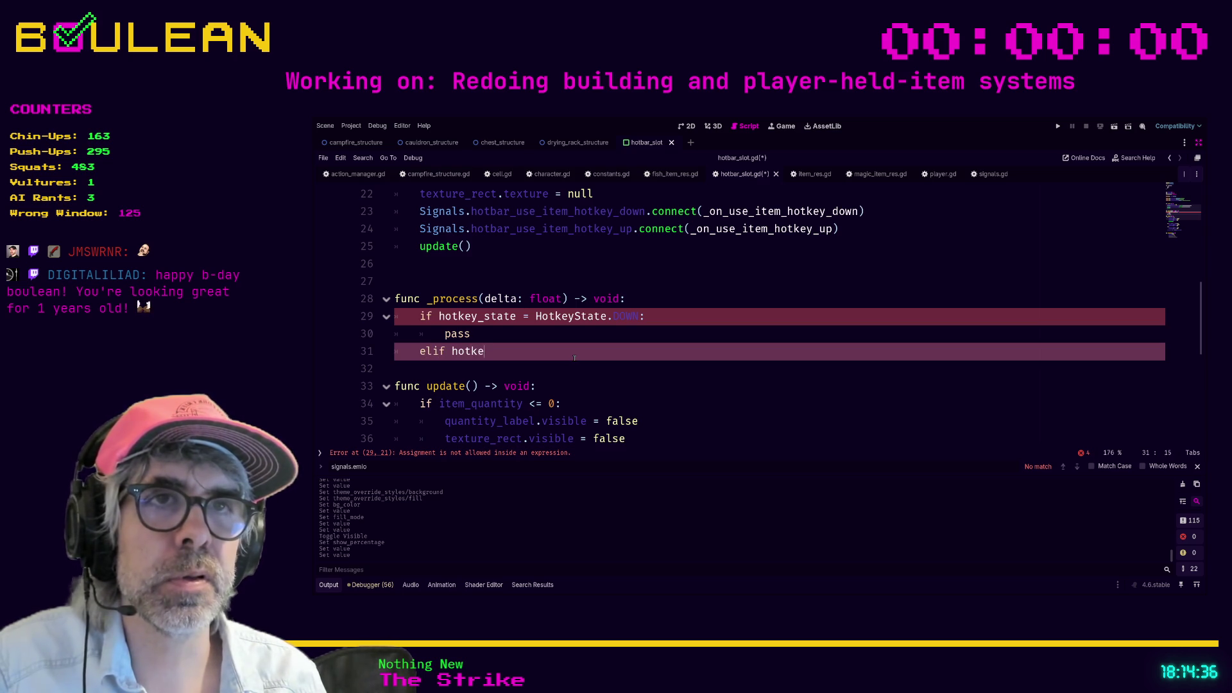
pyautogui.write('y_state = Hot')
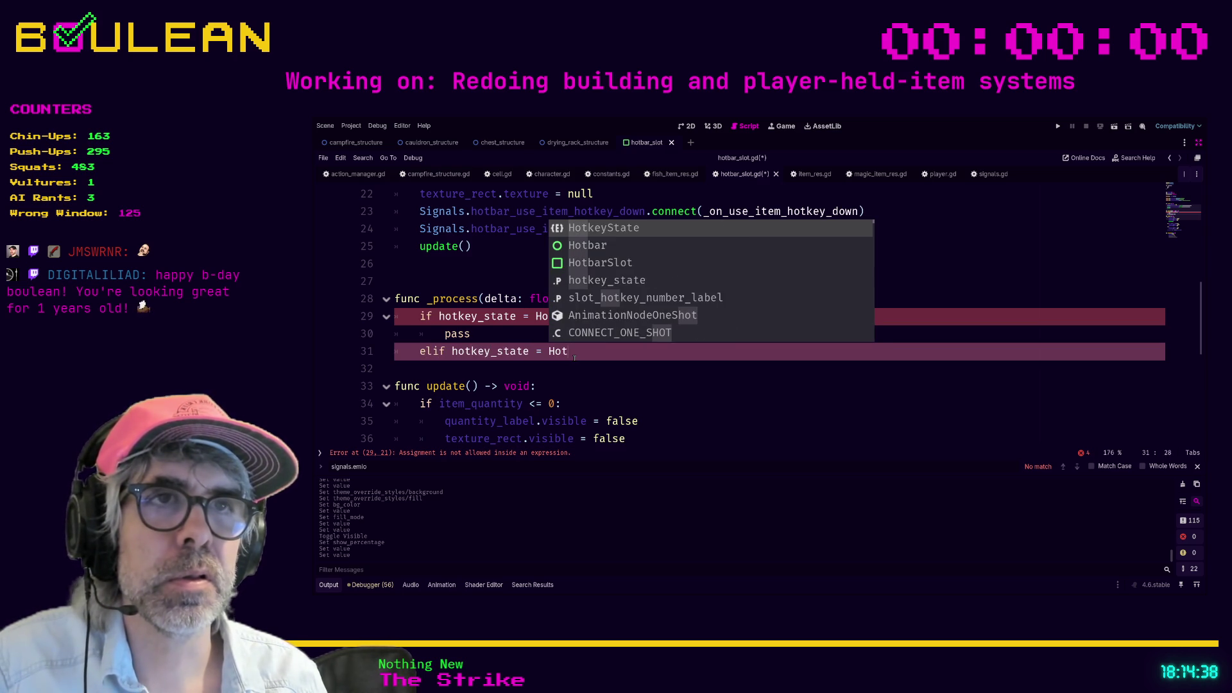
pyautogui.press('Return')
pyautogui.write('.UP')
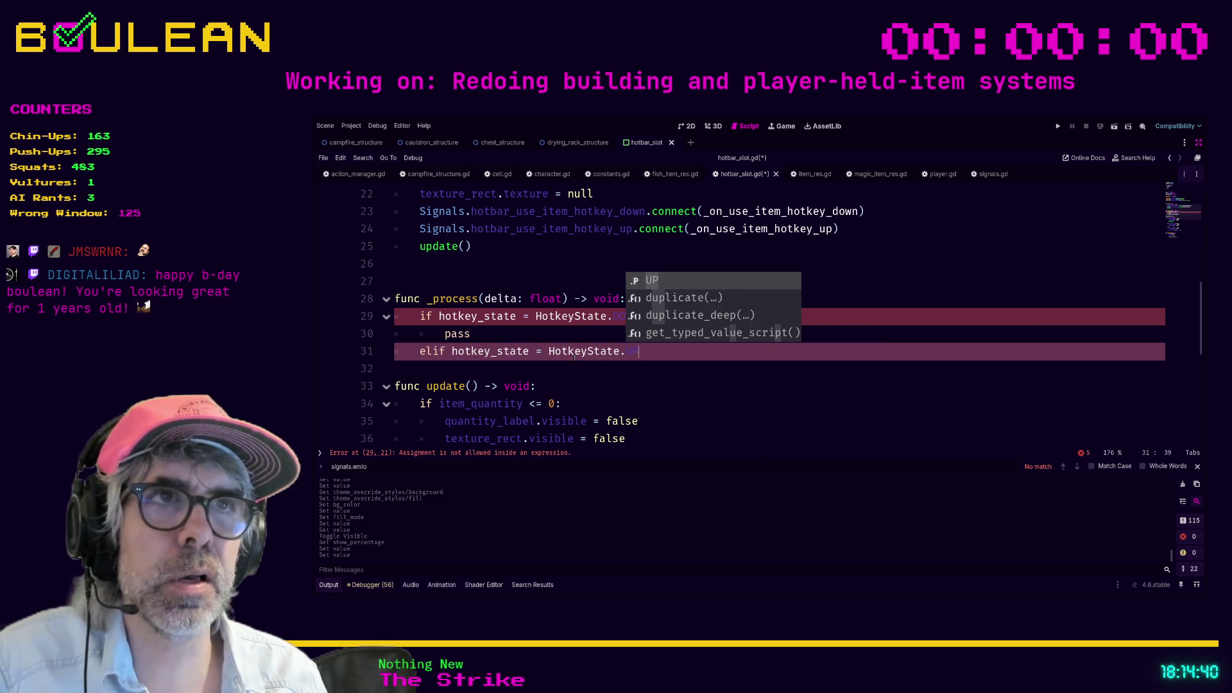
pyautogui.press('Escape')
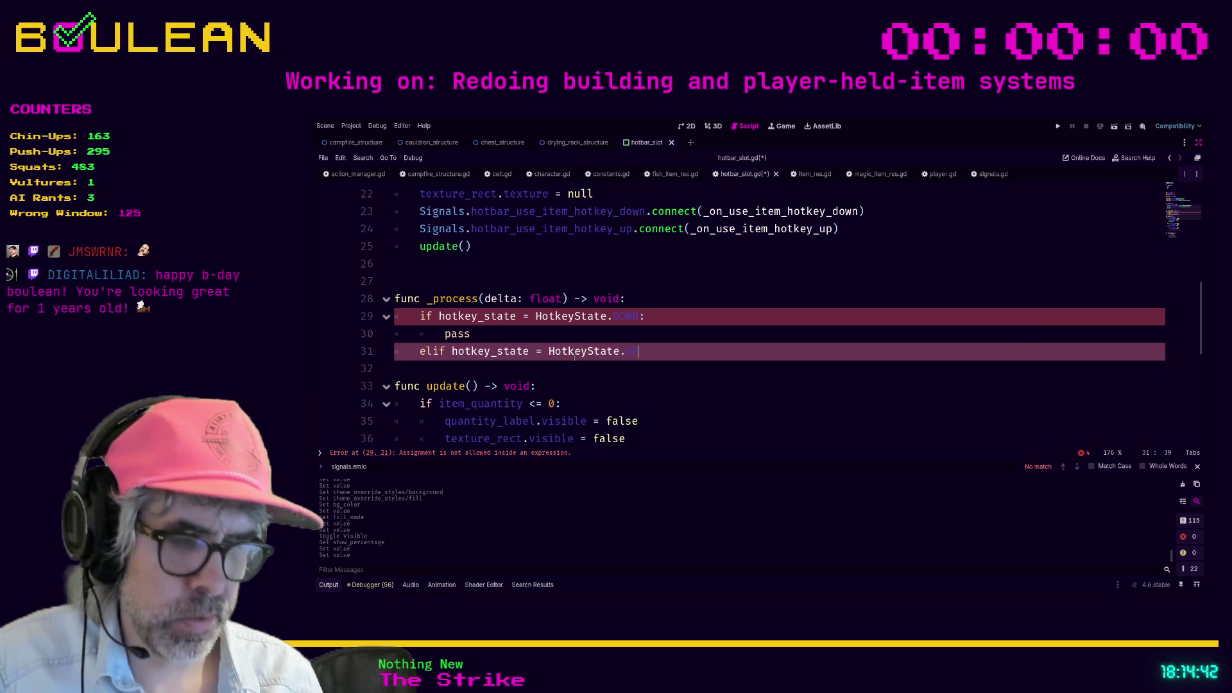
pyautogui.press('Return')
pyautogui.write('pass')
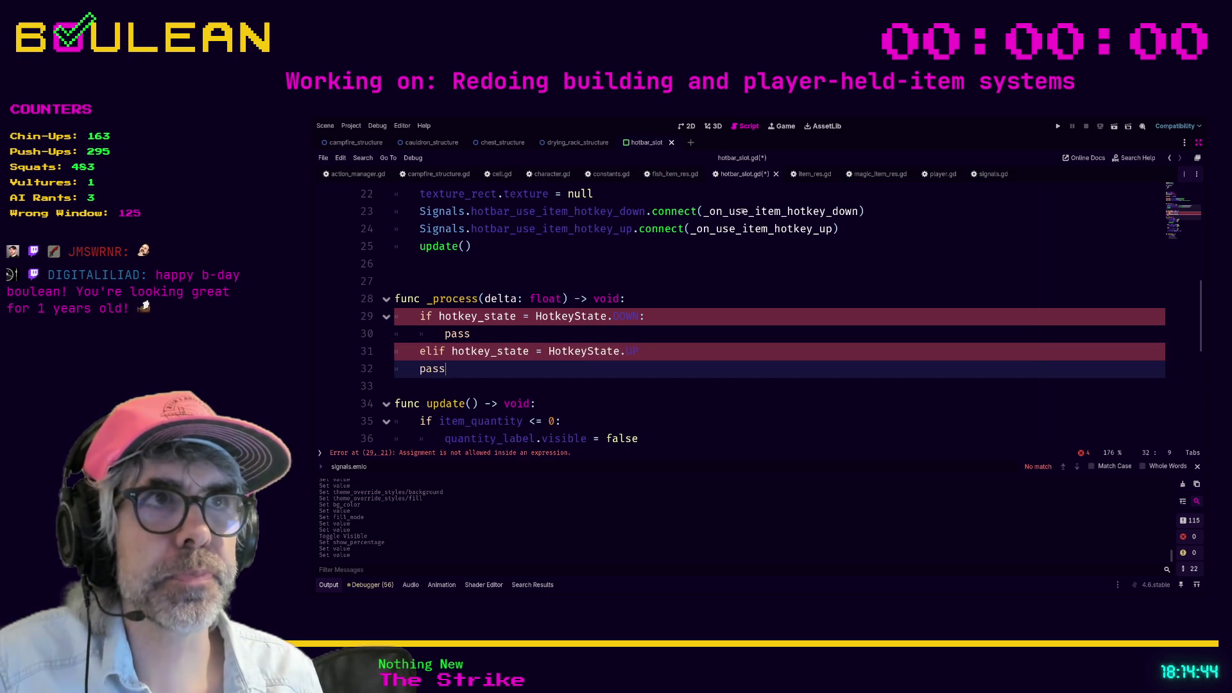
# Step: Select the _on_use_item_hotkey_down name and collapse the update function
pyautogui.doubleClick(742, 211)
pyautogui.hotkey('ctrl', 'c')
pyautogui.scroll(-4, 514, 317)
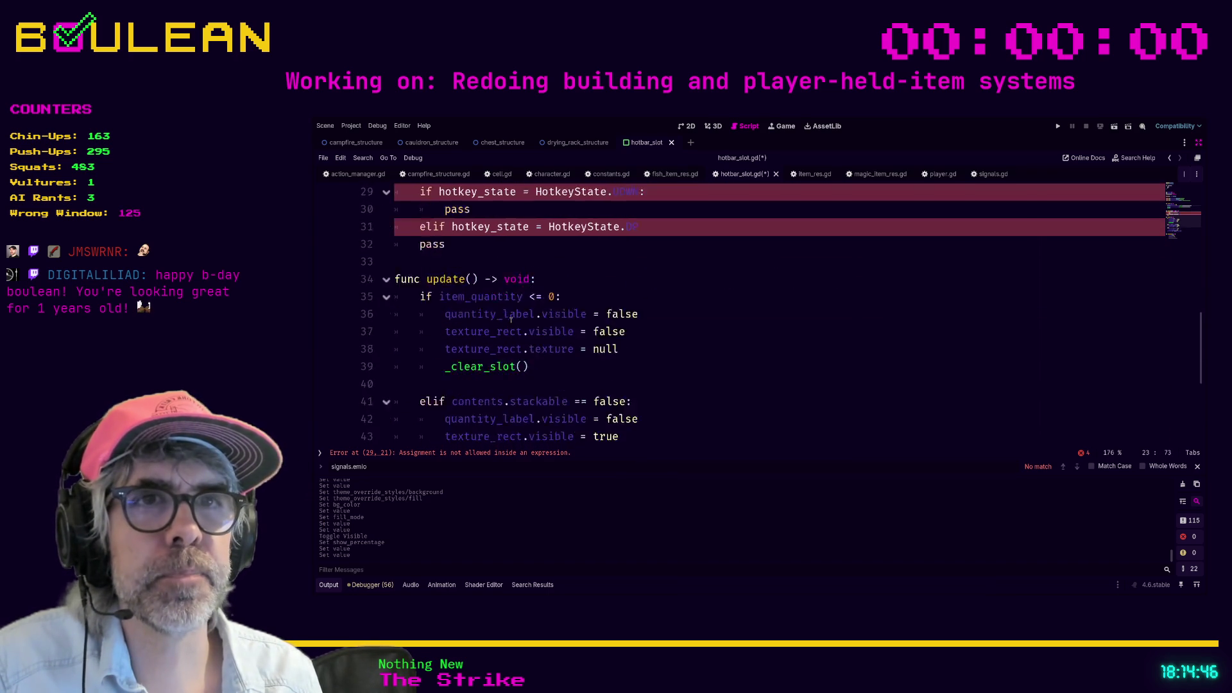
pyautogui.scroll(4, 512, 328)
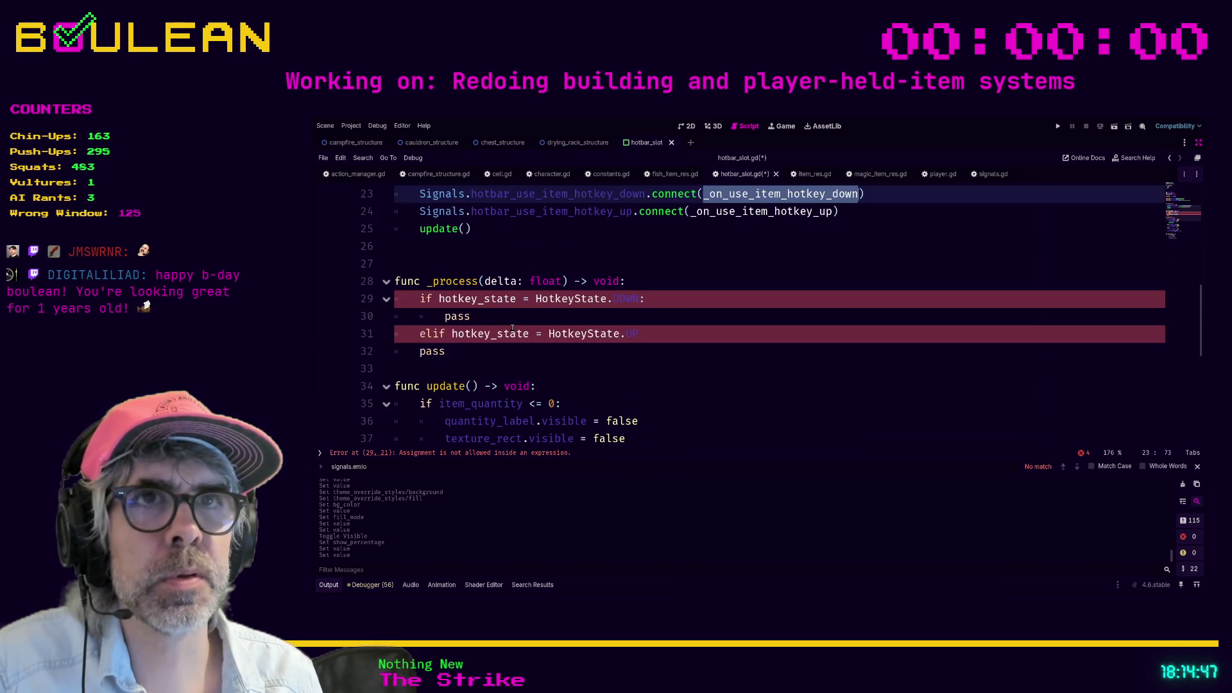
pyautogui.click(385, 387)
pyautogui.scroll(-2, 391, 385)
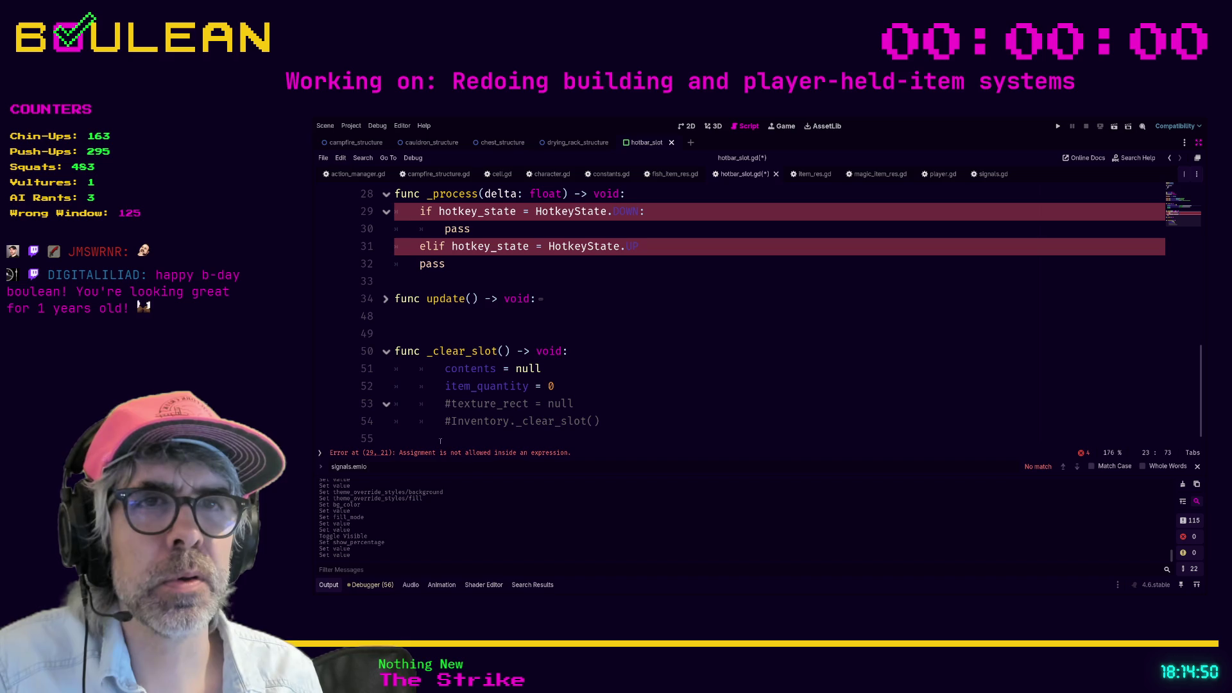
# Step: At the end of the script, add an _on_use_item_hotkey_down() -> void: handler containing pass
pyautogui.click(436, 438)
pyautogui.press('Return')
pyautogui.press('Return')
pyautogui.hotkey('ctrl', 'v')
pyautogui.write('func ')
pyautogui.write('() -> void:')
pyautogui.press('Return')
pyautogui.write('pas')
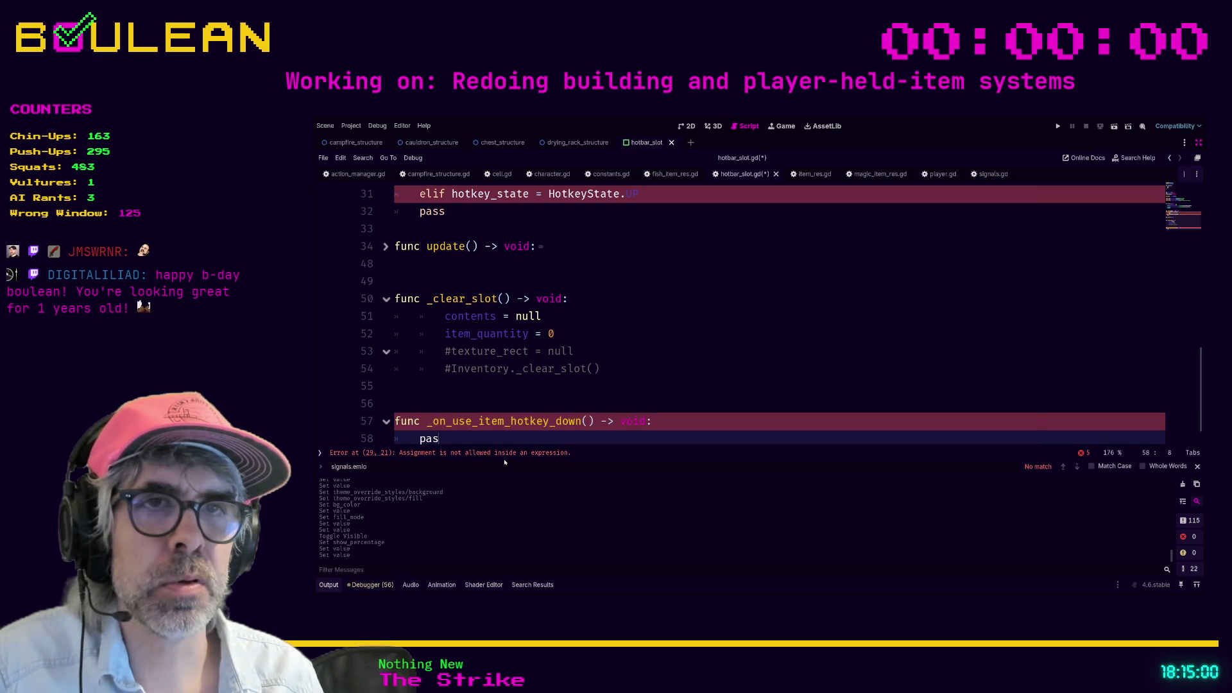
pyautogui.write('s')
pyautogui.press('Return')
pyautogui.press('Return')
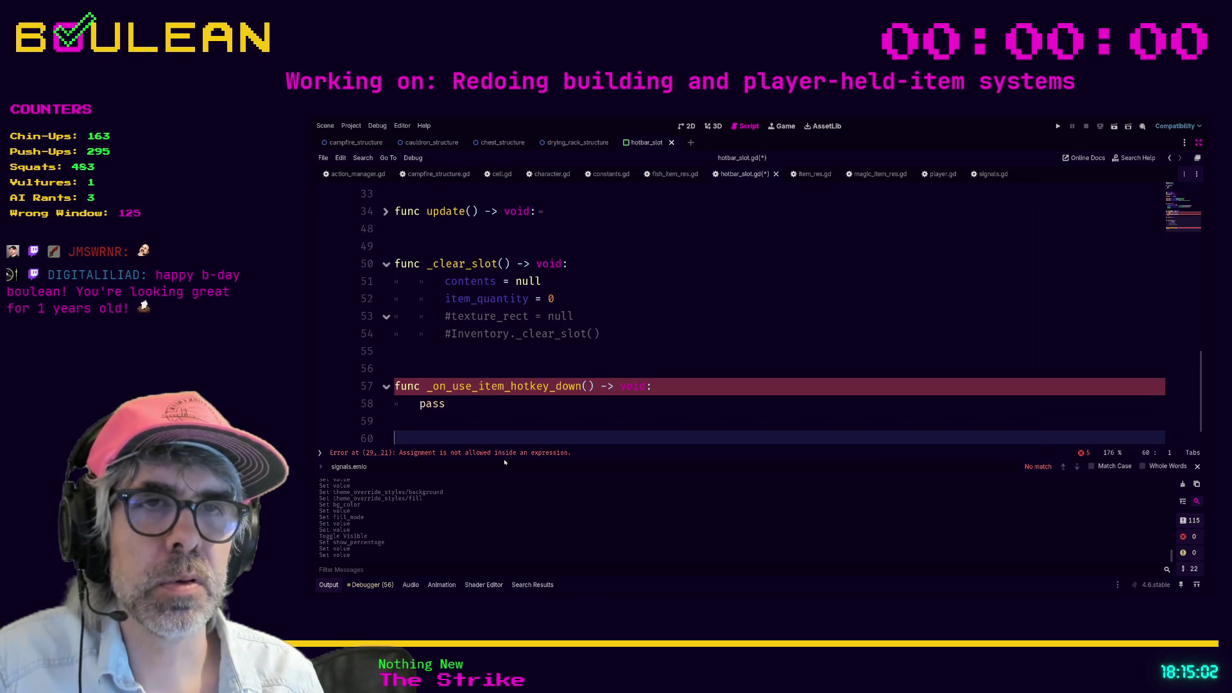
# Step: Below it, add an _on_use_item_hotkey_up() -> void: handler containing pass
pyautogui.press('Return')
pyautogui.write('func _on_use_item_hotkey_up')
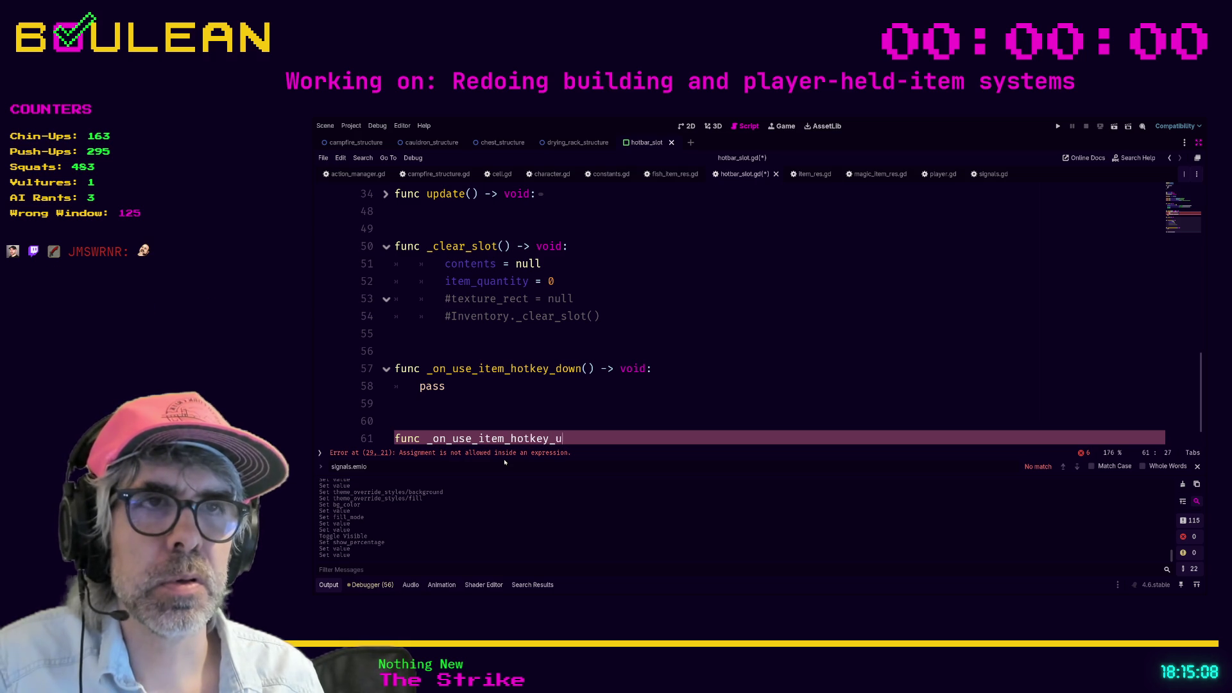
pyautogui.write('() -> void')
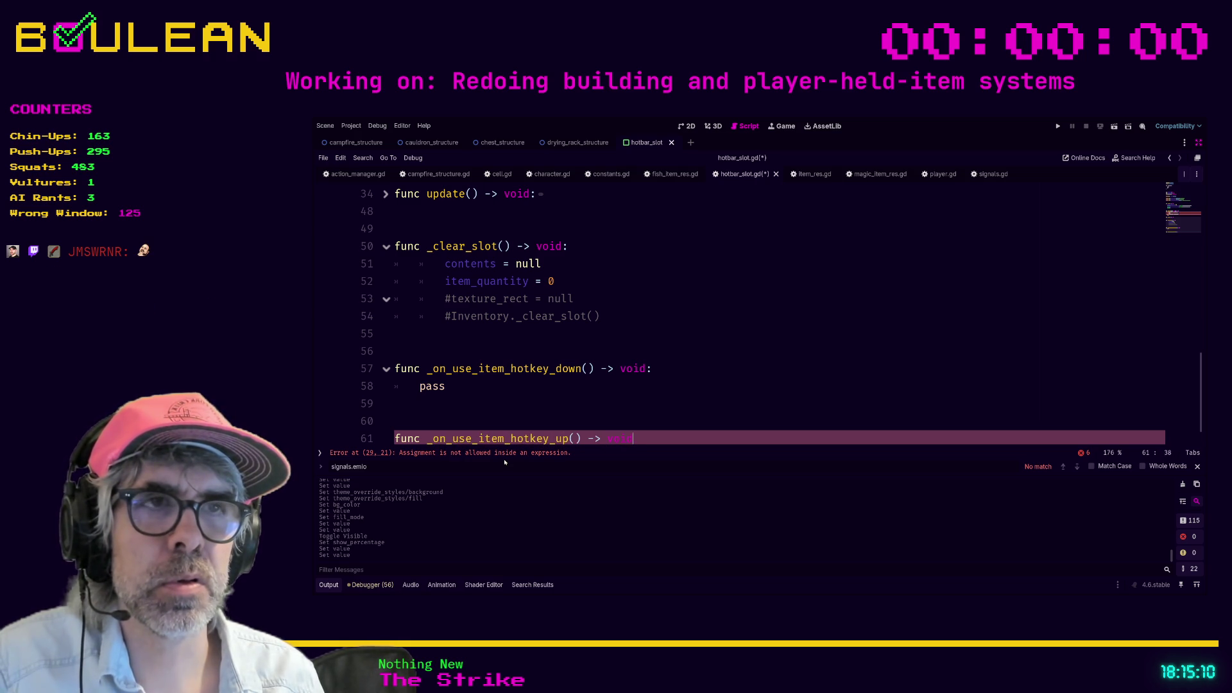
pyautogui.write(':')
pyautogui.press('Return')
pyautogui.write('pass')
pyautogui.press('Return')
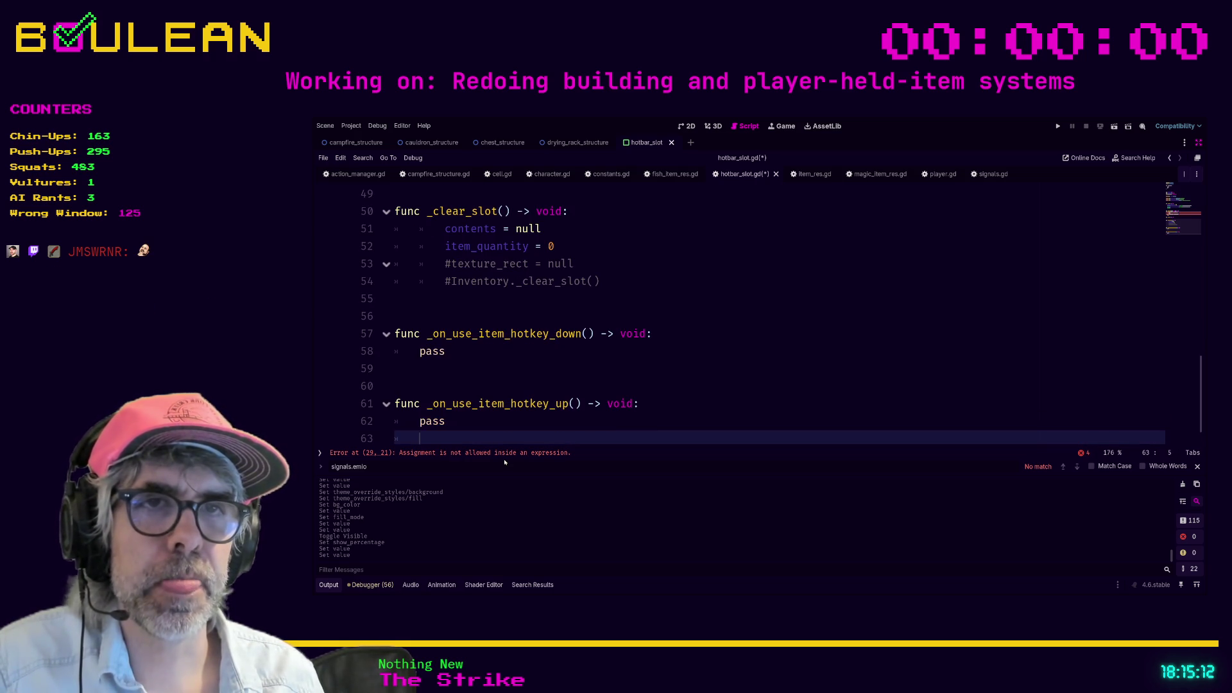
pyautogui.press('Return')
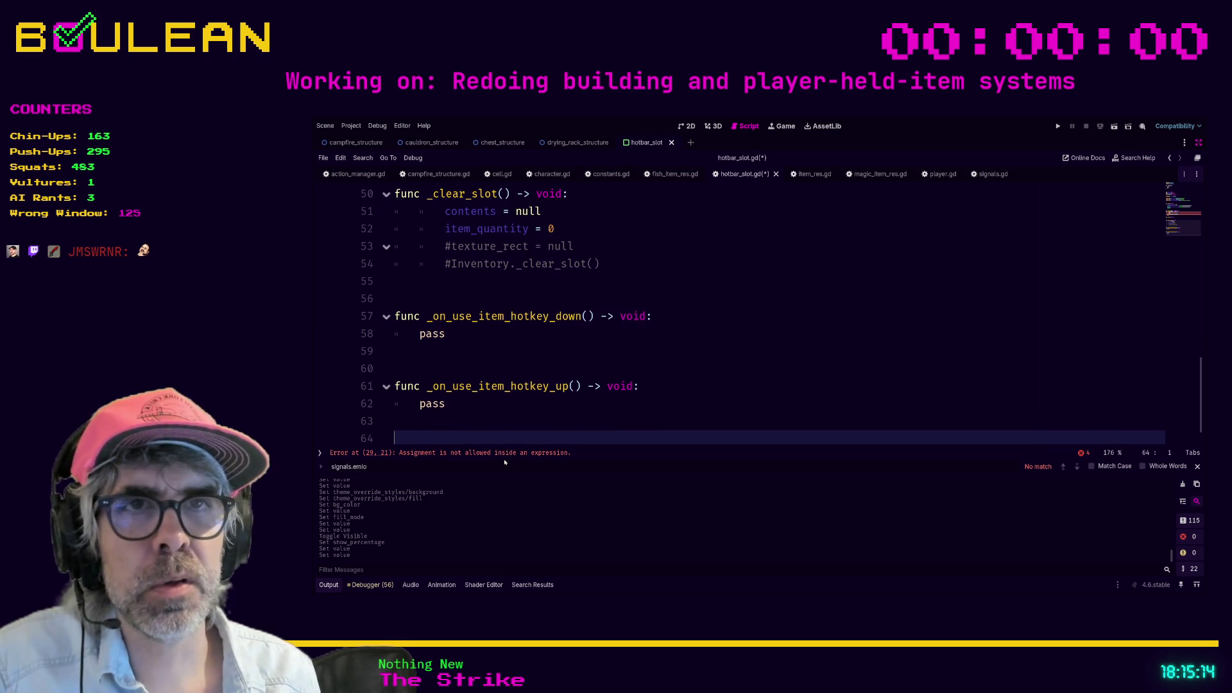
pyautogui.doubleClick(435, 335)
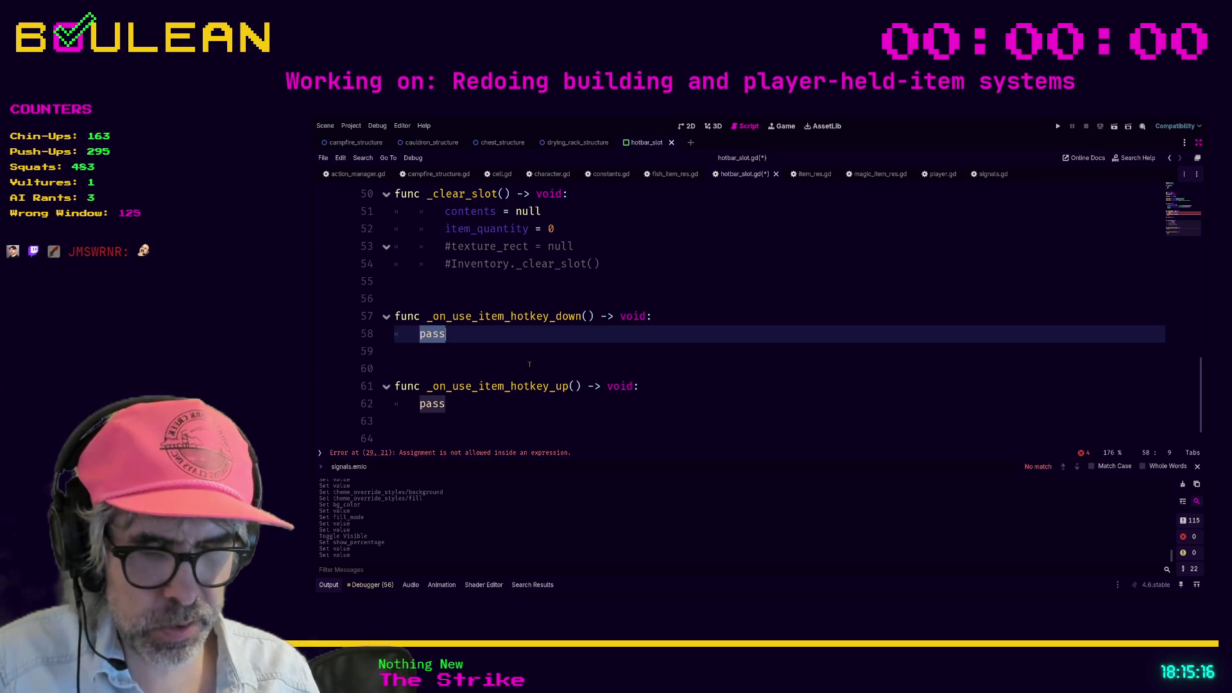
# Step: Write hotkey_state = HotkeyStates.DOWN in the down handler, using autocomplete
pyautogui.write('hot')
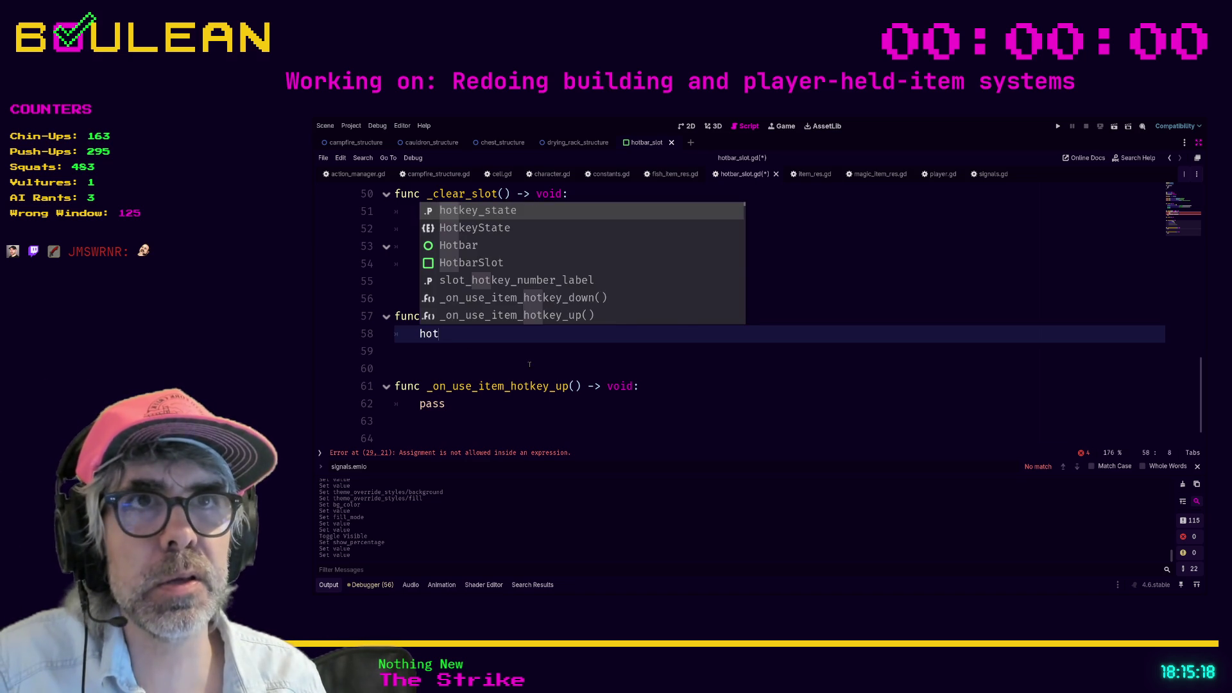
pyautogui.press('Return')
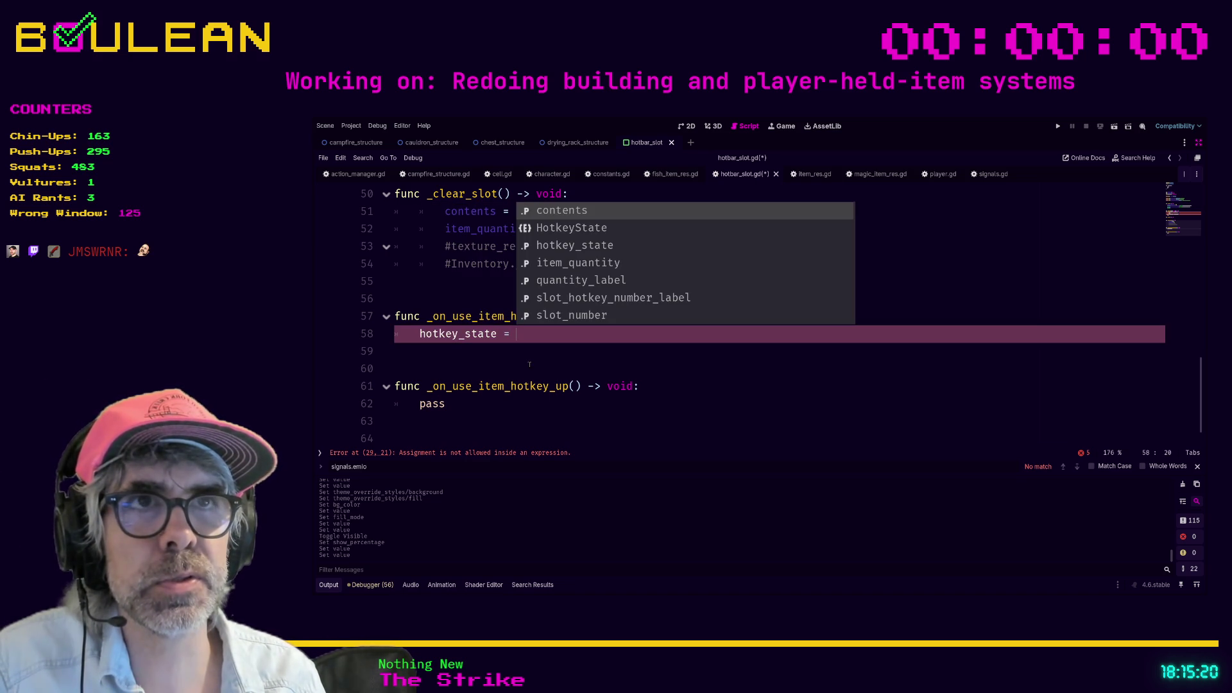
pyautogui.press('Down')
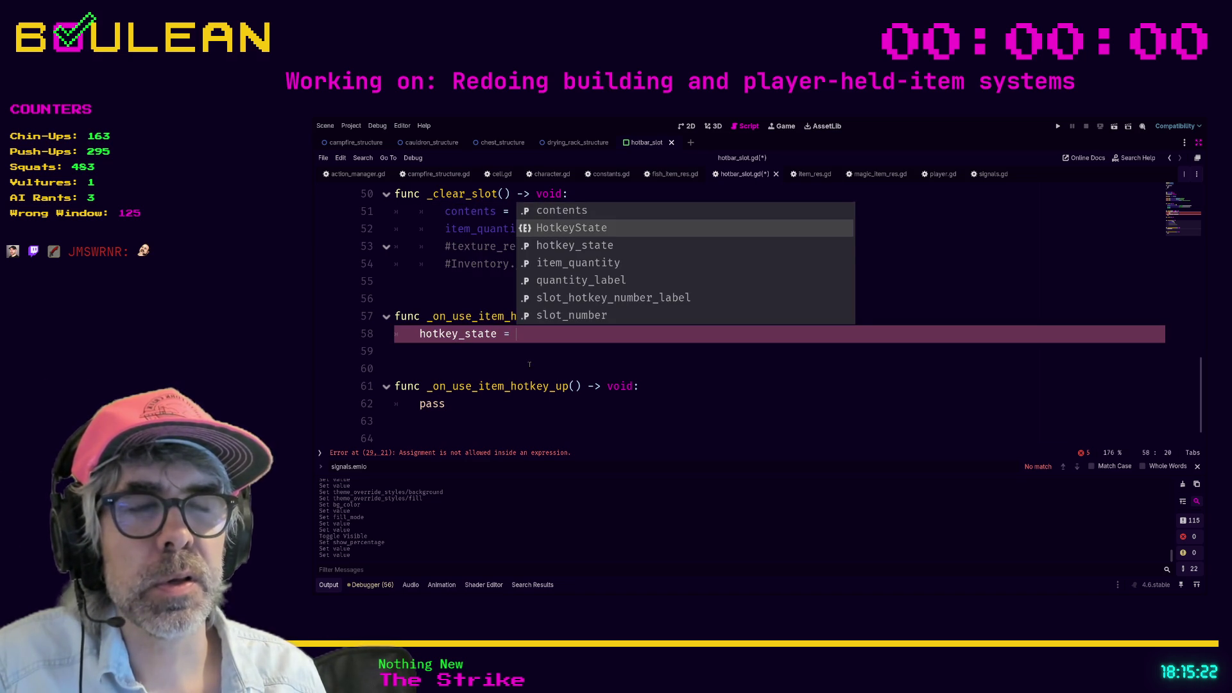
pyautogui.press('Return')
pyautogui.write('.')
pyautogui.press('Return')
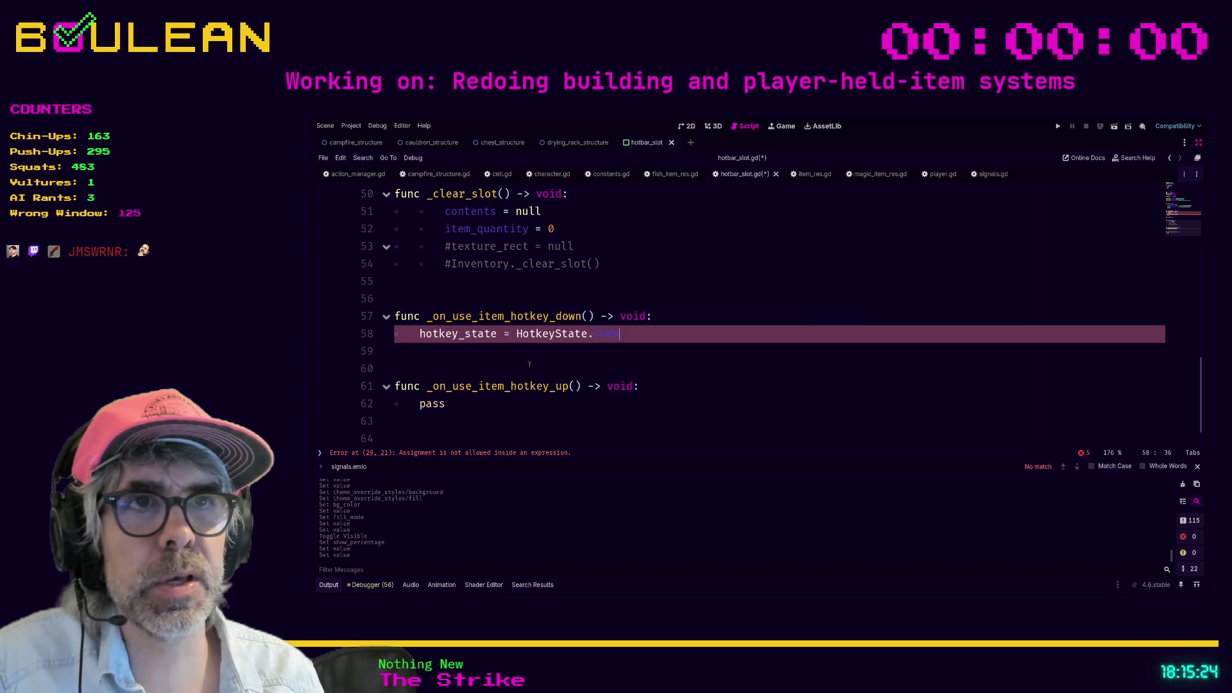
pyautogui.press('Left')
pyautogui.write('s')
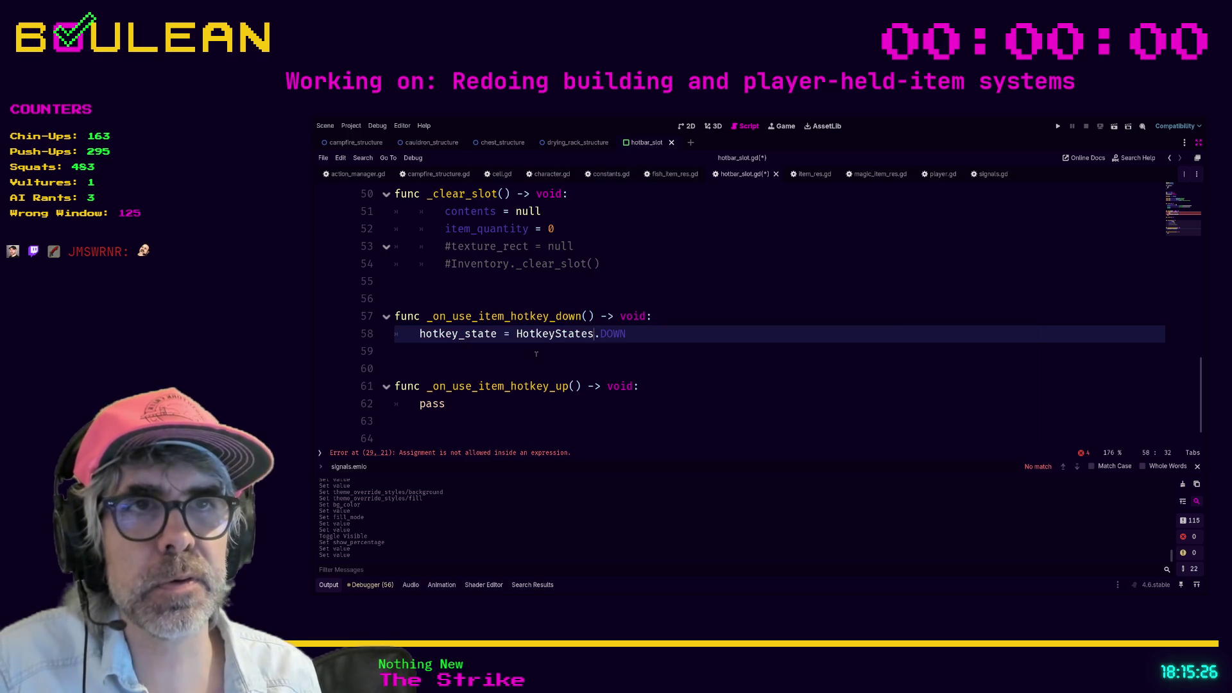
# Step: Replace the up handler's pass with hotkey_state = HotkeyStates.UP
pyautogui.doubleClick(449, 406)
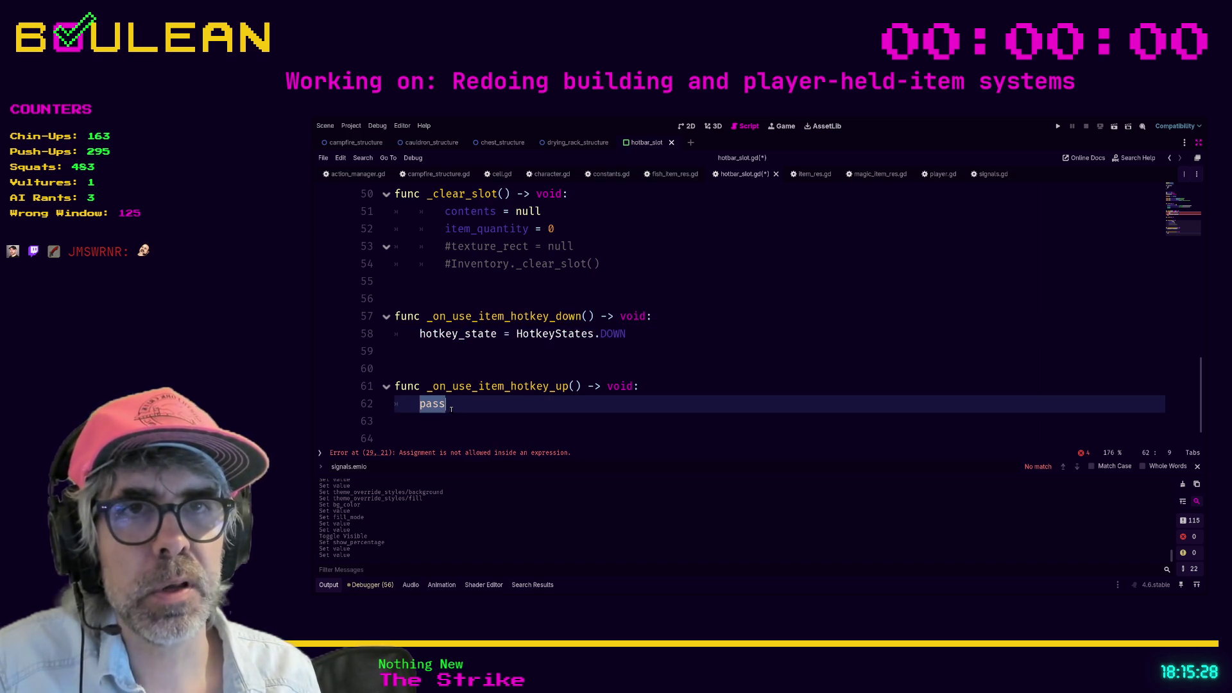
pyautogui.write('hotkey_state')
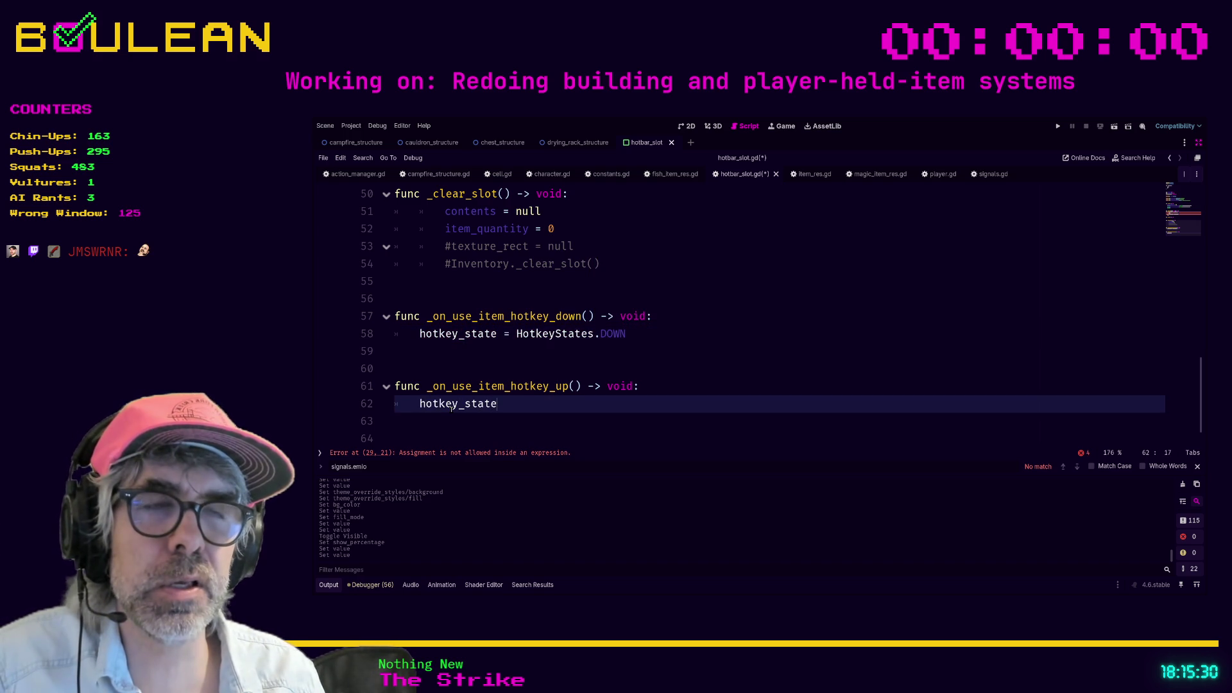
pyautogui.write(' = Hot')
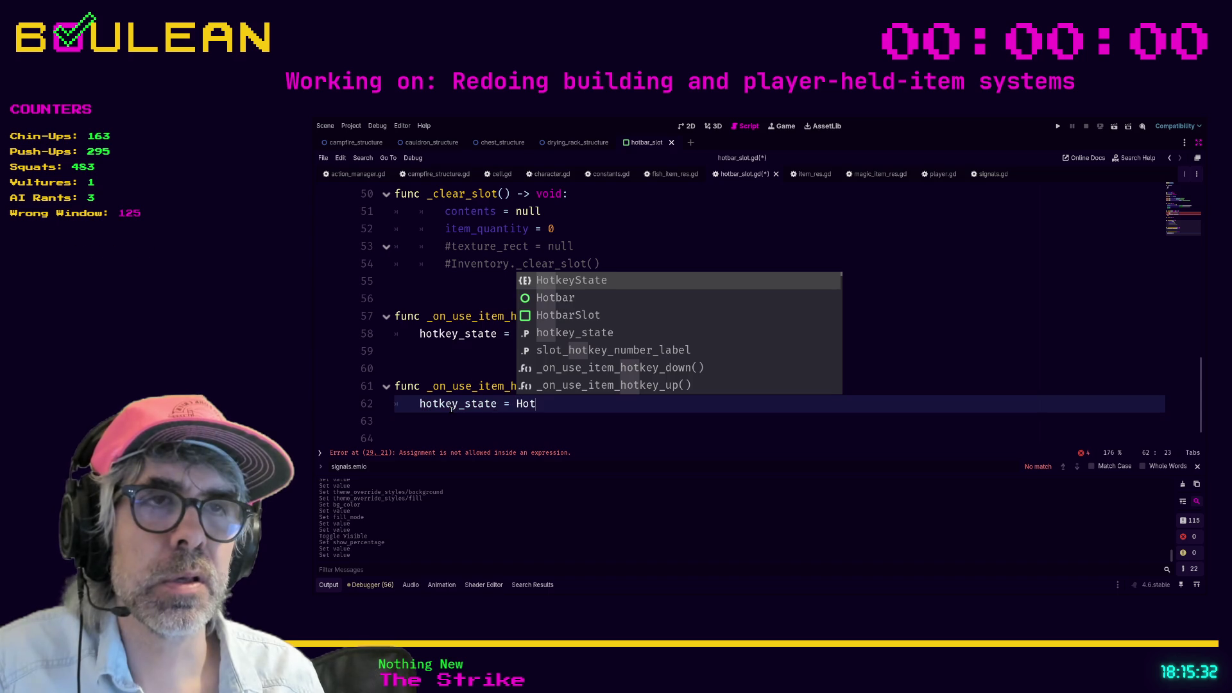
pyautogui.write('keyStates.UP')
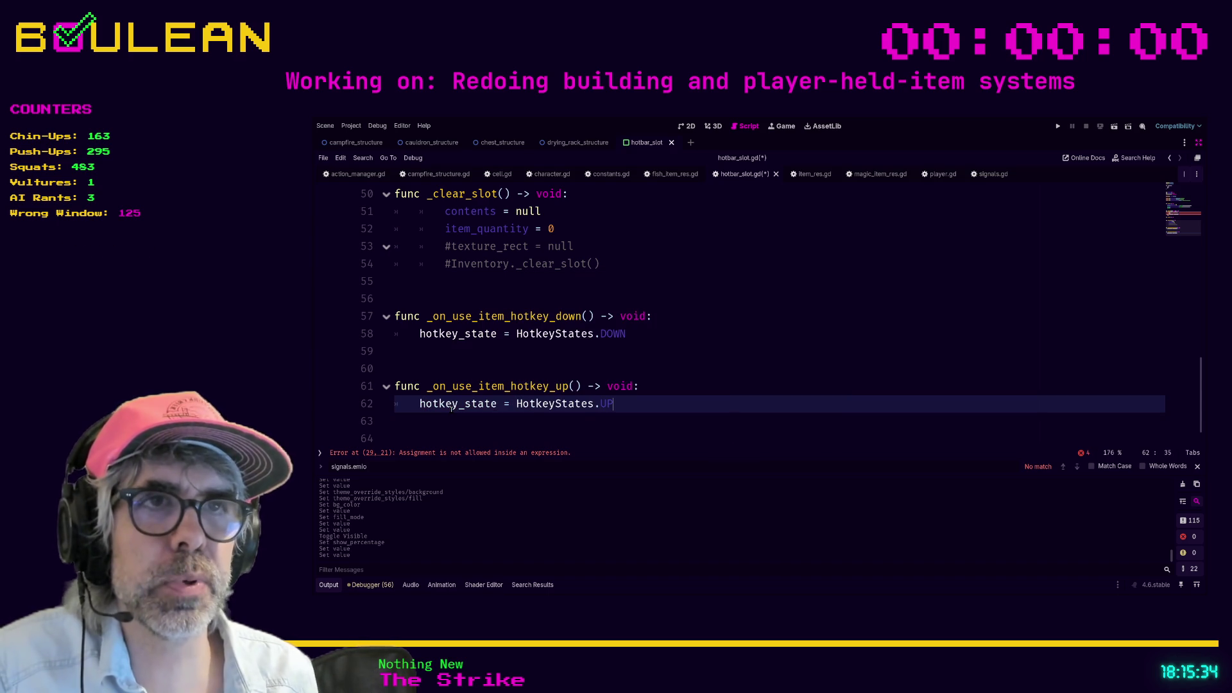
pyautogui.scroll(15, 451, 407)
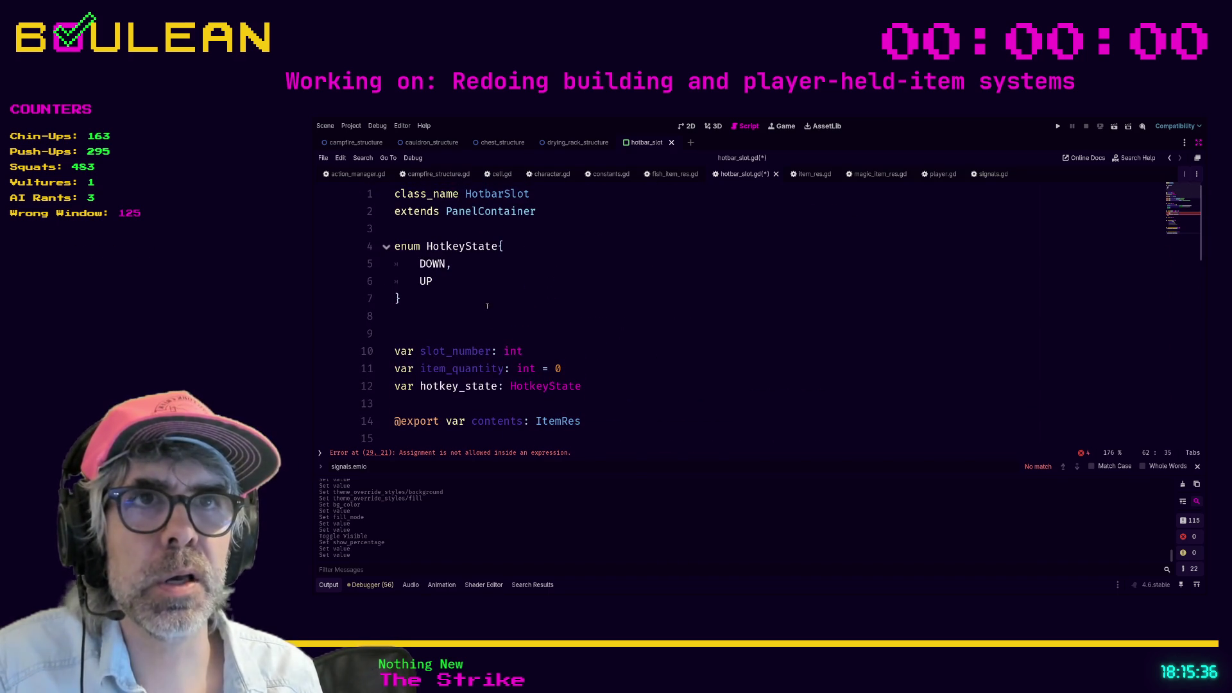
# Step: Rename the enum to HotkeyStates and update both HotkeyState references in _process
pyautogui.click(503, 246)
pyautogui.write('s')
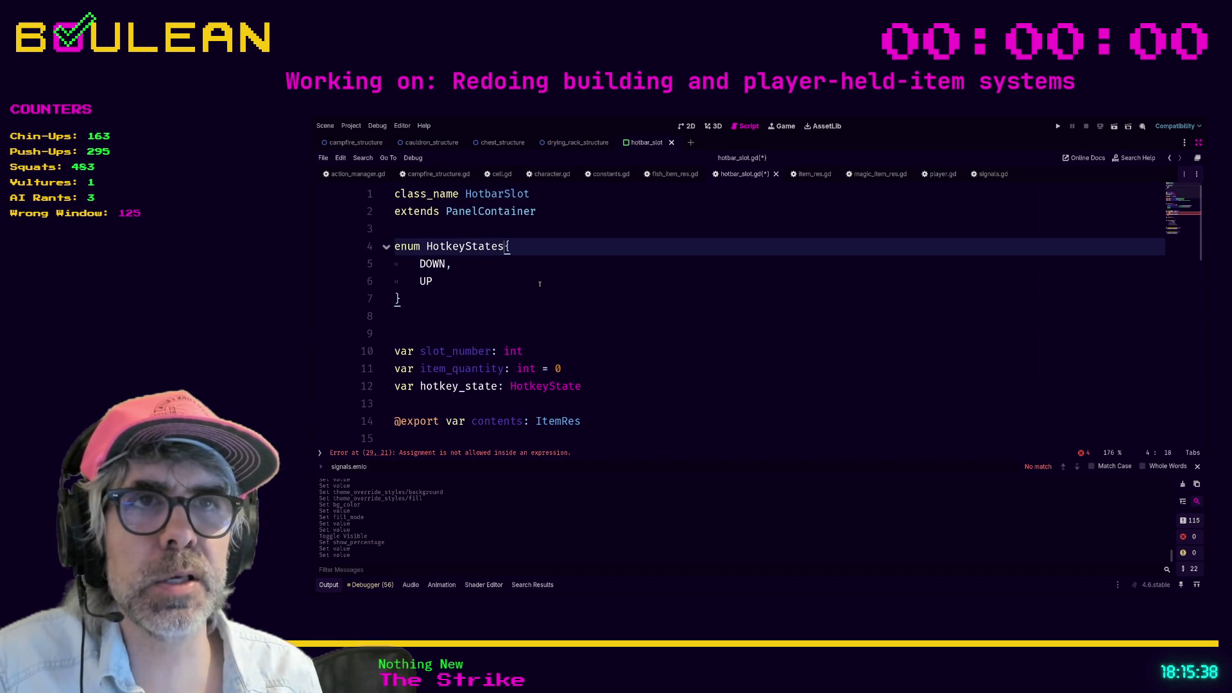
pyautogui.scroll(-7, 496, 379)
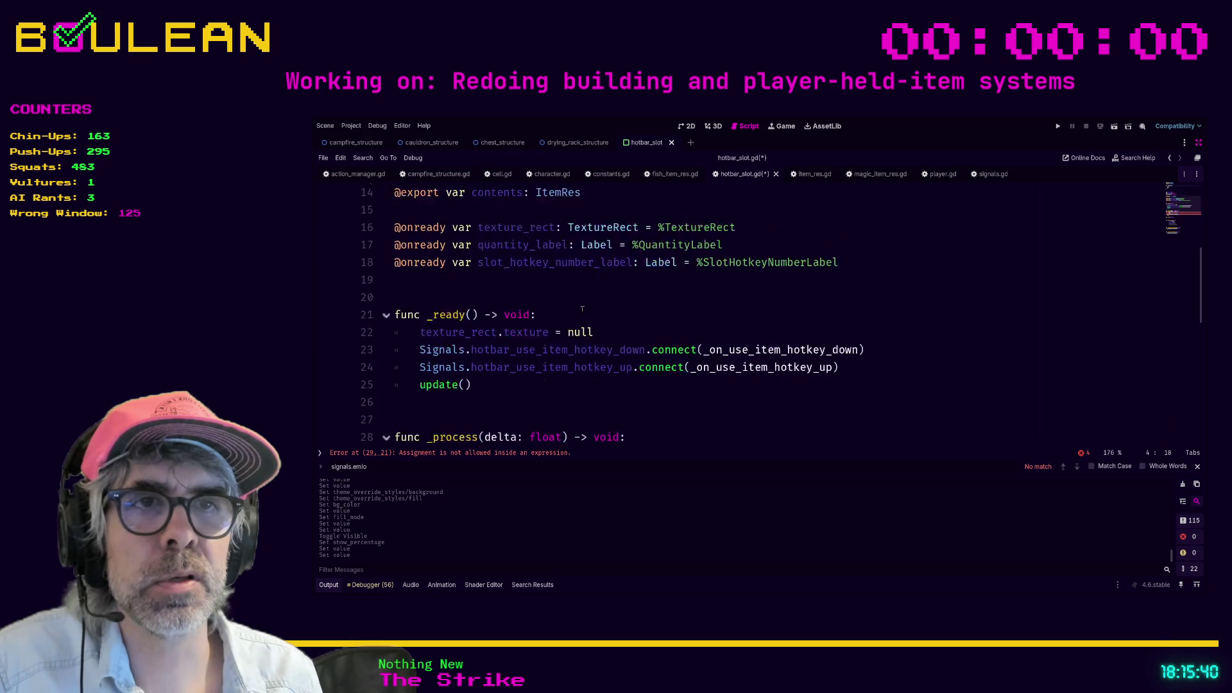
pyautogui.click(606, 316)
pyautogui.write('s')
pyautogui.click(616, 351)
pyautogui.write('s.')
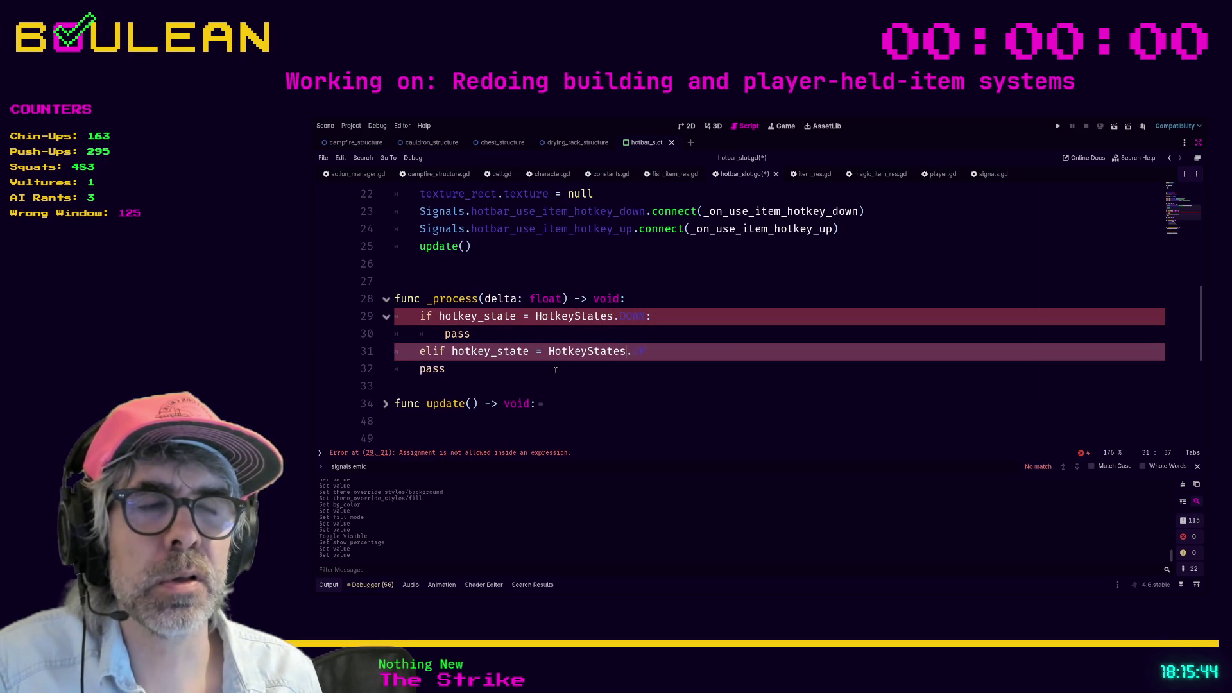
# Step: Change = to == in both _process hotkey_state checks on lines 29 and 31
pyautogui.click(555, 370)
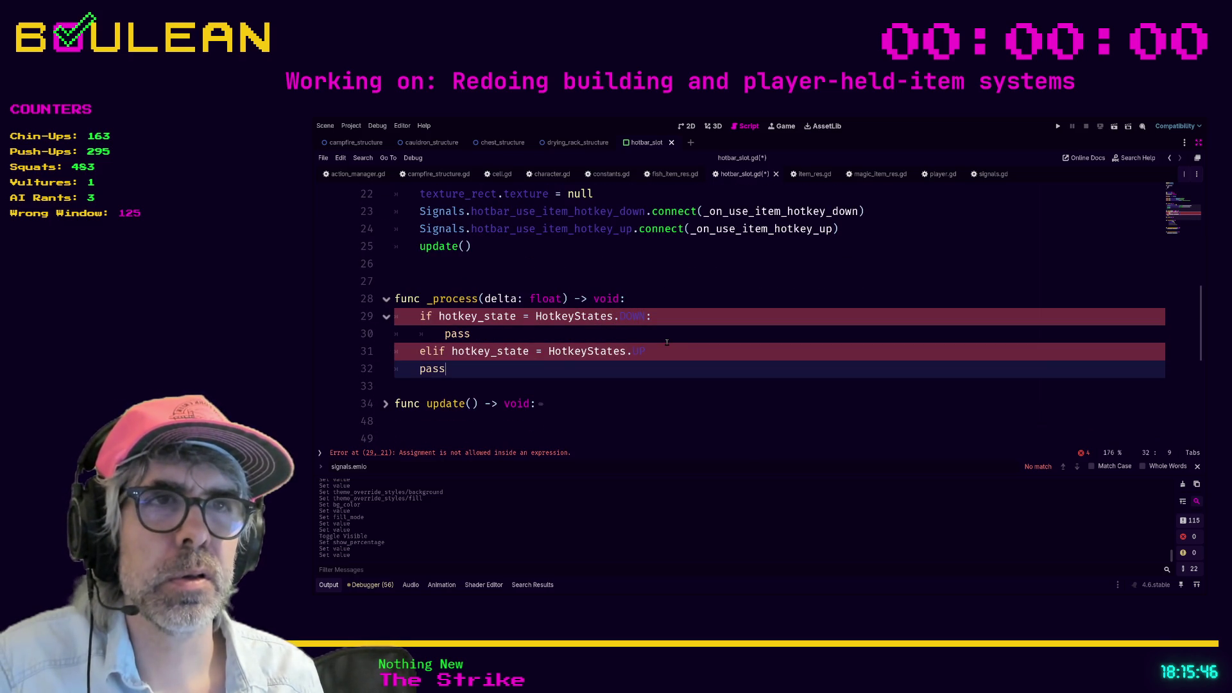
pyautogui.click(530, 317)
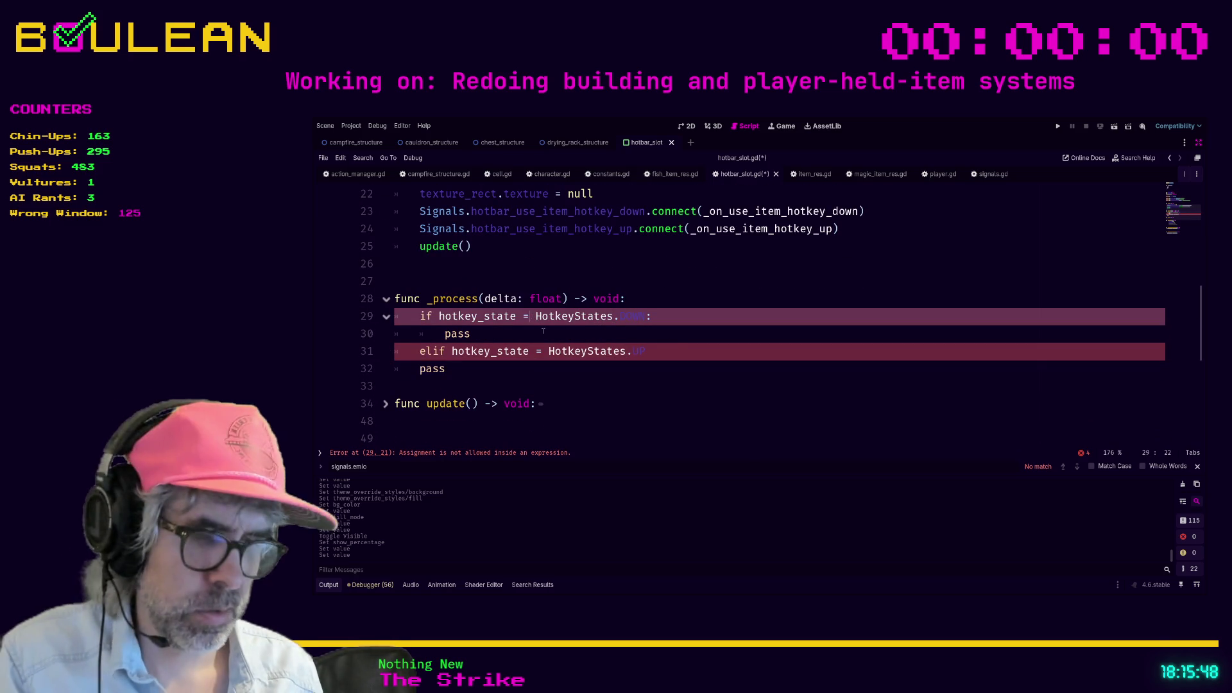
pyautogui.write('=')
pyautogui.click(540, 351)
pyautogui.write('=')
pyautogui.click(555, 363)
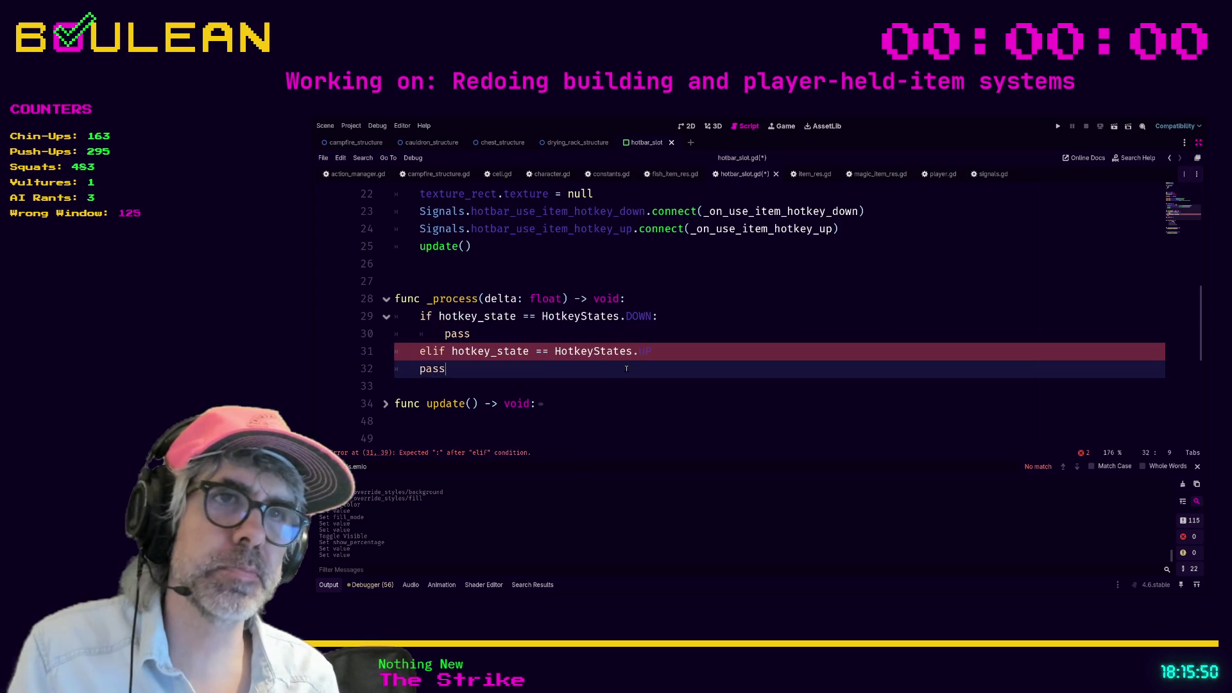
# Step: Add the missing ':' after the elif, indent its pass, and save the script
pyautogui.click(677, 350)
pyautogui.write(':')
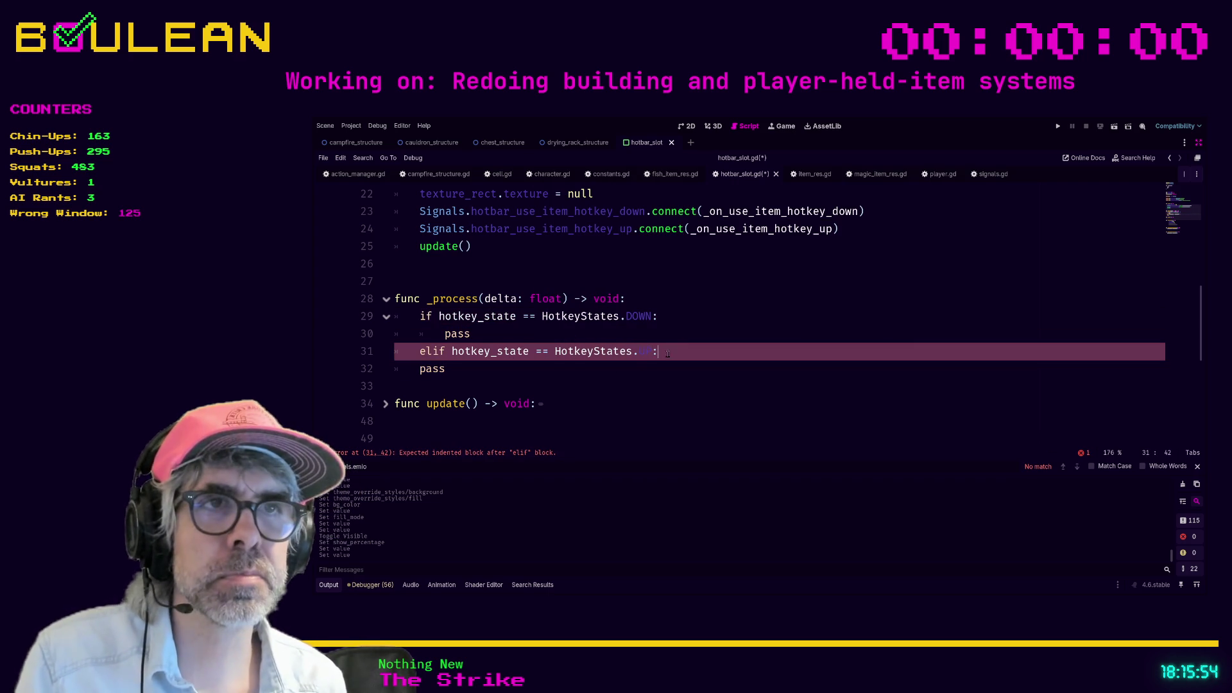
pyautogui.click(547, 369)
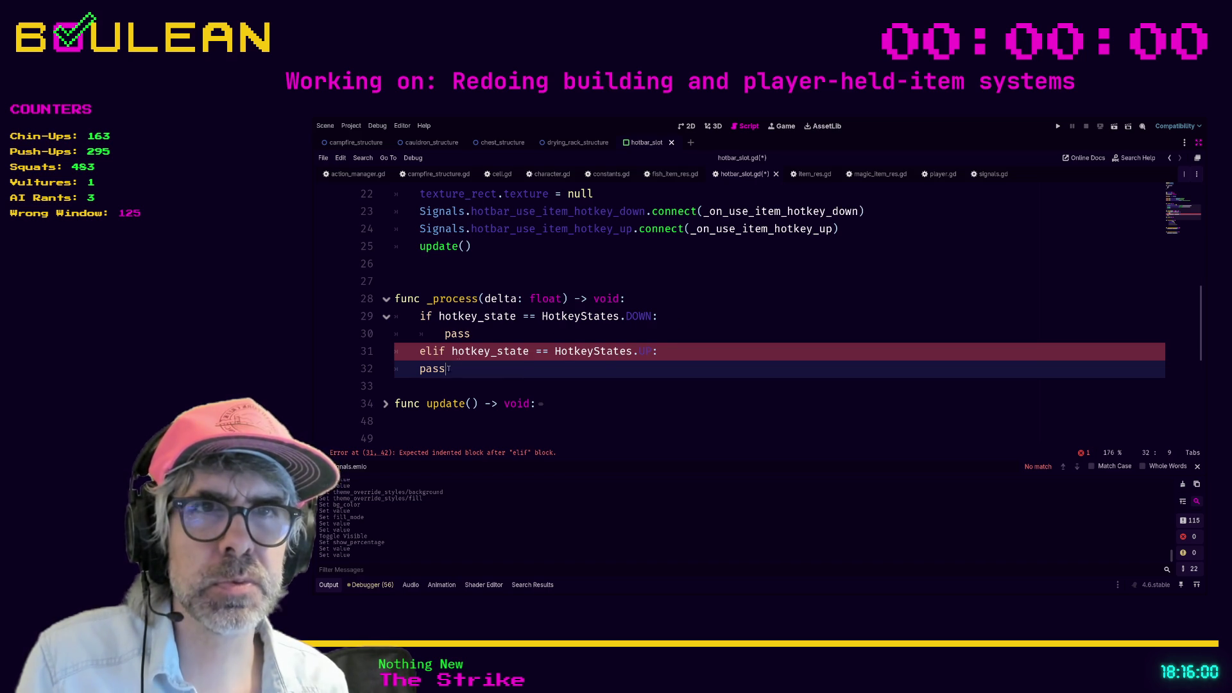
pyautogui.press('Home')
pyautogui.press('Tab')
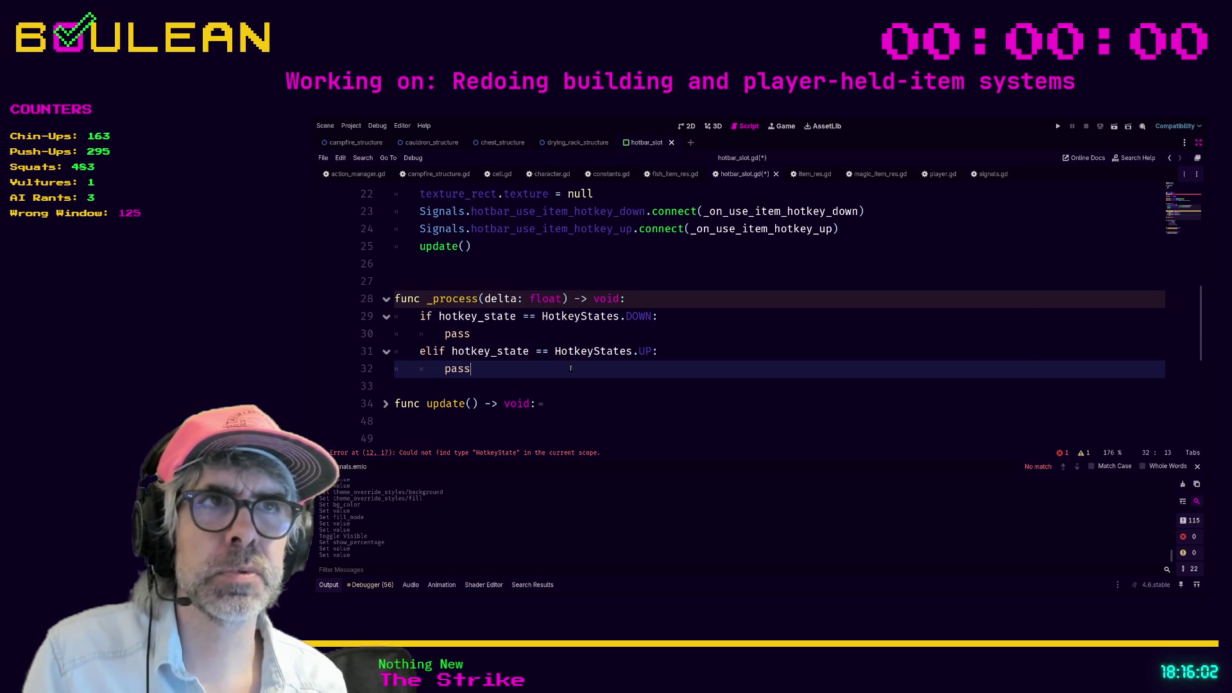
pyautogui.hotkey('ctrl', 's')
pyautogui.scroll(-4, 571, 366)
pyautogui.scroll(6, 415, 246)
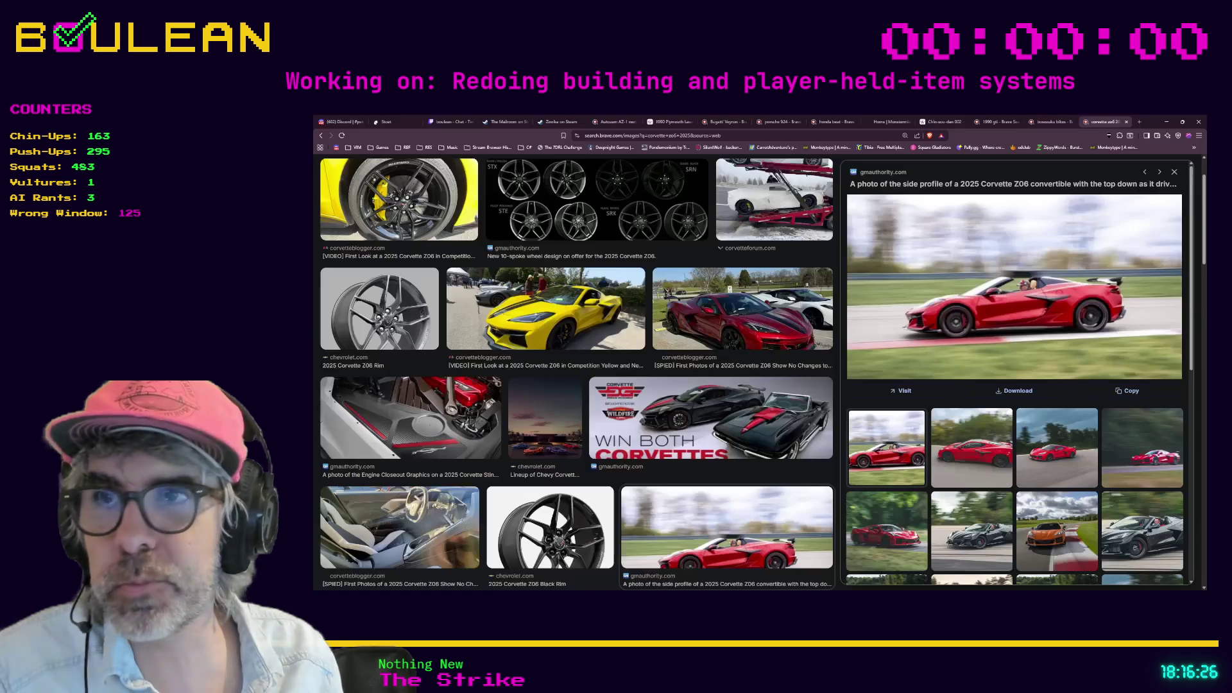
# Step: Open a fresh New Tab page in Brave from the tab strip
pyautogui.click(1138, 121)
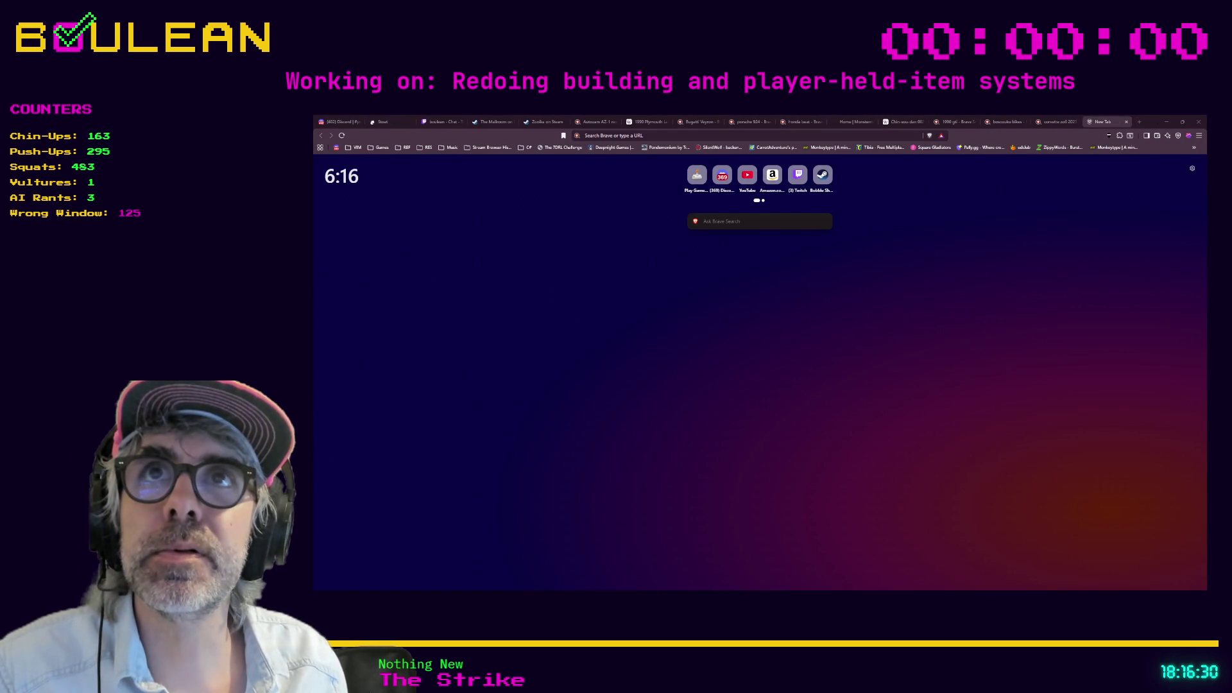
# Step: Paste the shared image link into the address bar to load the Mission Control screenshot
pyautogui.moveTo(824, 178)
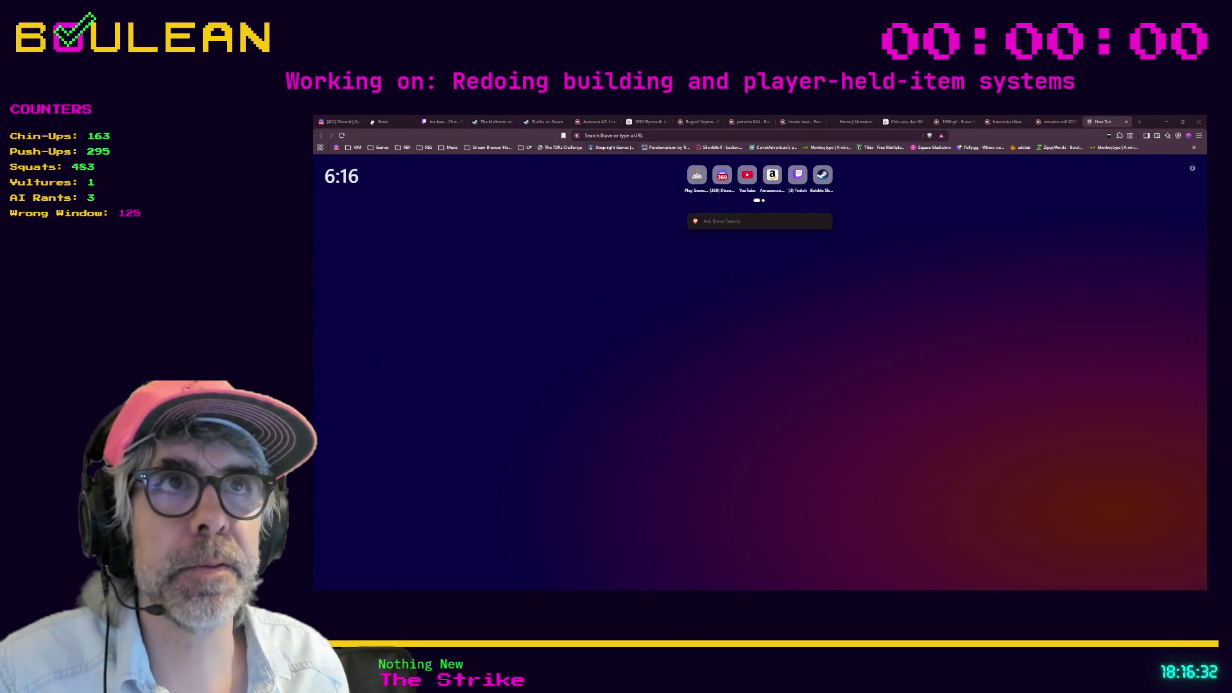
pyautogui.click(627, 136)
pyautogui.hotkey('ctrl', 'v')
pyautogui.press('Return')
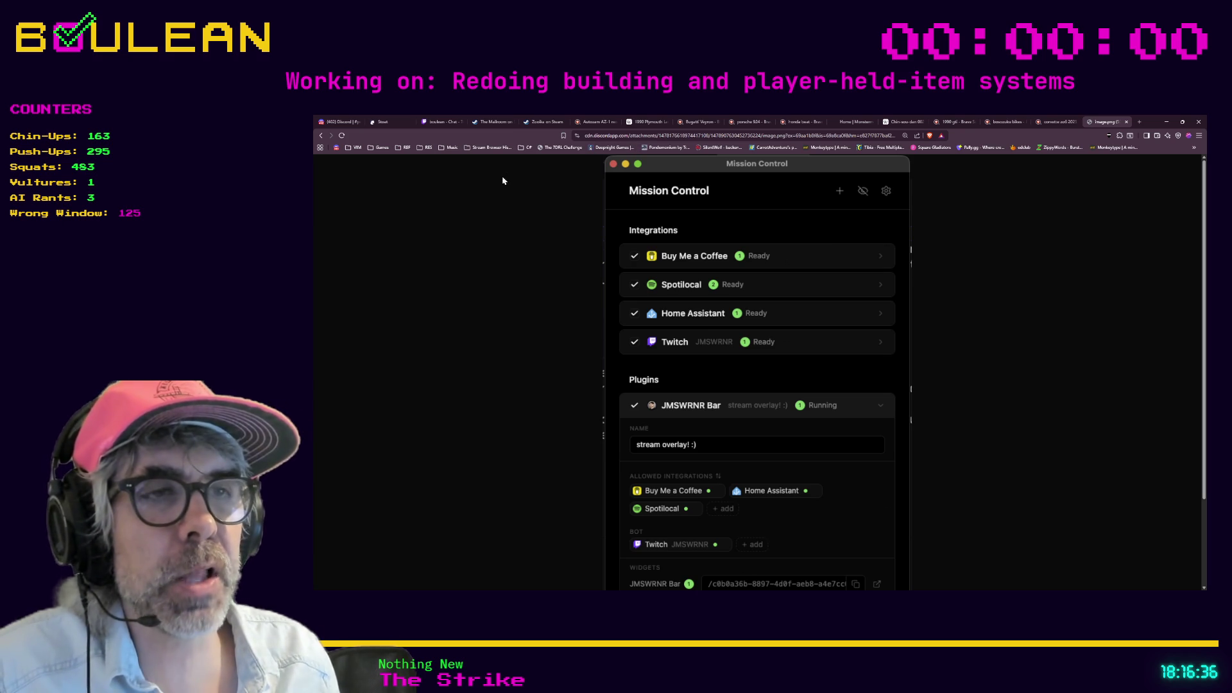
pyautogui.scroll(-3, 507, 178)
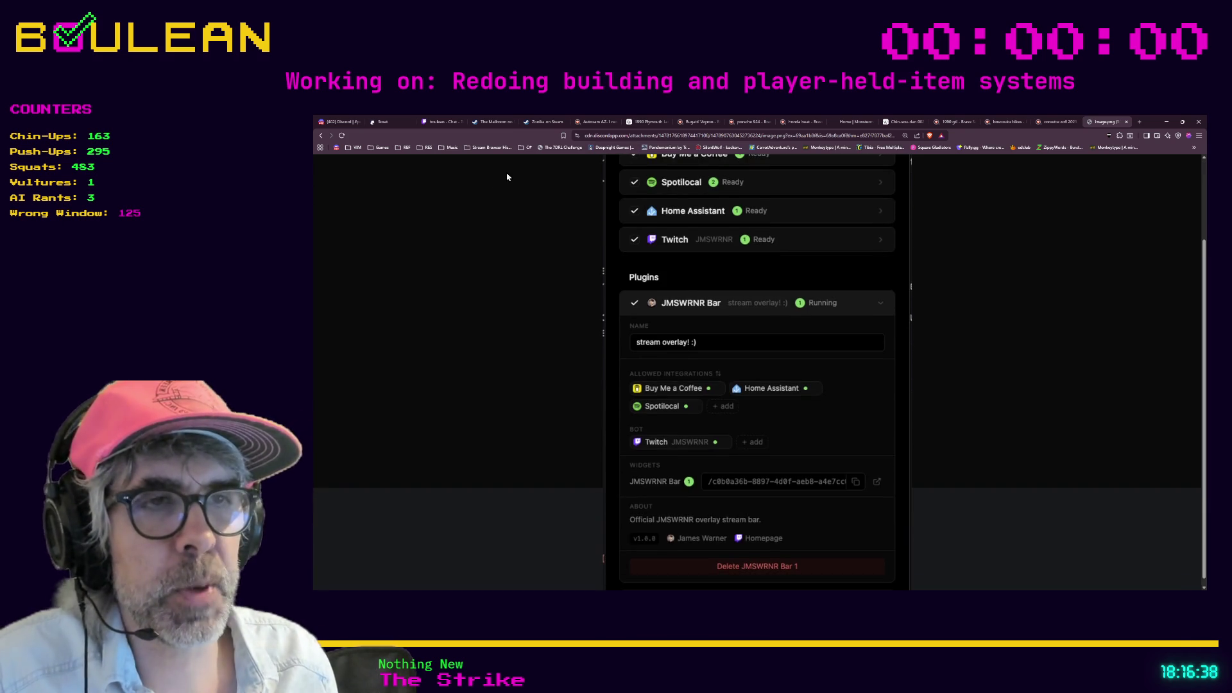
pyautogui.scroll(3, 506, 177)
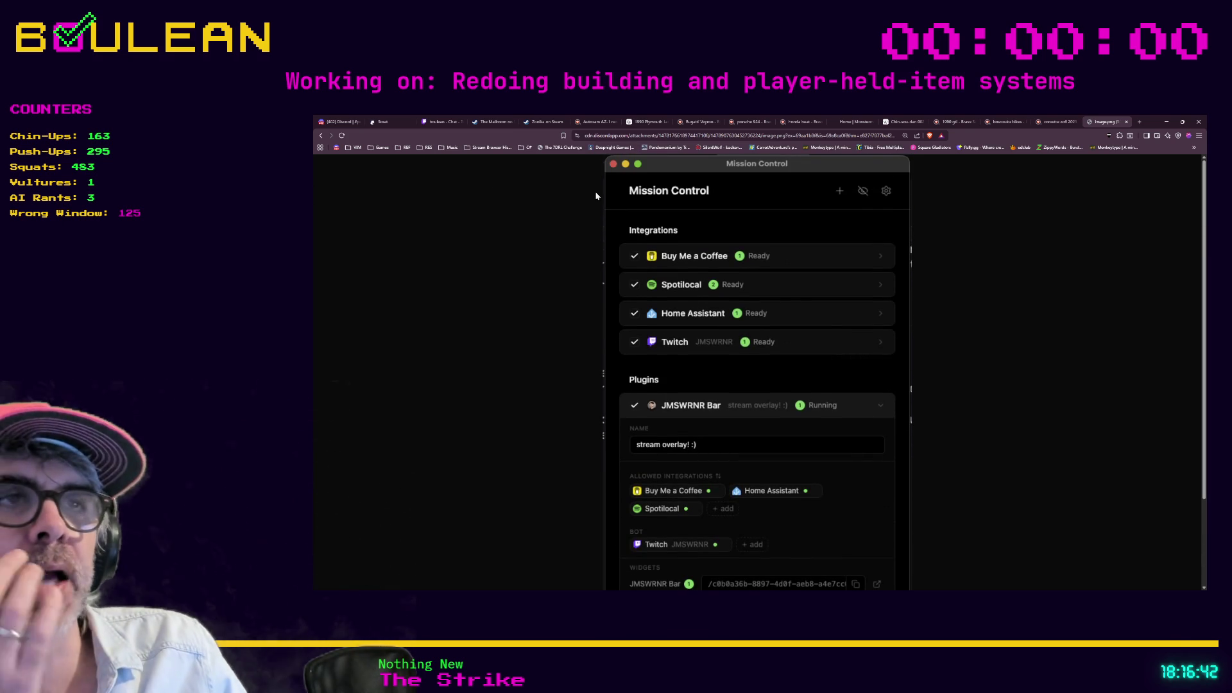
pyautogui.scroll(-3, 578, 212)
pyautogui.scroll(3, 484, 275)
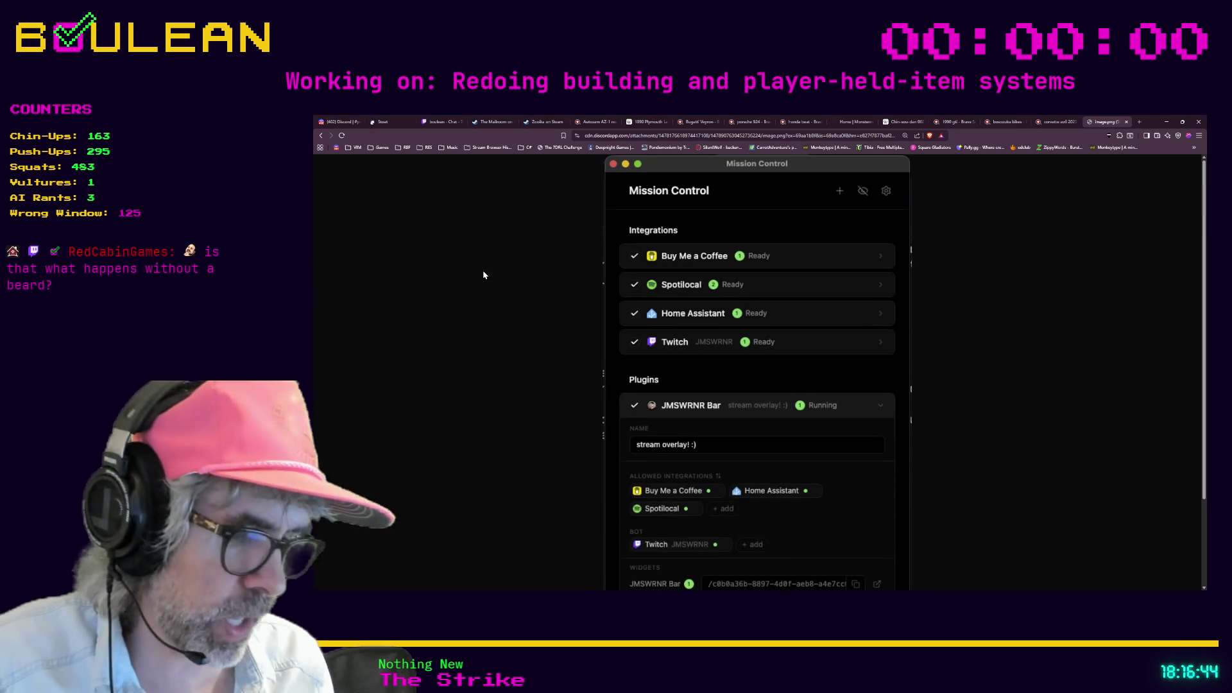
# Step: View the screenshot in full screen with F11, then leave full screen
pyautogui.press('F11')
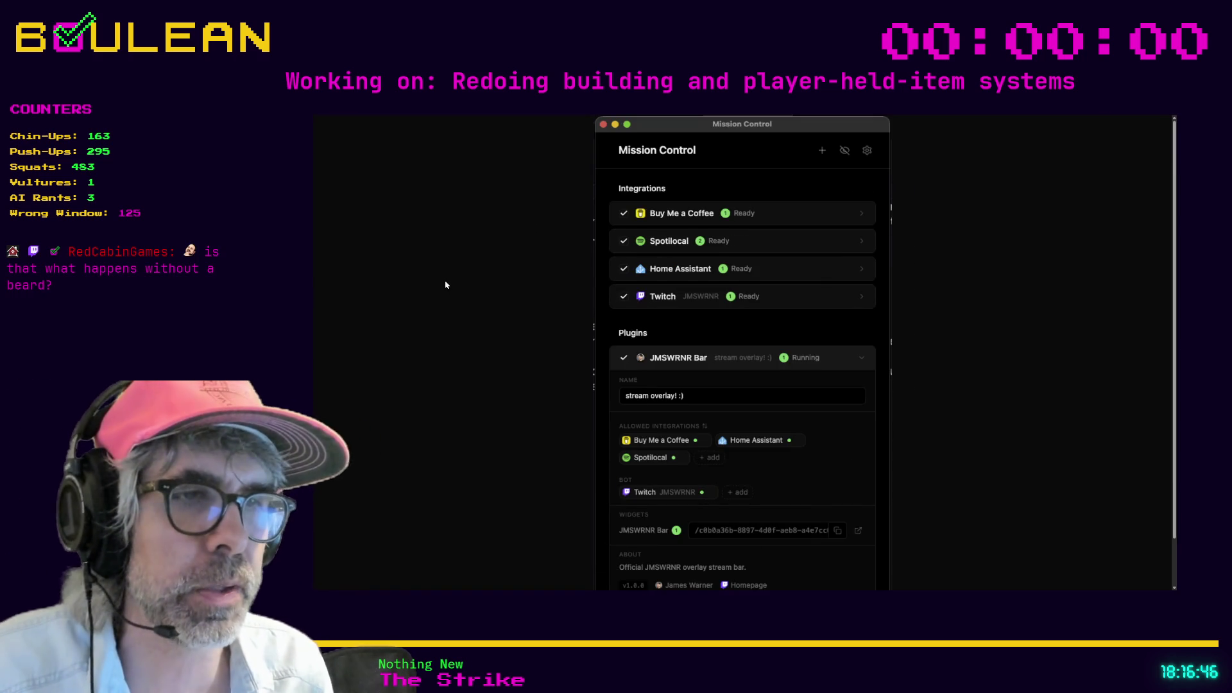
pyautogui.scroll(-3, 449, 284)
pyautogui.scroll(3, 610, 260)
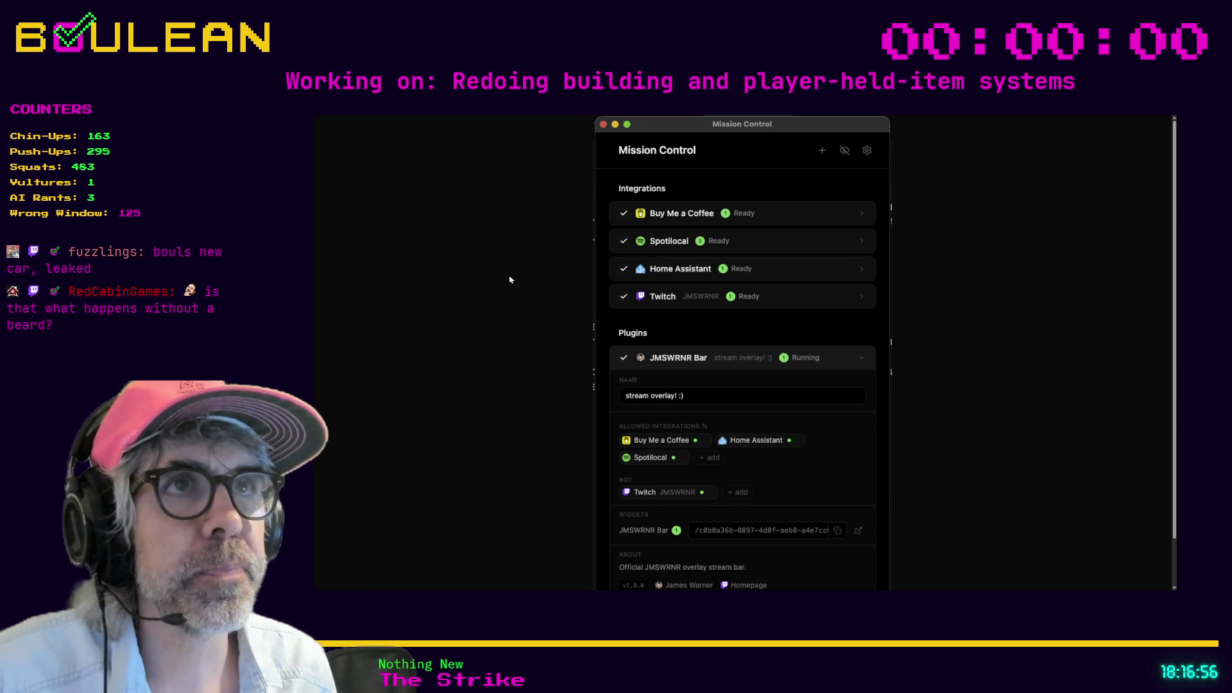
pyautogui.scroll(-2, 491, 255)
pyautogui.scroll(2, 491, 255)
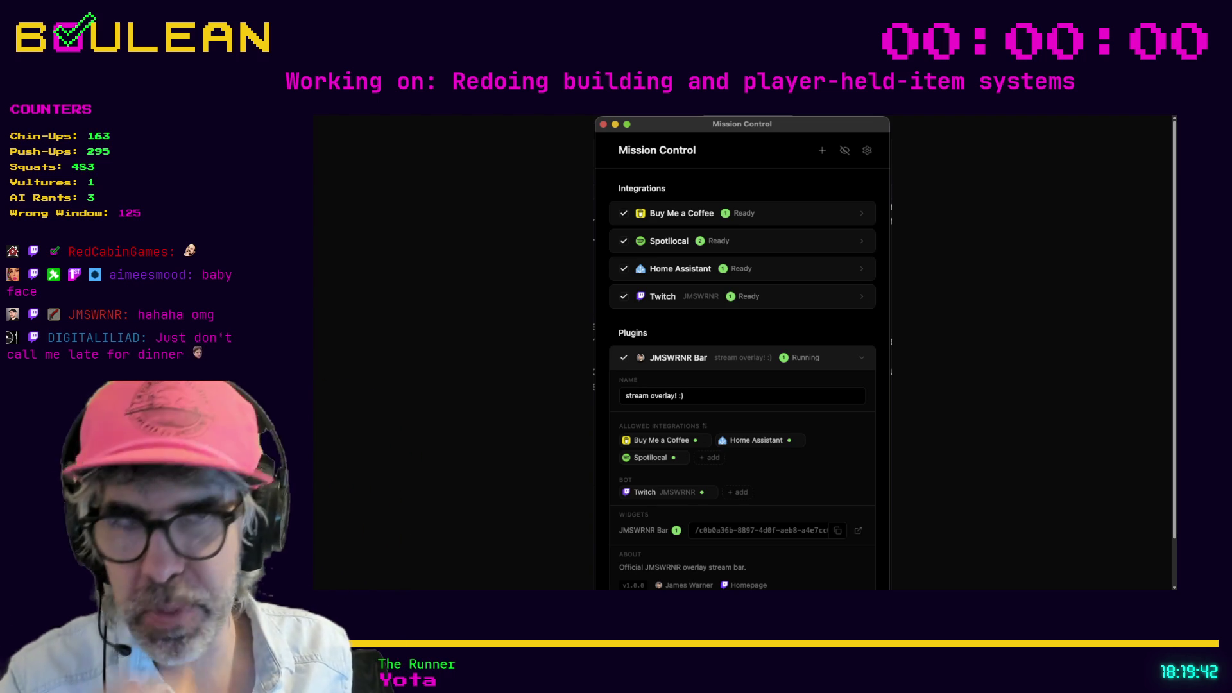
pyautogui.scroll(-2, 742, 353)
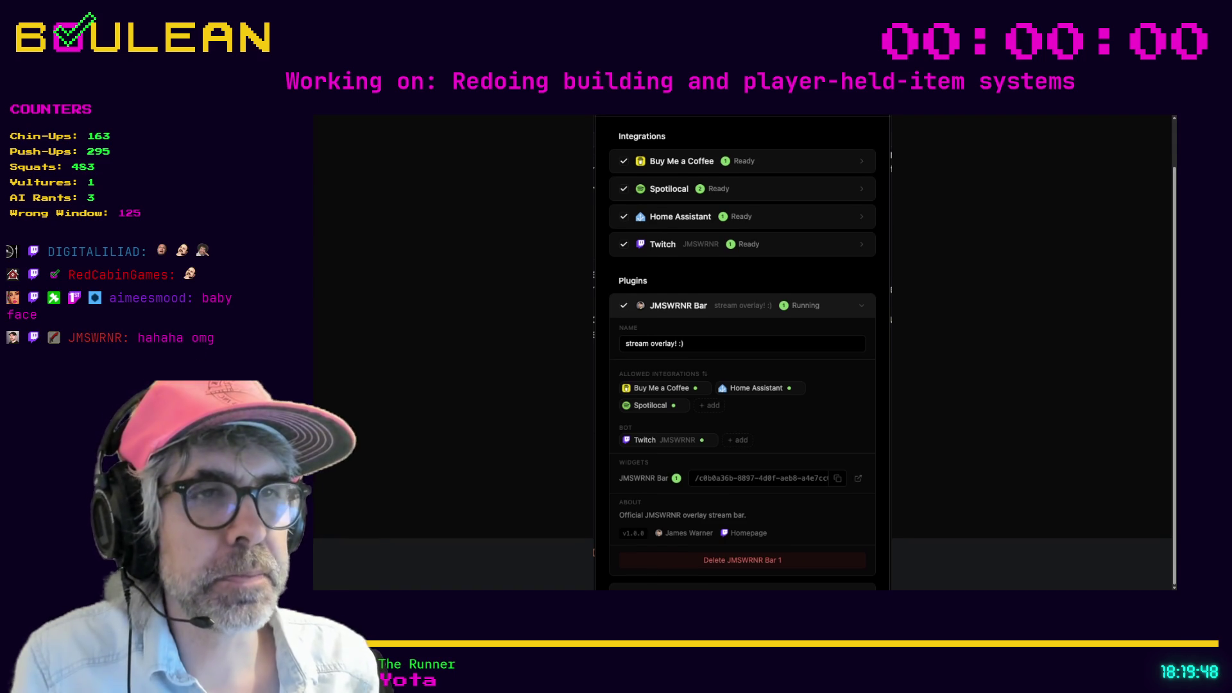
pyautogui.scroll(2, 742, 353)
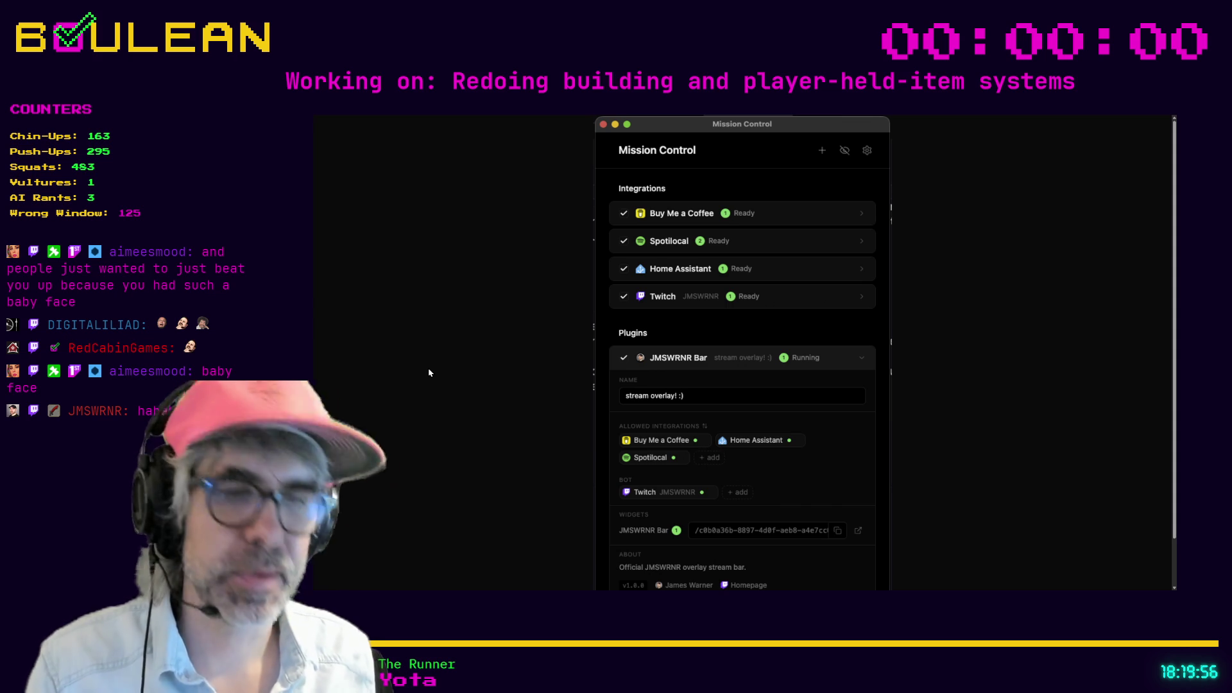
pyautogui.press('F11')
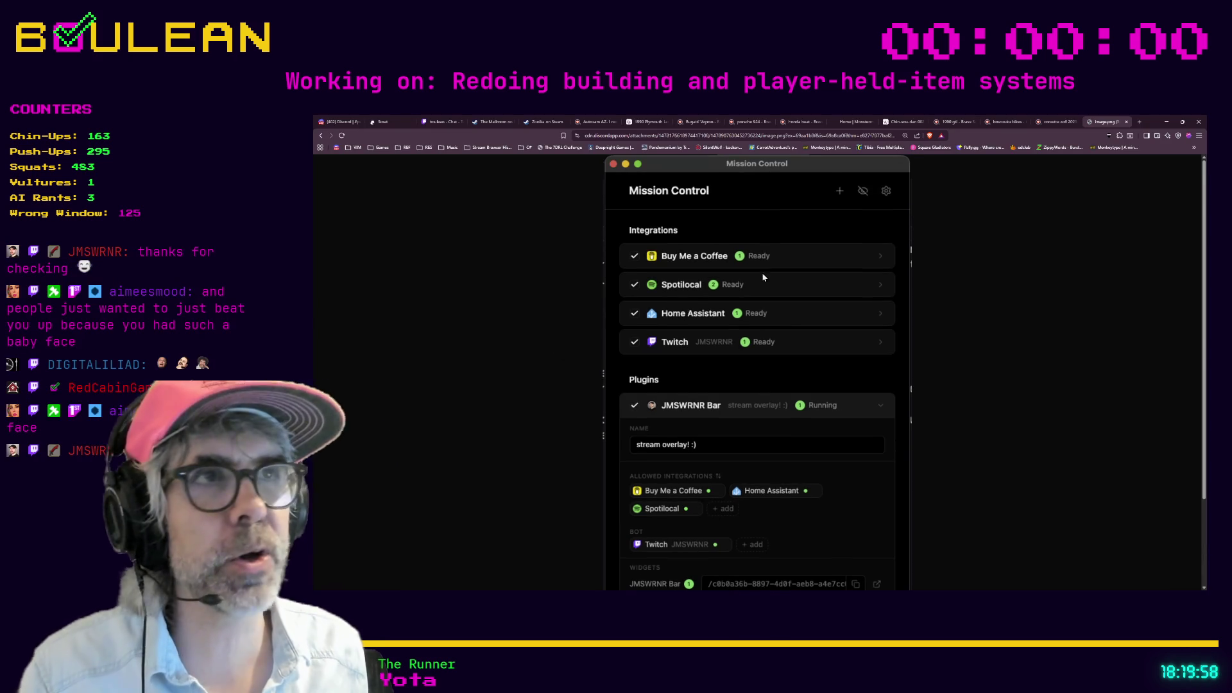
# Step: Minimize Brave and change hotkey_state's type on line 12 to HotkeyStates
pyautogui.click(1167, 122)
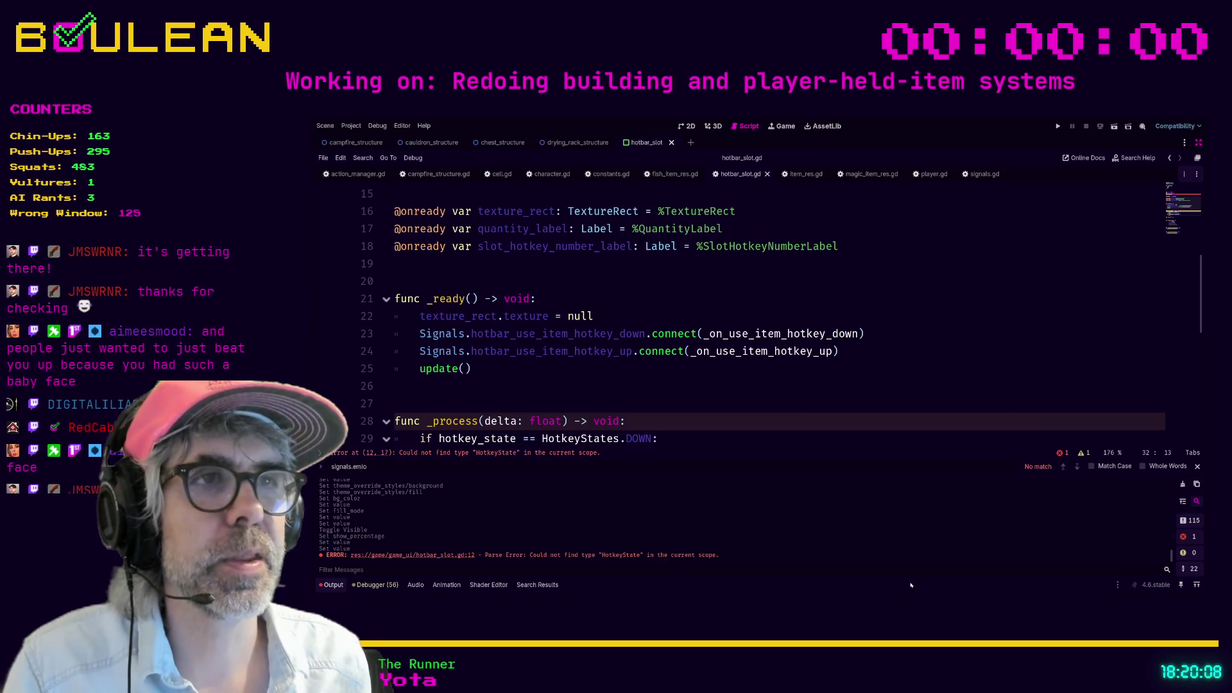
pyautogui.click(810, 405)
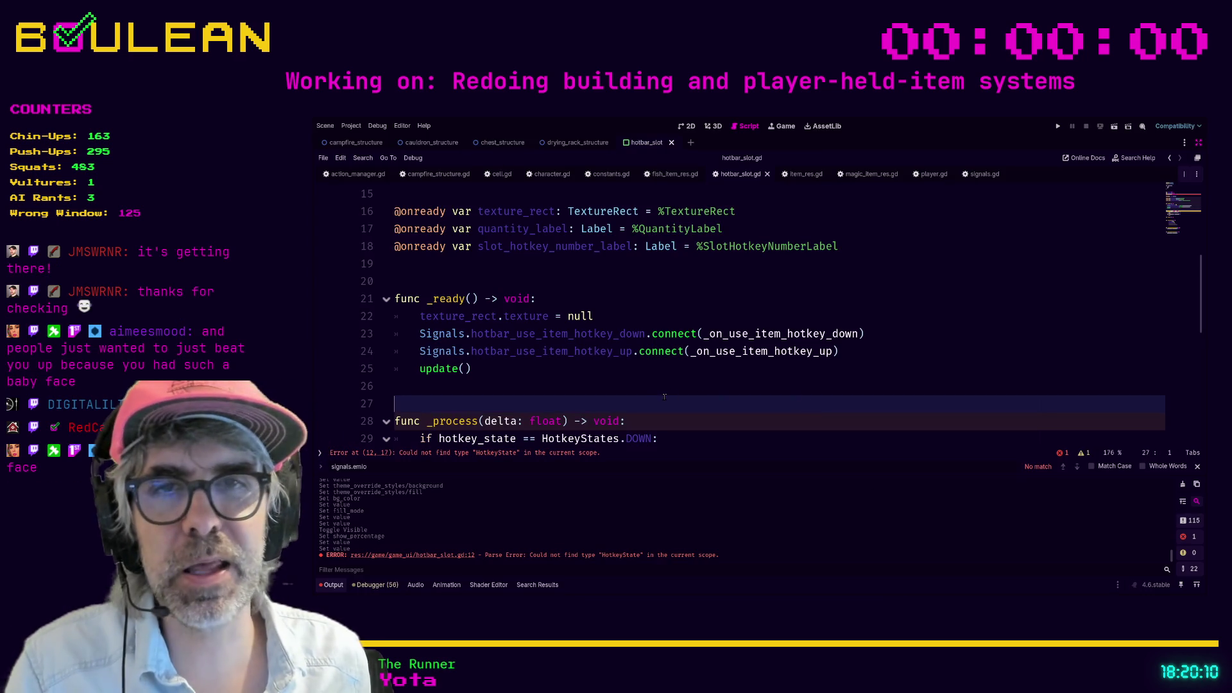
pyautogui.click(561, 386)
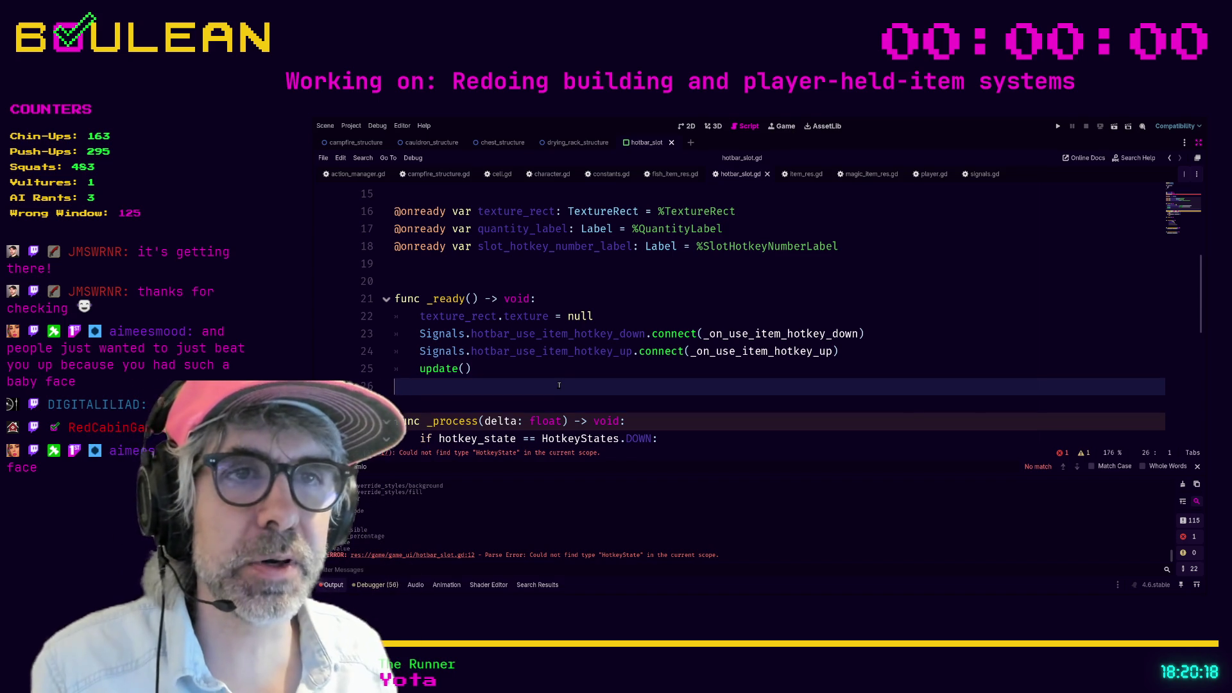
pyautogui.scroll(-2, 560, 383)
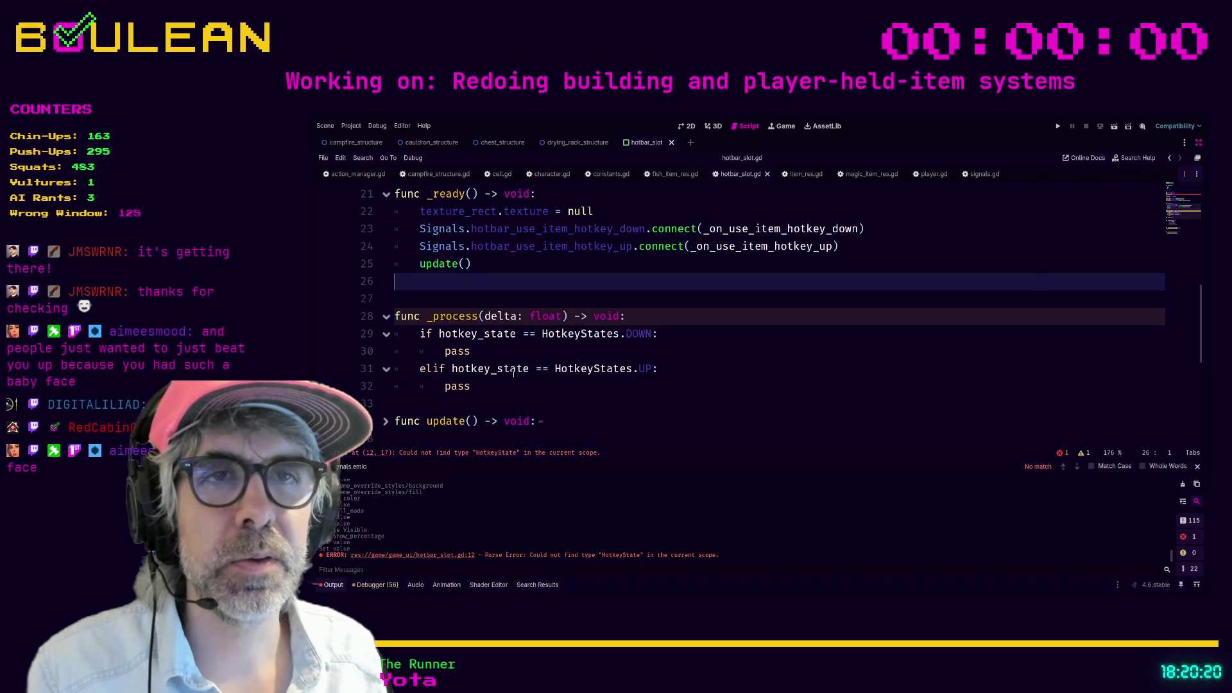
pyautogui.scroll(7, 536, 375)
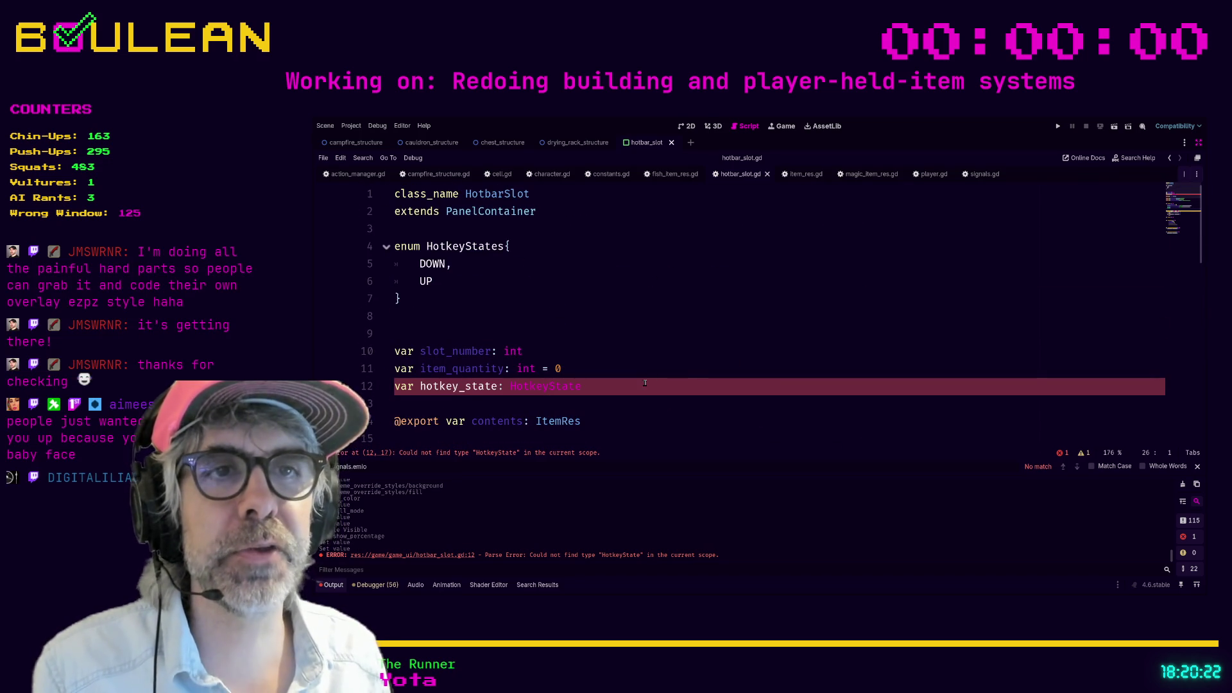
pyautogui.scroll(-1, 625, 369)
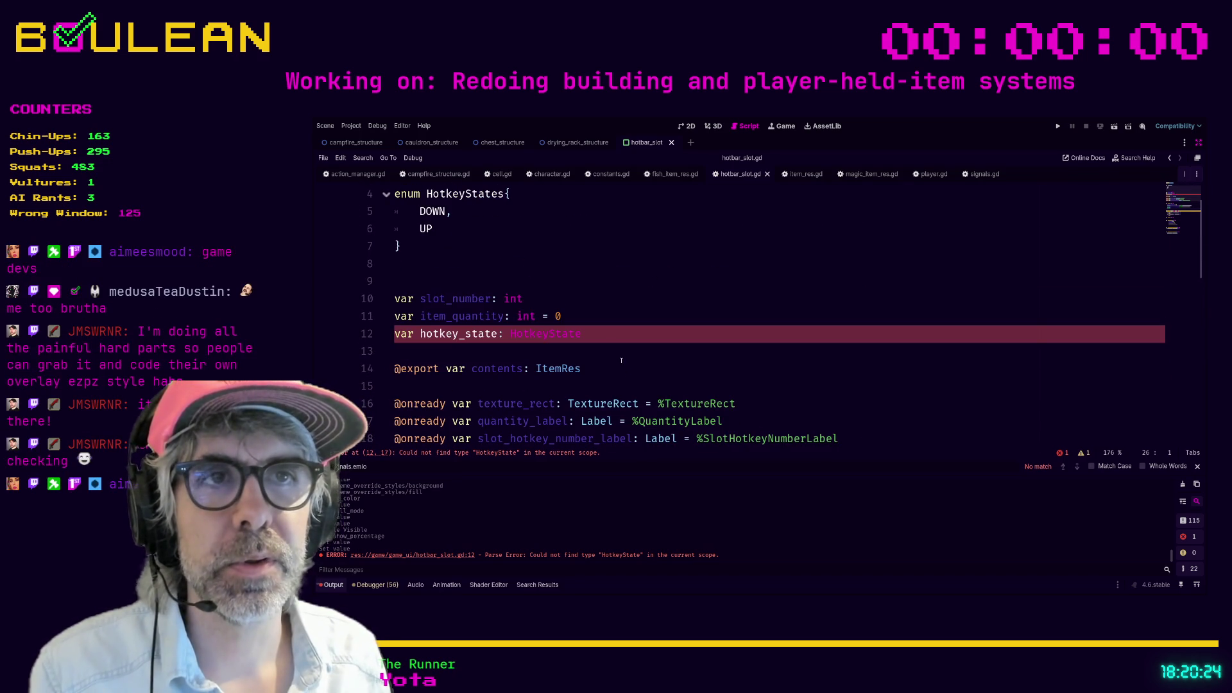
pyautogui.click(616, 334)
pyautogui.write('s')
pyautogui.click(608, 314)
# Step: Save hotbar_slot.gd and switch to the 2D workspace to show the hotbar slot scene
pyautogui.scroll(1, 608, 310)
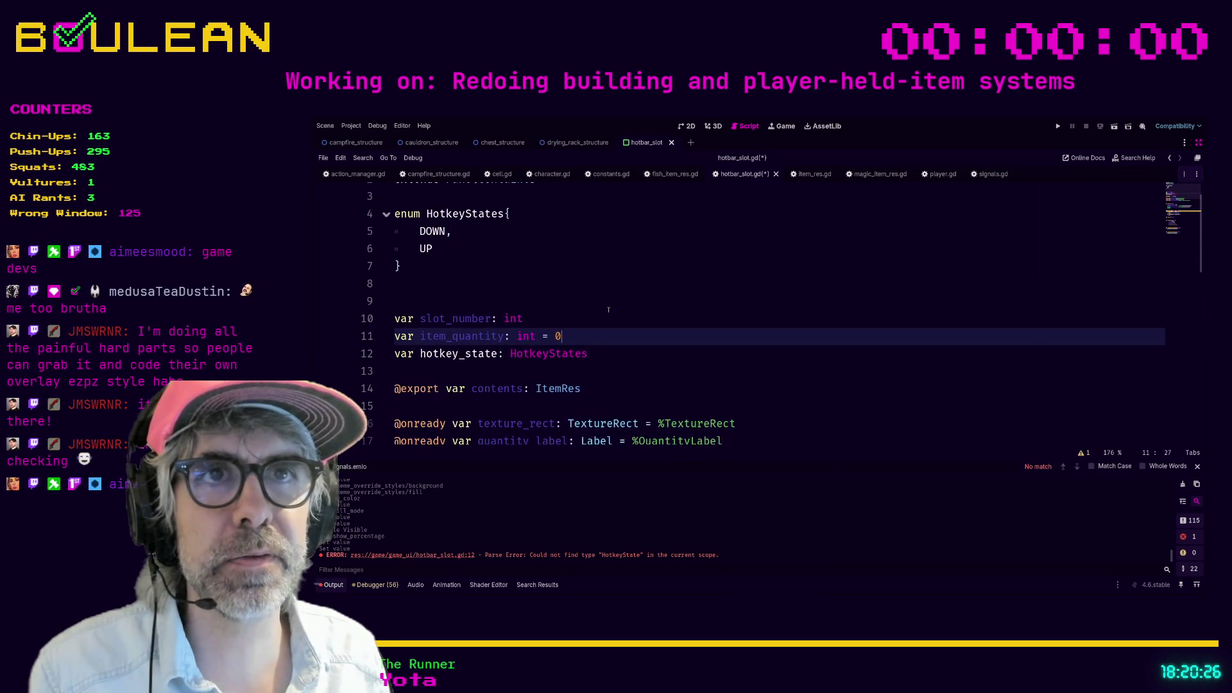
pyautogui.scroll(1, 608, 310)
pyautogui.click(593, 317)
pyautogui.hotkey('ctrl', 's')
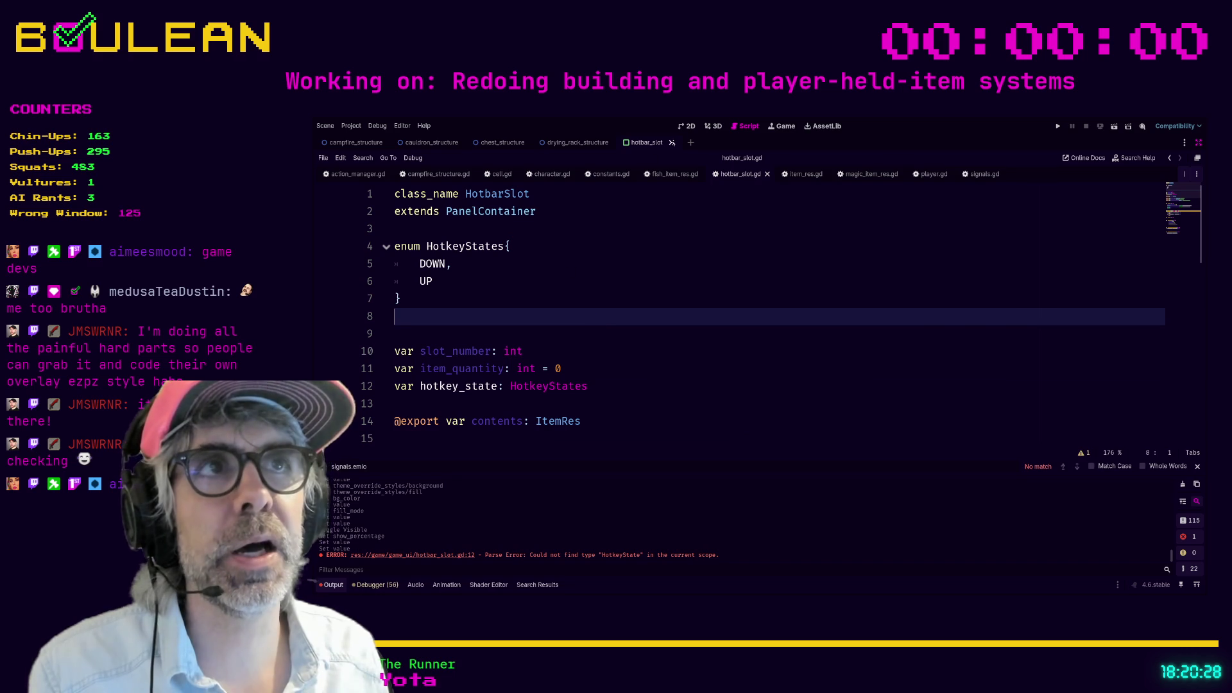
pyautogui.click(686, 126)
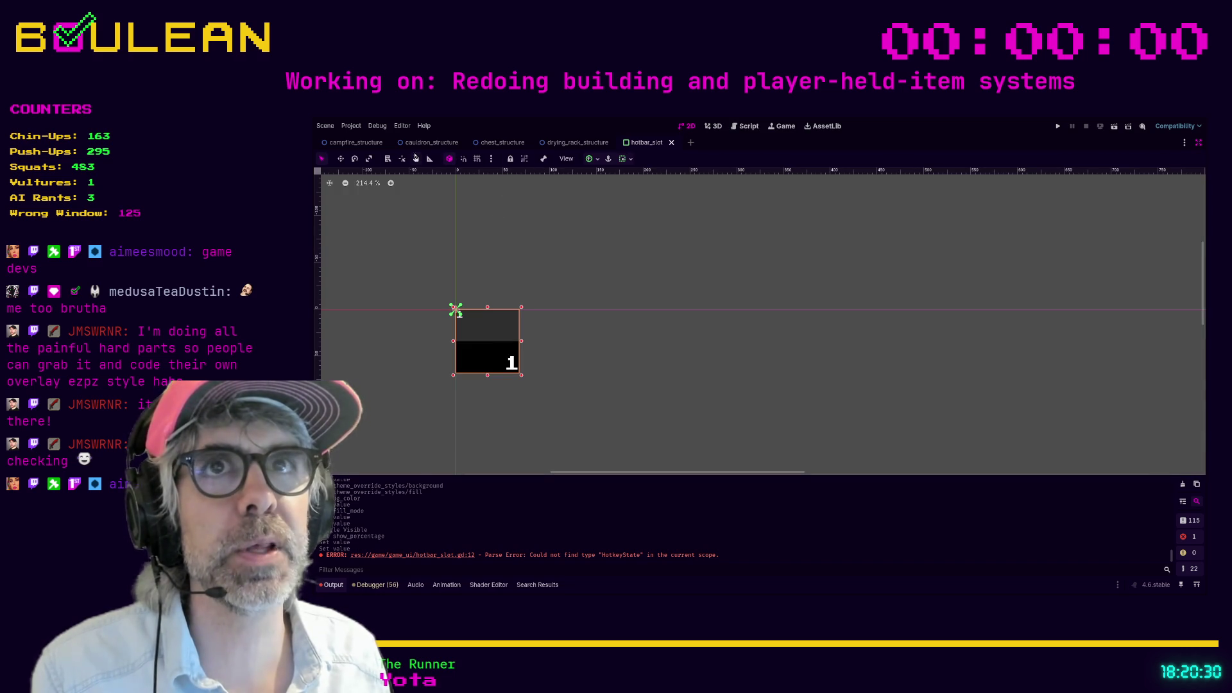
# Step: Restore the editor panels and enable Access as Unique Name on the ProgressBar node
pyautogui.hotkey('ctrl', 'shift', 'F11')
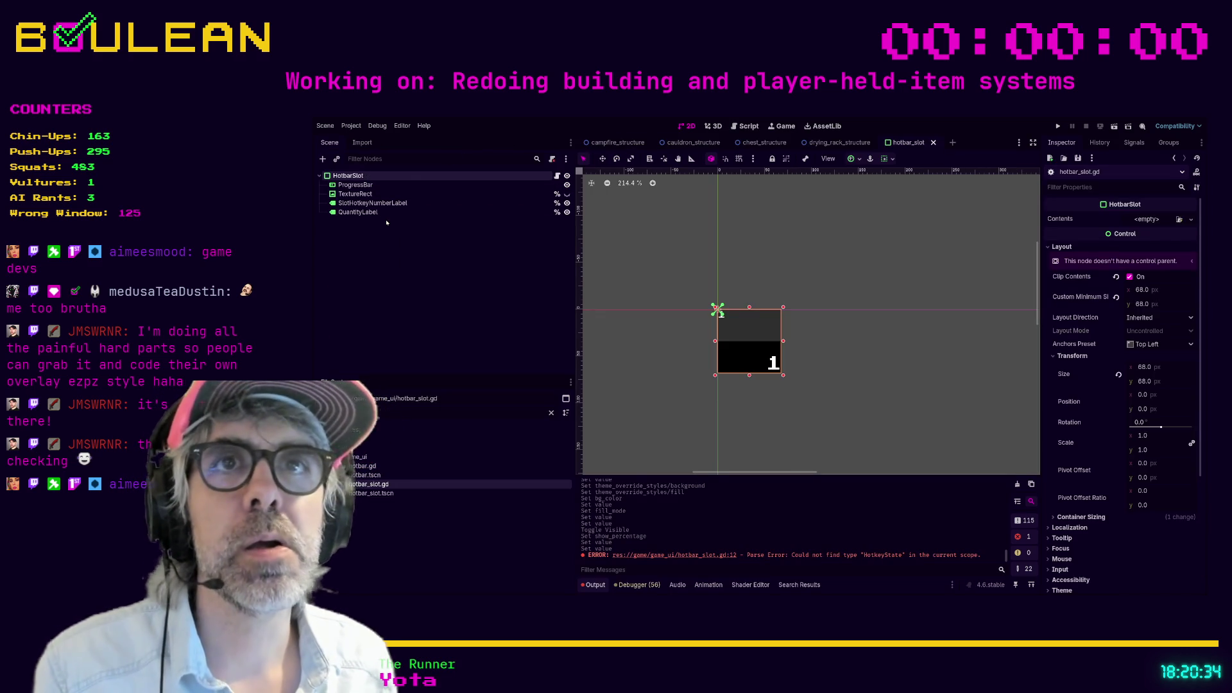
pyautogui.click(417, 184)
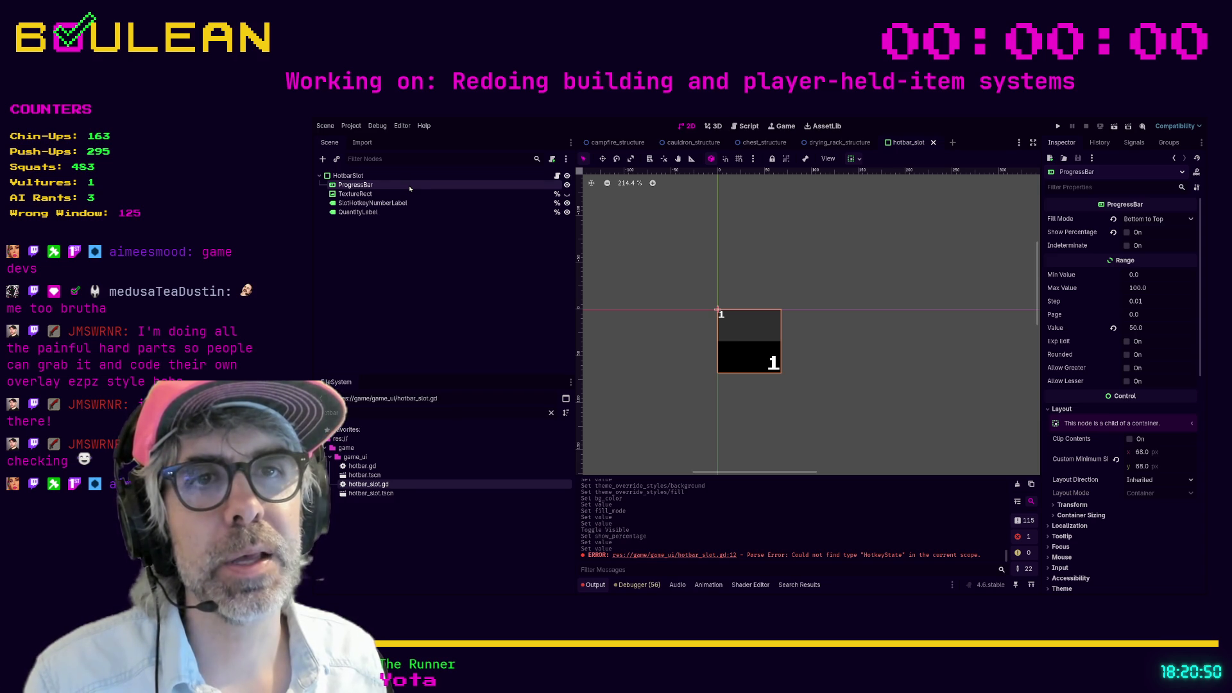
pyautogui.hotkey('ctrl', 'u')
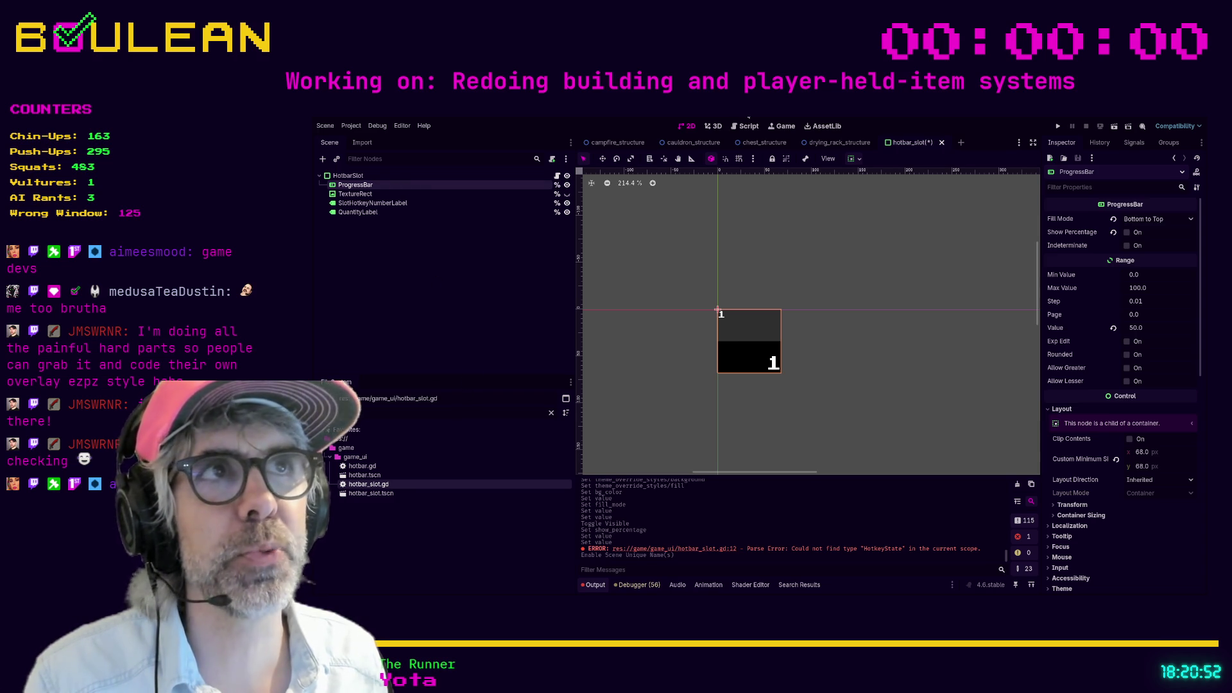
pyautogui.click(746, 126)
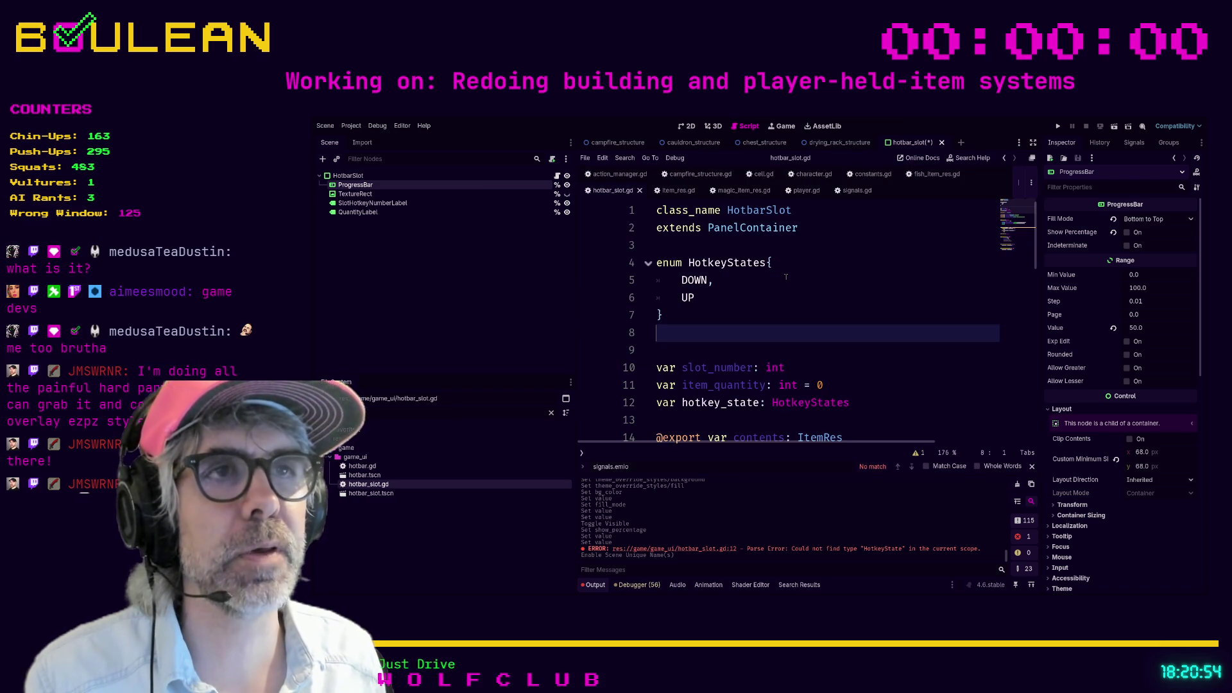
pyautogui.scroll(-2, 786, 276)
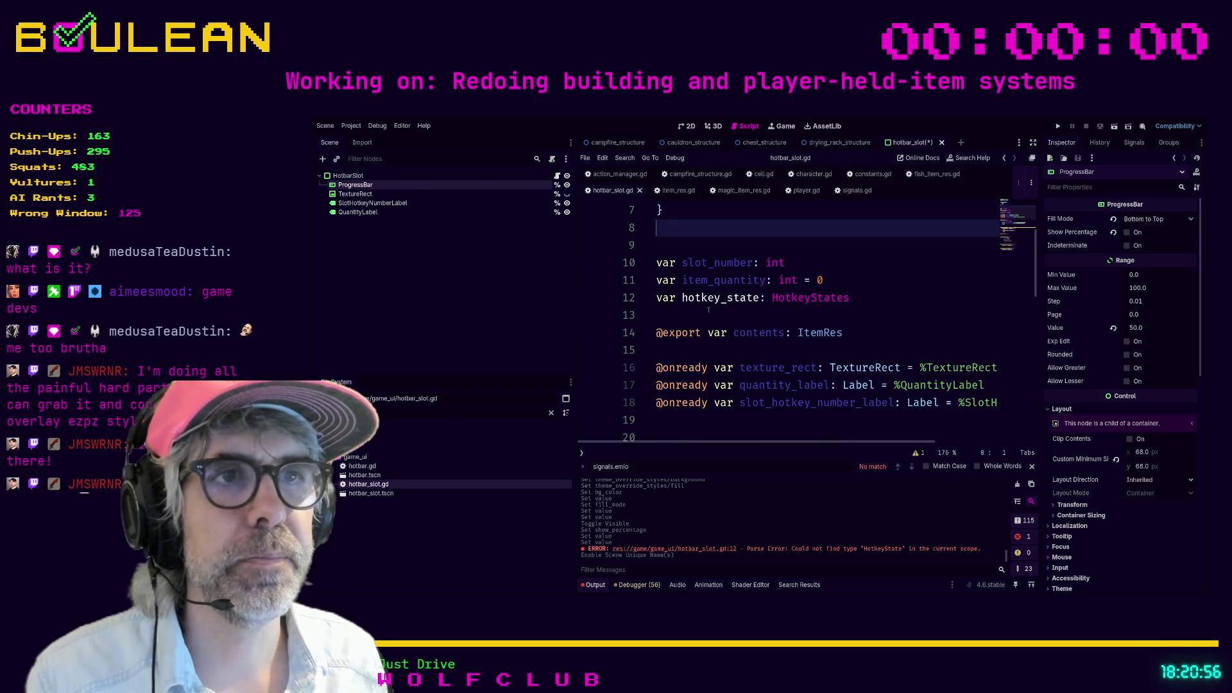
pyautogui.scroll(1, 662, 379)
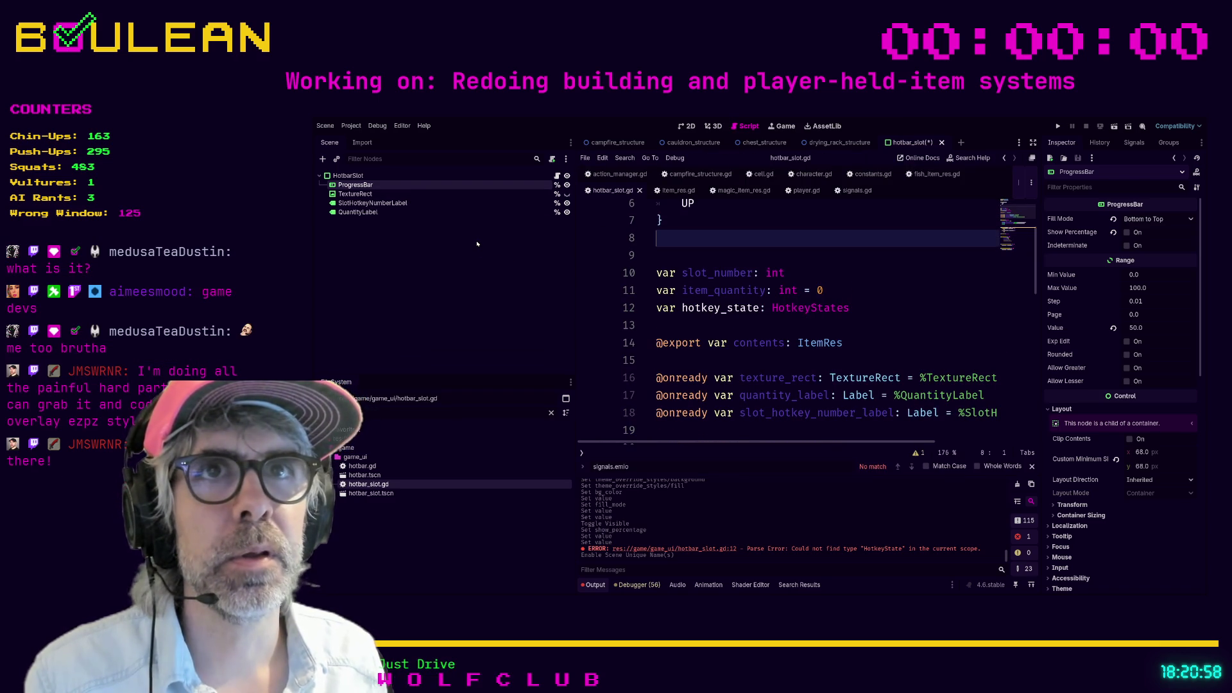
pyautogui.scroll(-2, 590, 256)
pyautogui.moveTo(364, 189); pyautogui.dragTo(737, 306)
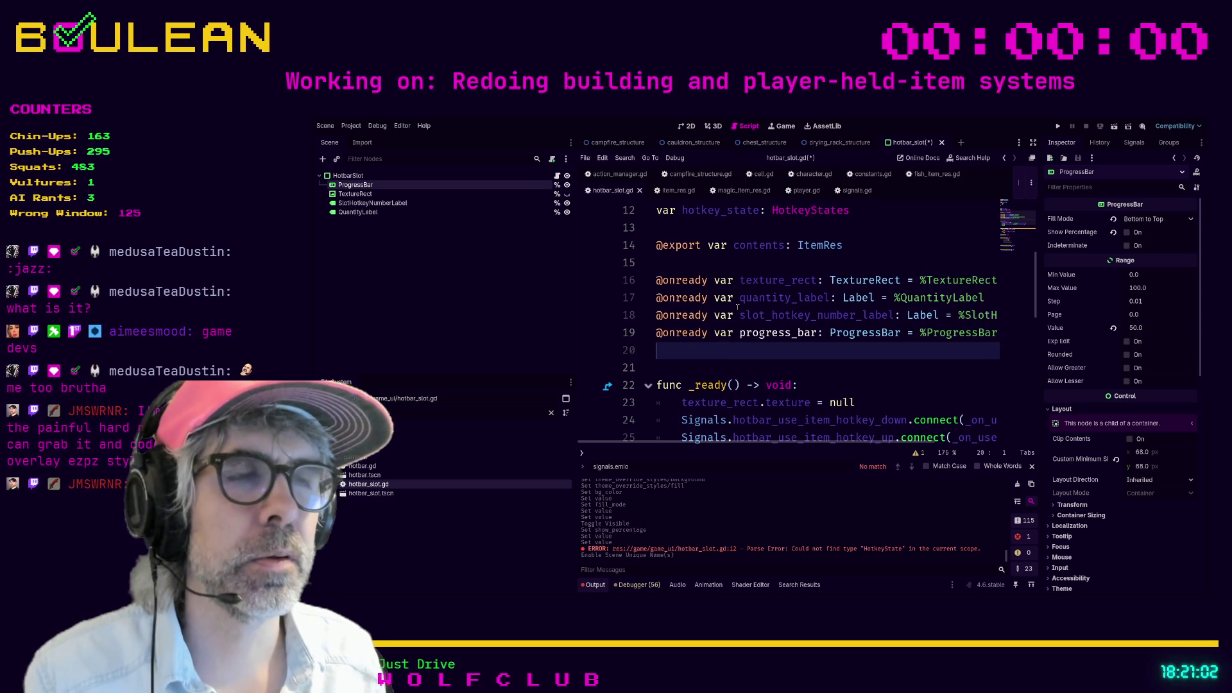
pyautogui.scroll(-2, 736, 308)
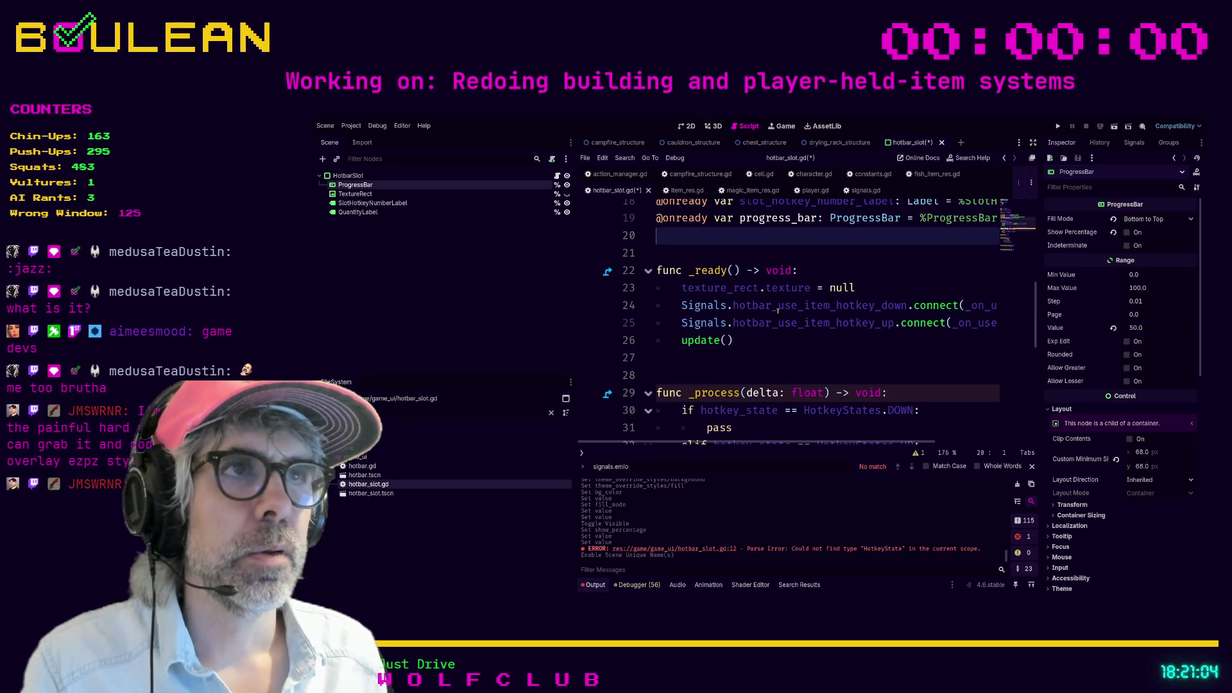
pyautogui.scroll(1, 782, 335)
pyautogui.scroll(-3, 782, 336)
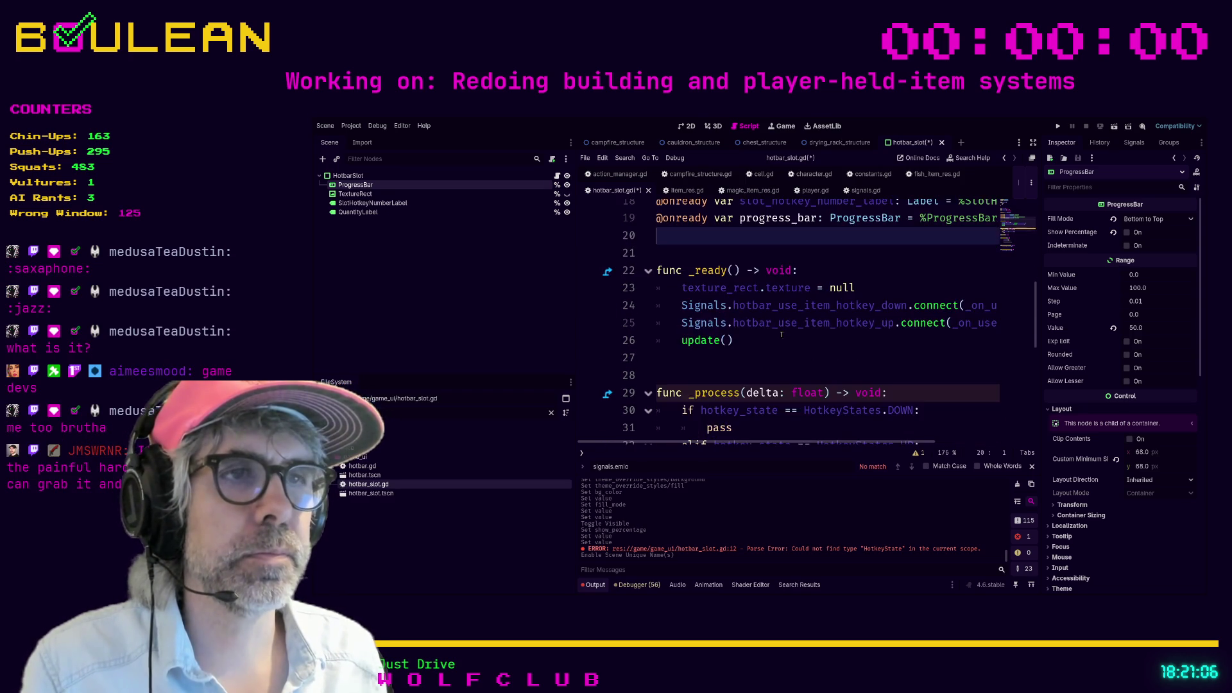
pyautogui.scroll(-1, 770, 349)
pyautogui.scroll(1, 802, 355)
pyautogui.scroll(1, 804, 356)
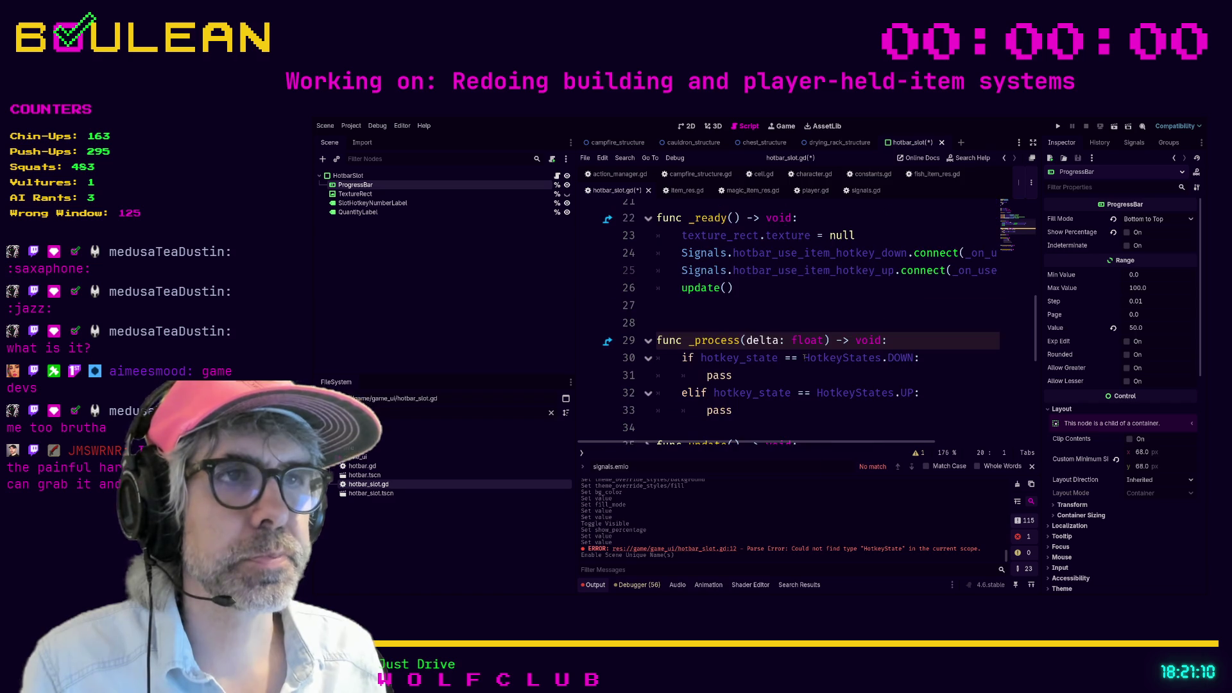
# Step: Replace the DOWN branch's pass with progress_bar.value += 2 * delta
pyautogui.doubleClick(719, 384)
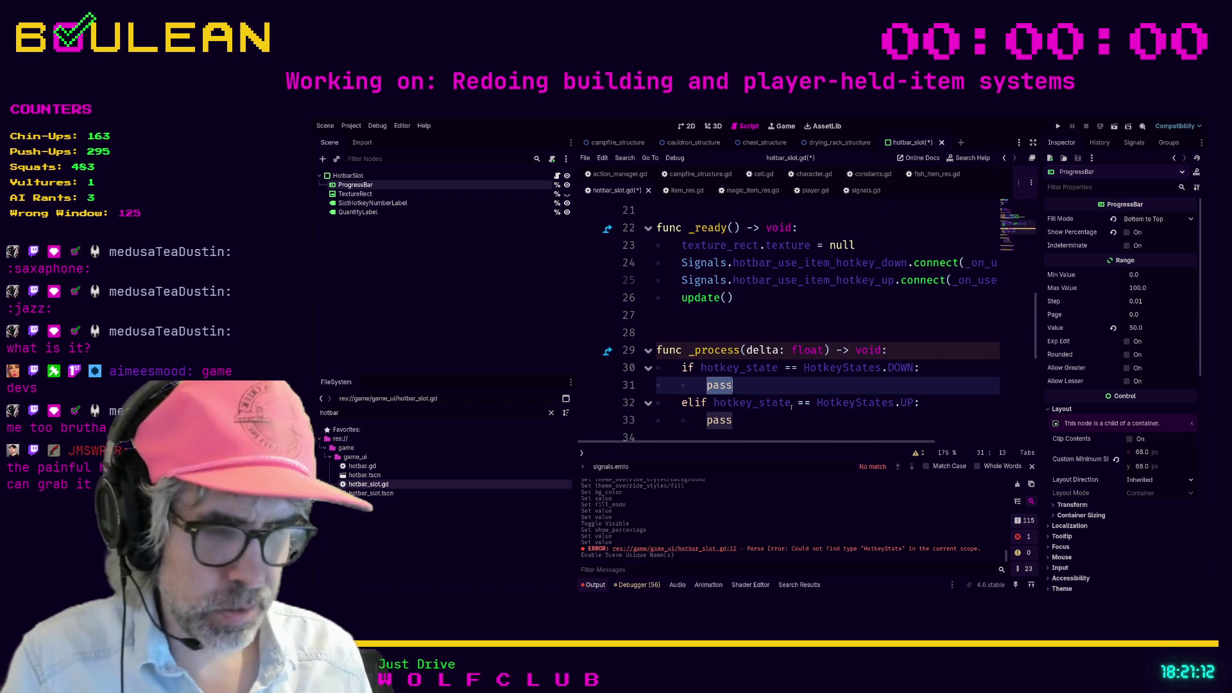
pyautogui.write('progress')
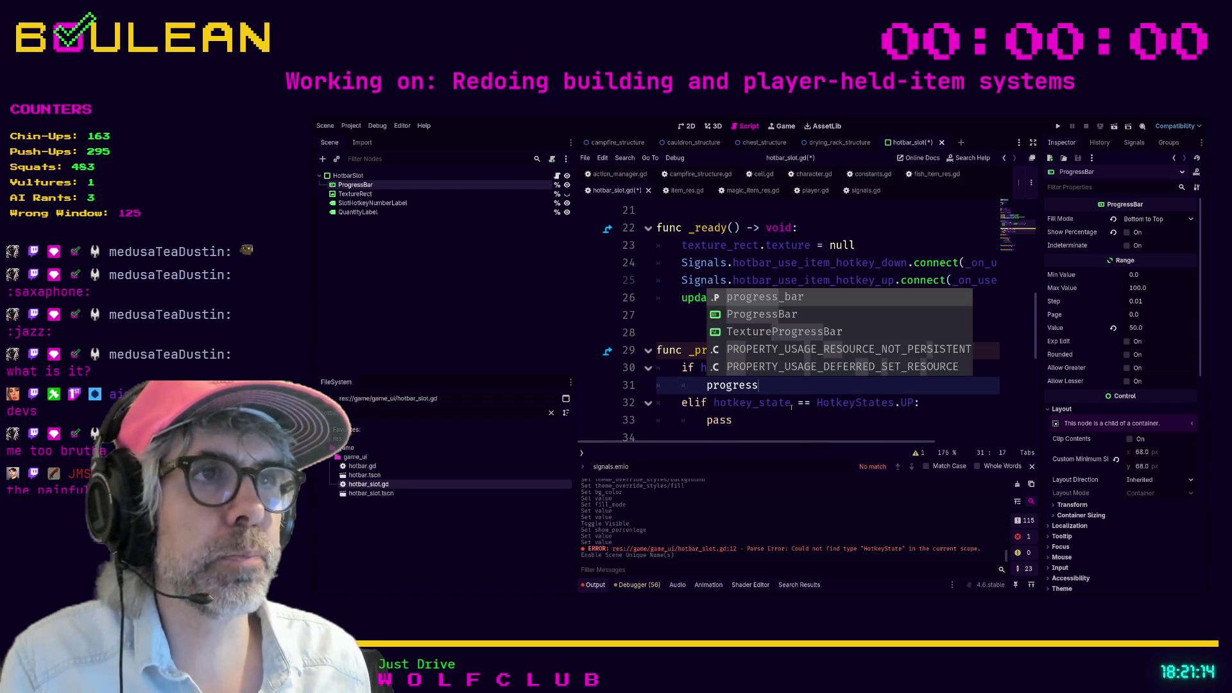
pyautogui.press('Return')
pyautogui.write('.v')
pyautogui.press('Return')
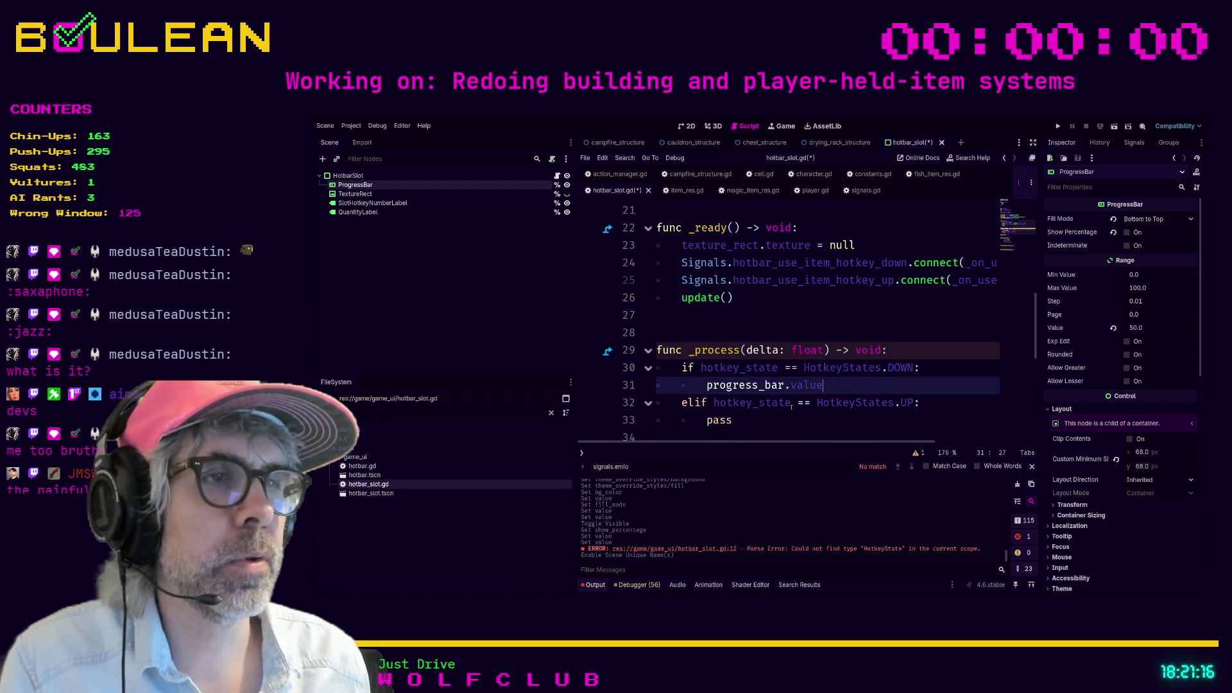
pyautogui.write(' +')
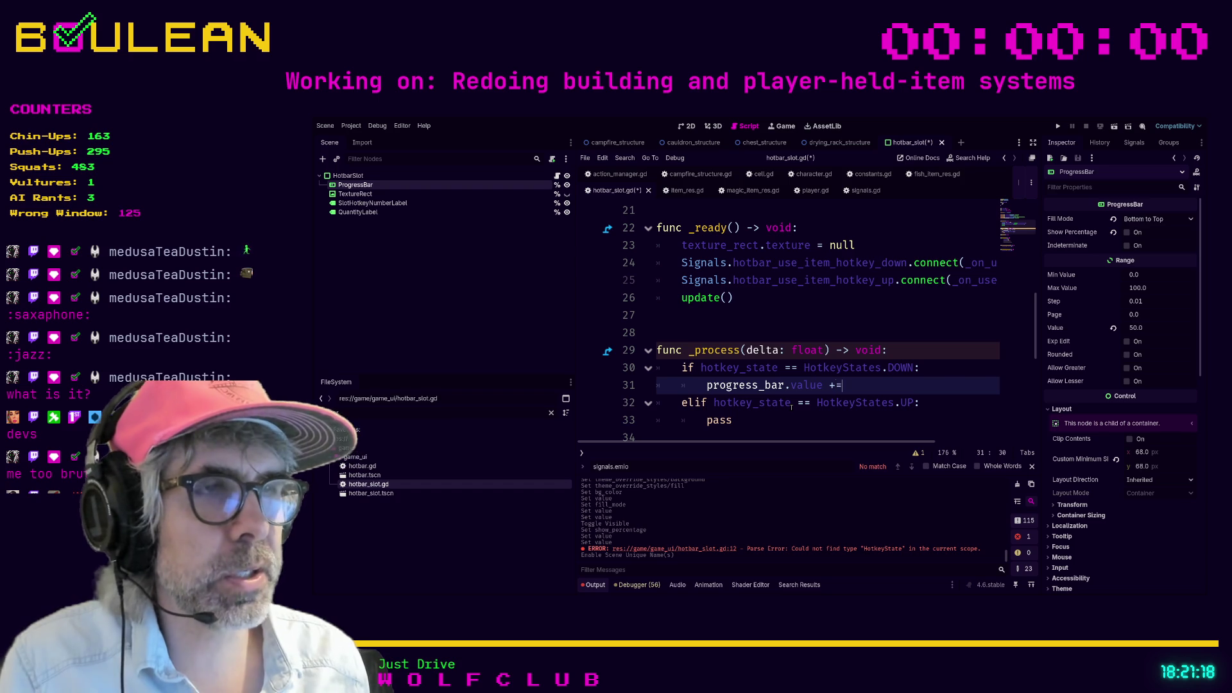
pyautogui.write('=')
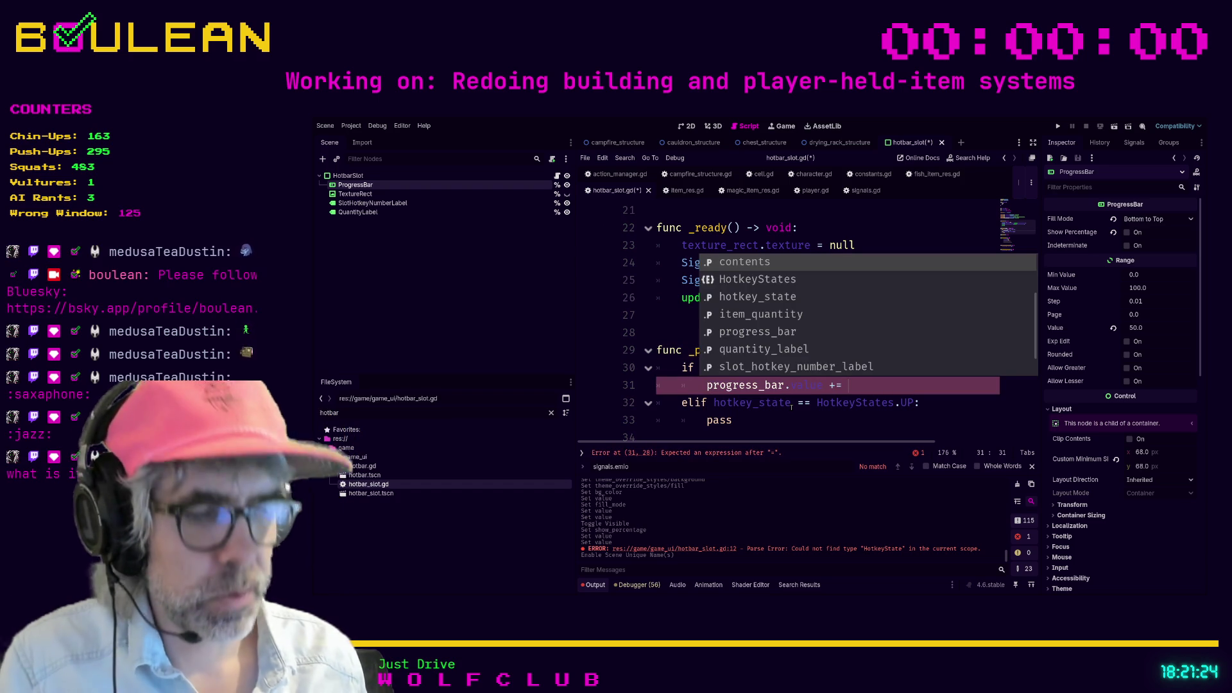
pyautogui.write('1')
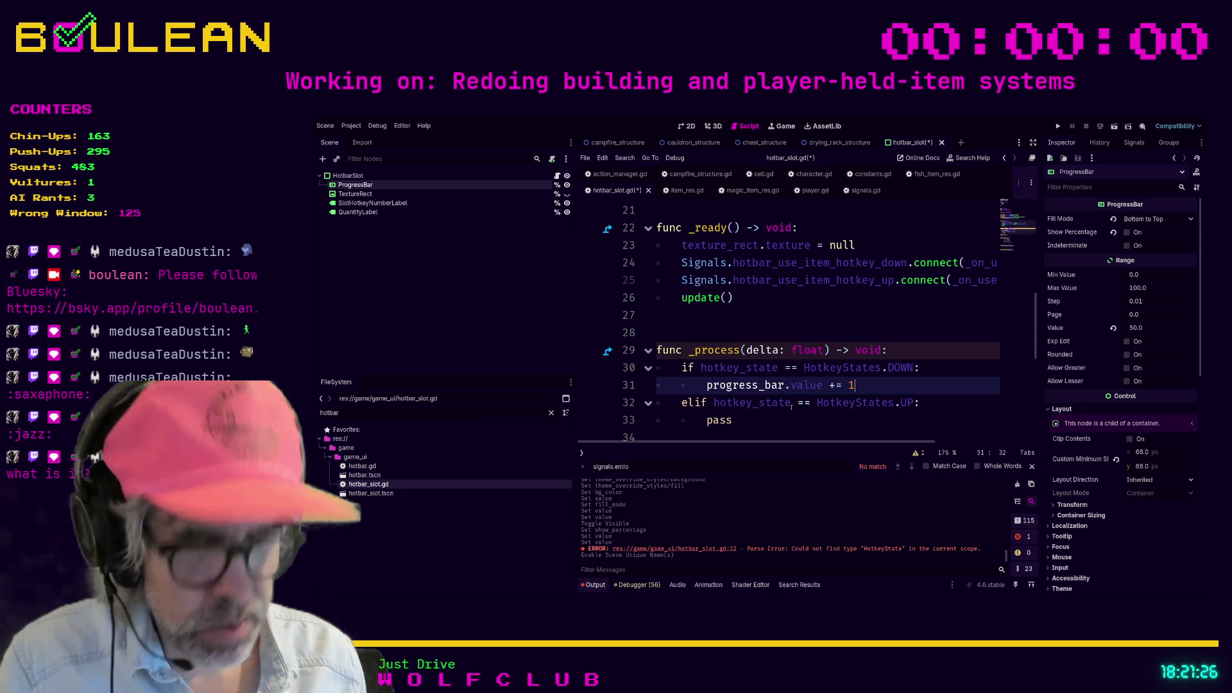
pyautogui.write('.0 * delta')
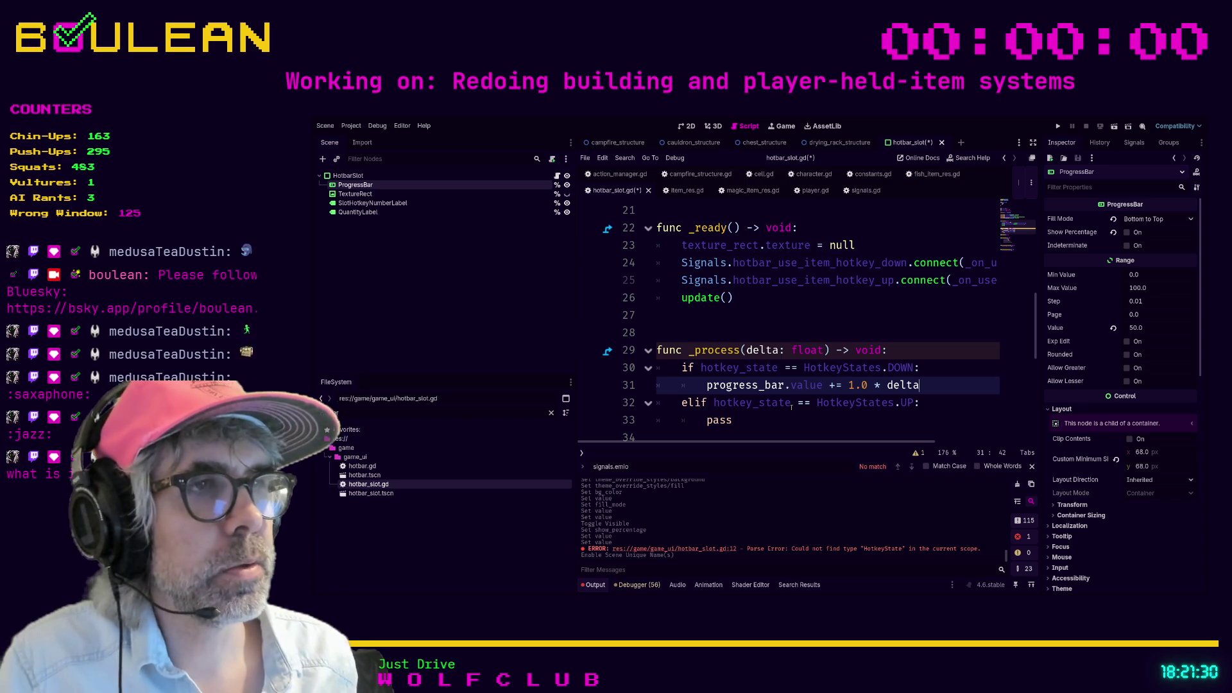
pyautogui.moveTo(864, 385); pyautogui.dragTo(849, 385)
pyautogui.write('2')
# Step: Replace the UP branch's pass with progress_bar.value -= 2 * delta
pyautogui.scroll(-1, 859, 370)
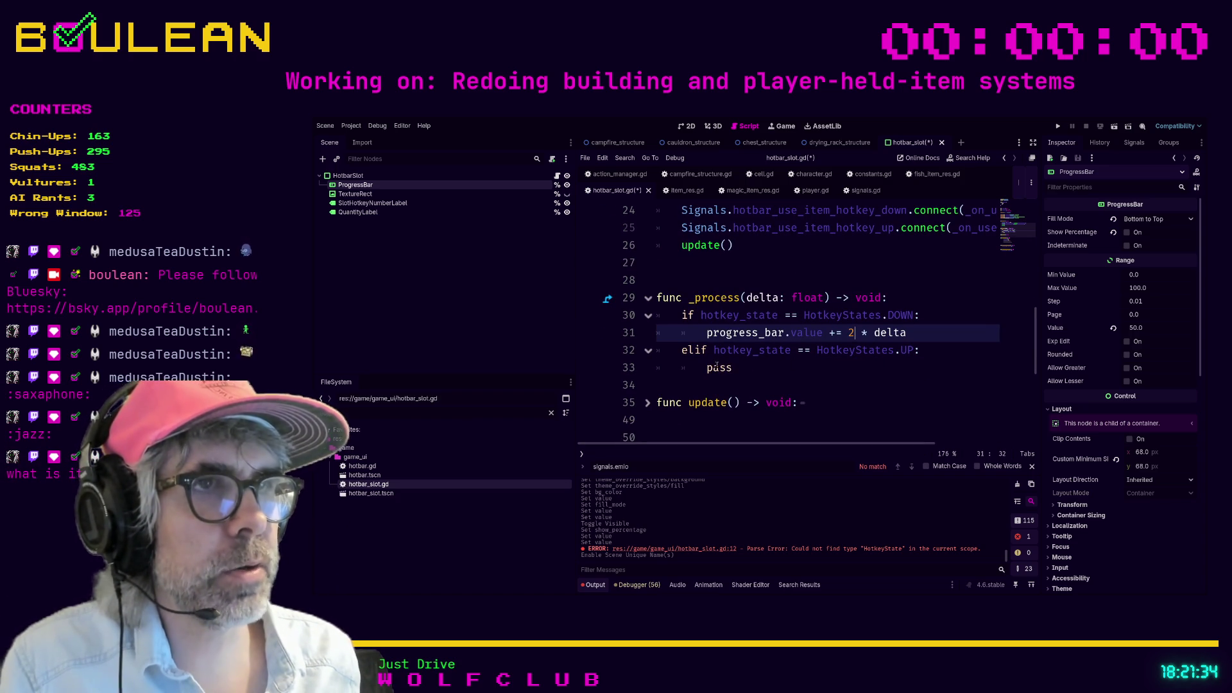
pyautogui.doubleClick(716, 367)
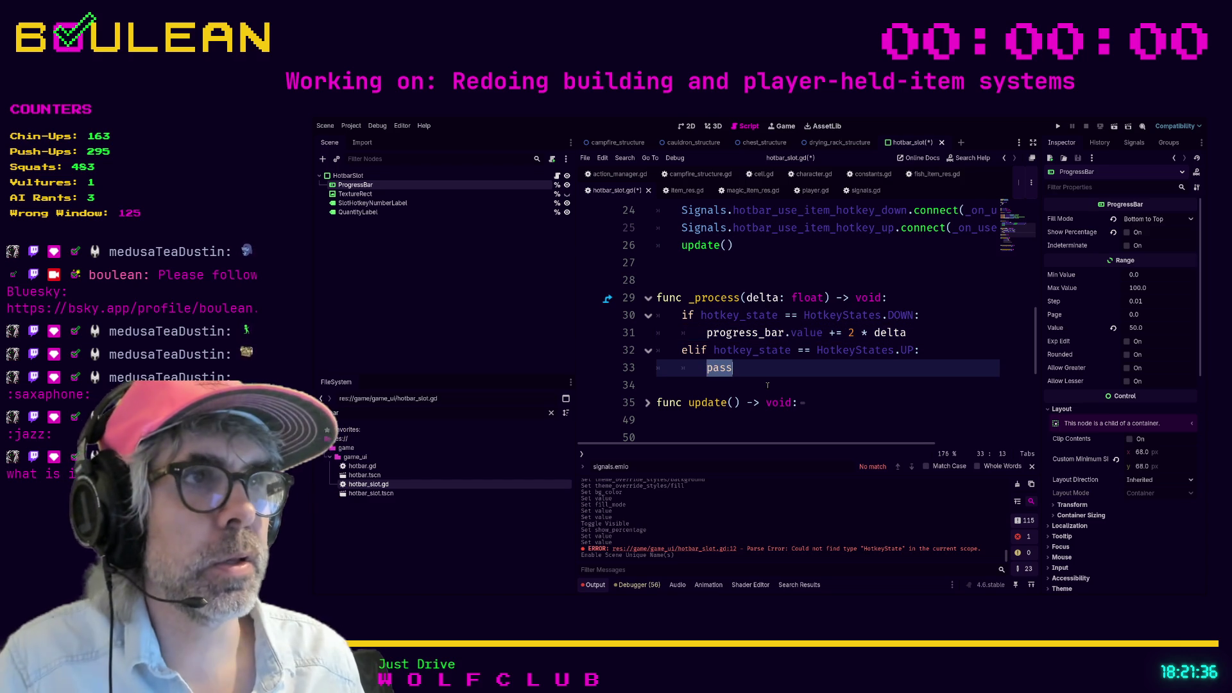
pyautogui.write('progres')
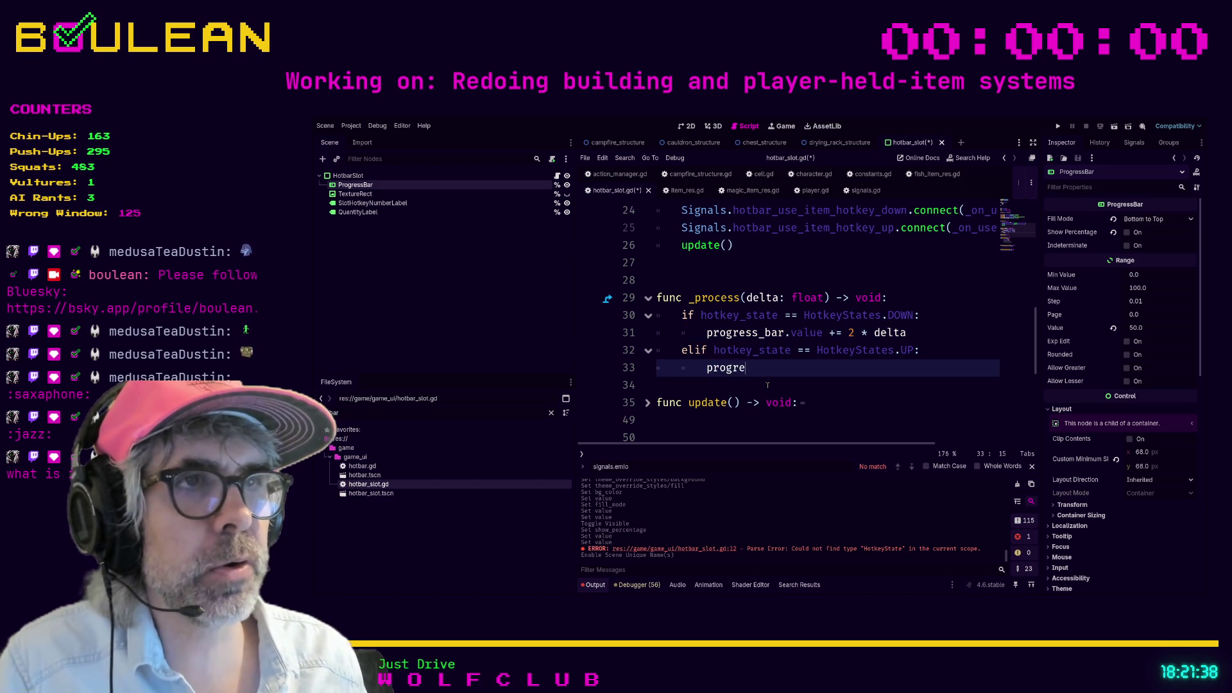
pyautogui.press('Return')
pyautogui.write('.val')
pyautogui.press('Return')
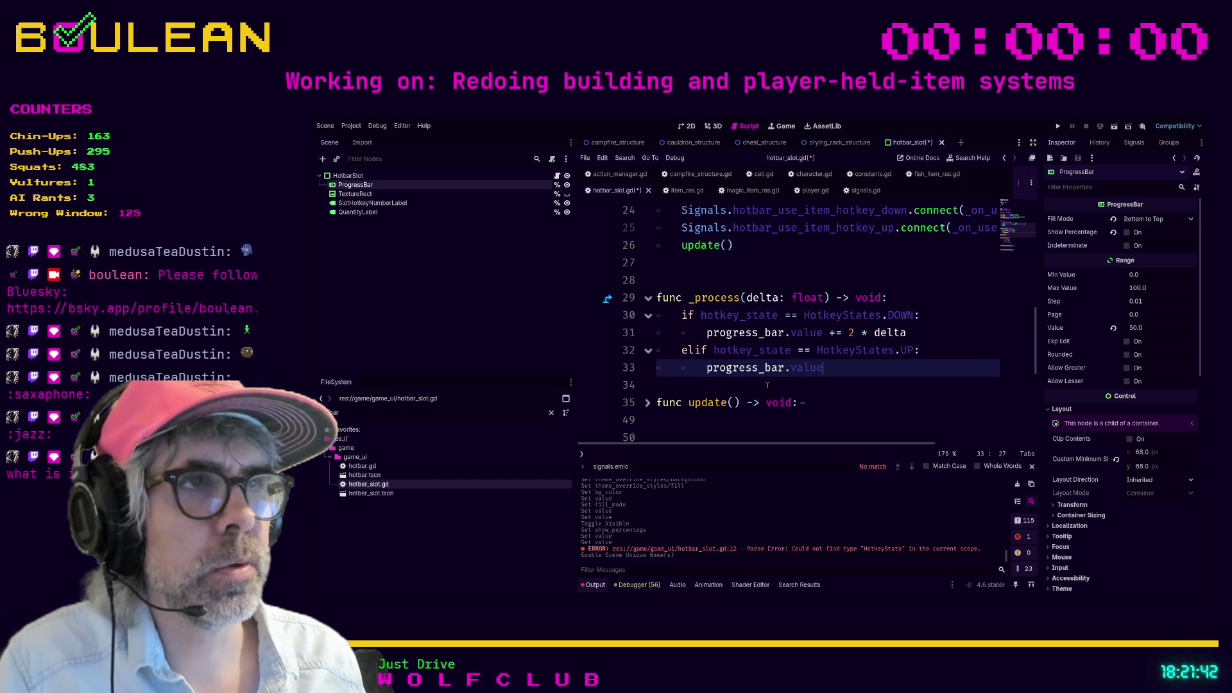
pyautogui.write(' -=')
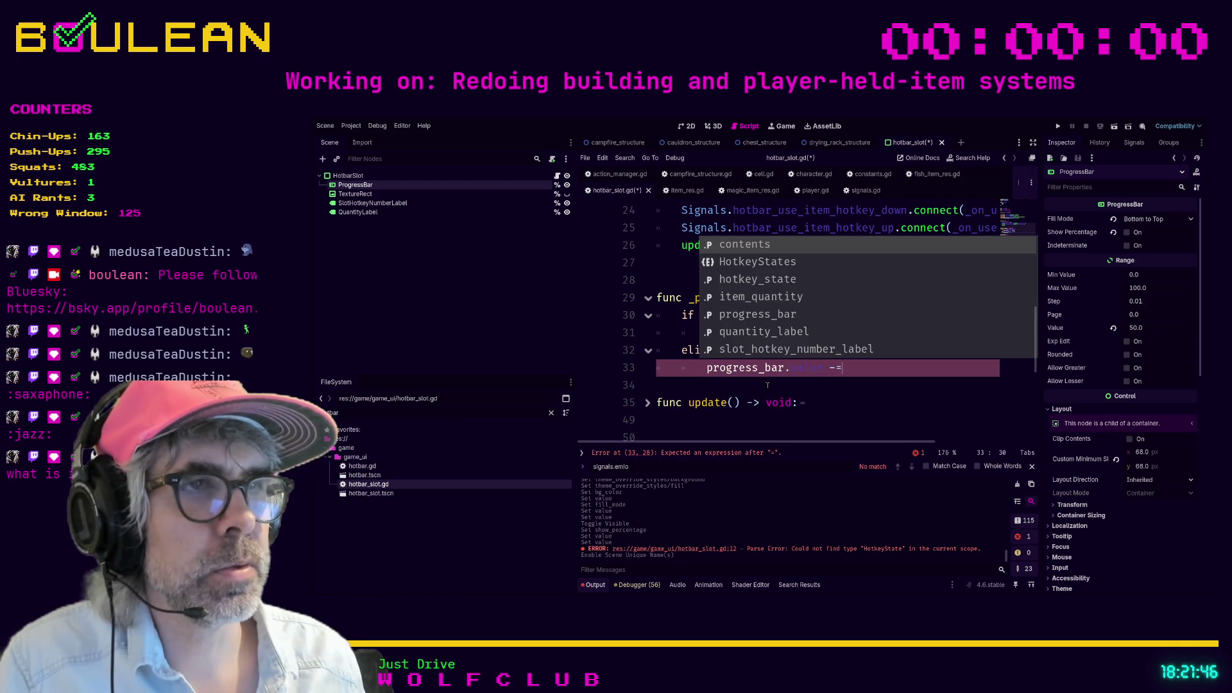
pyautogui.write(' 2')
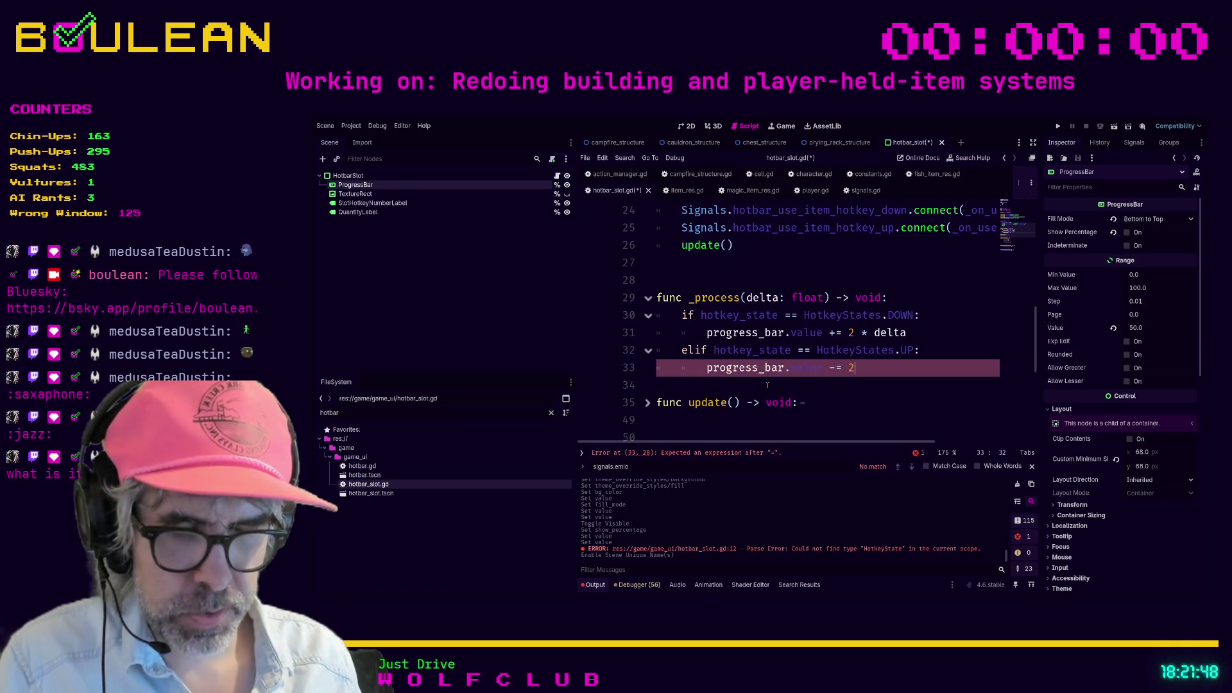
pyautogui.write(' * delta')
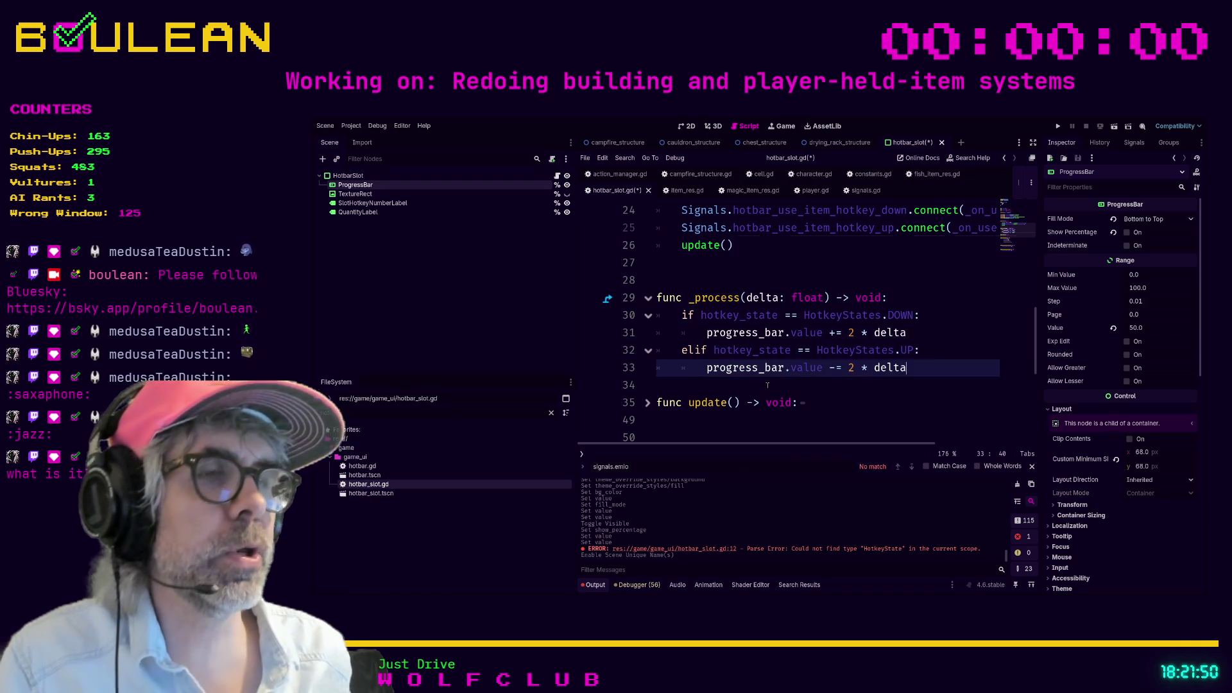
pyautogui.click(767, 385)
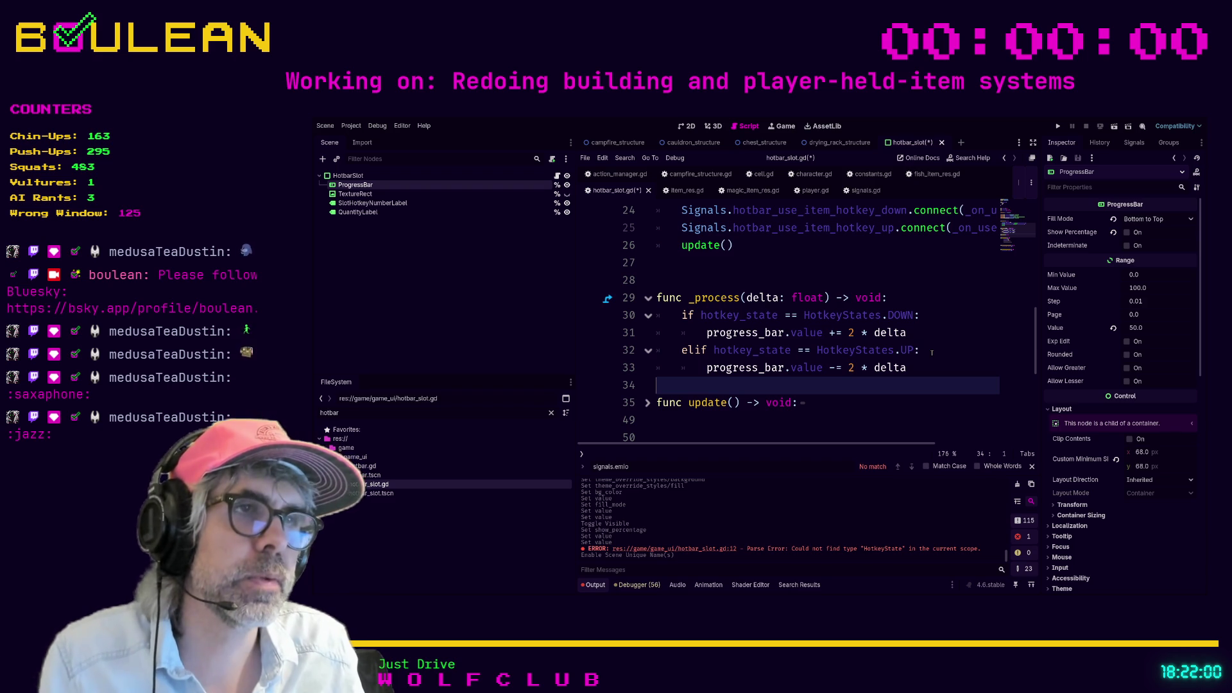
# Step: Add a blank line after the _process drain line and save hotbar_slot.gd
pyautogui.click(932, 352)
pyautogui.moveTo(927, 352); pyautogui.dragTo(882, 351)
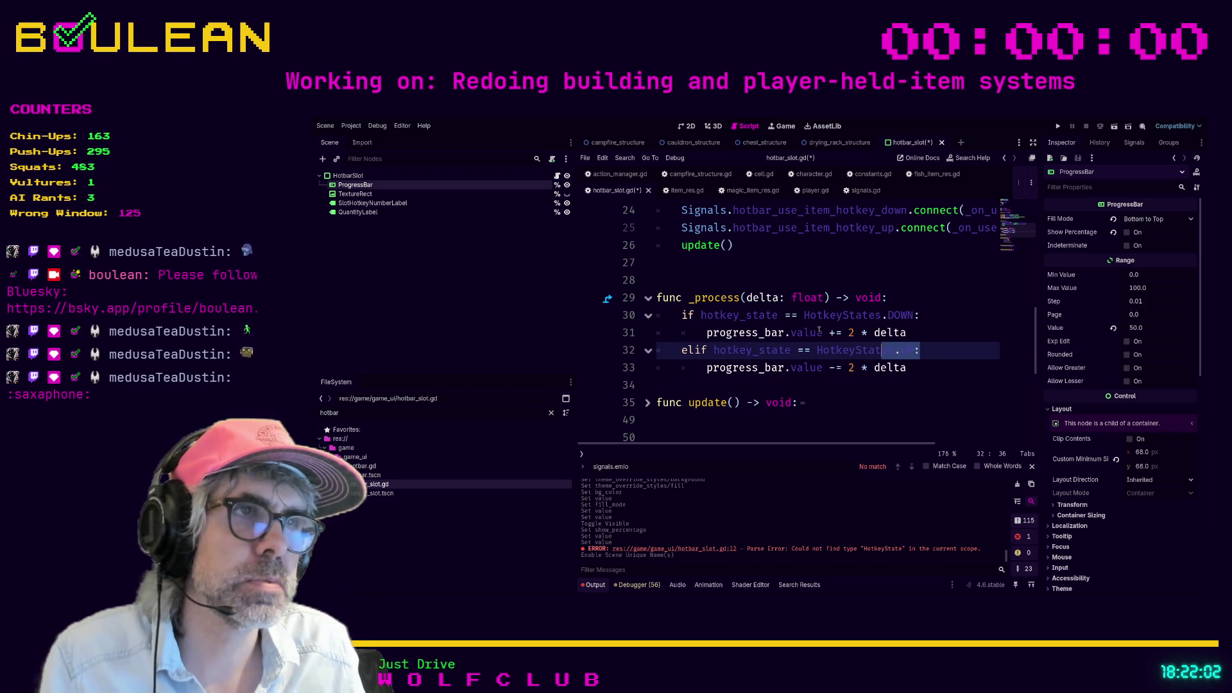
pyautogui.click(798, 315)
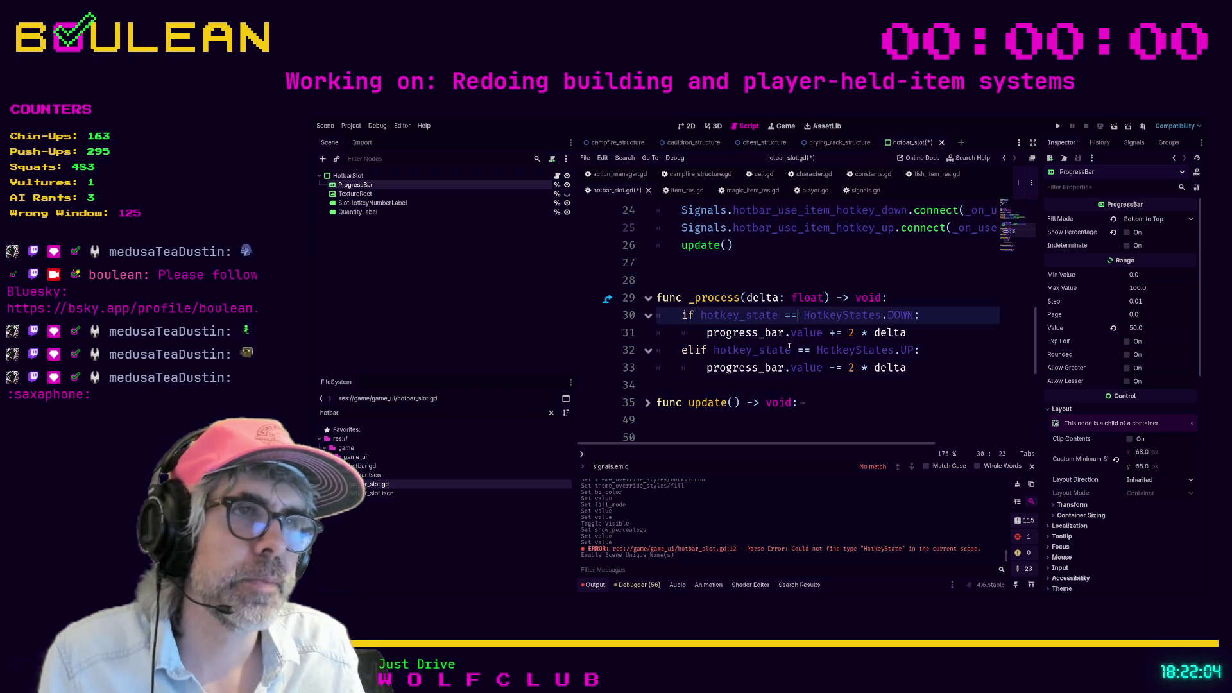
pyautogui.scroll(1, 807, 361)
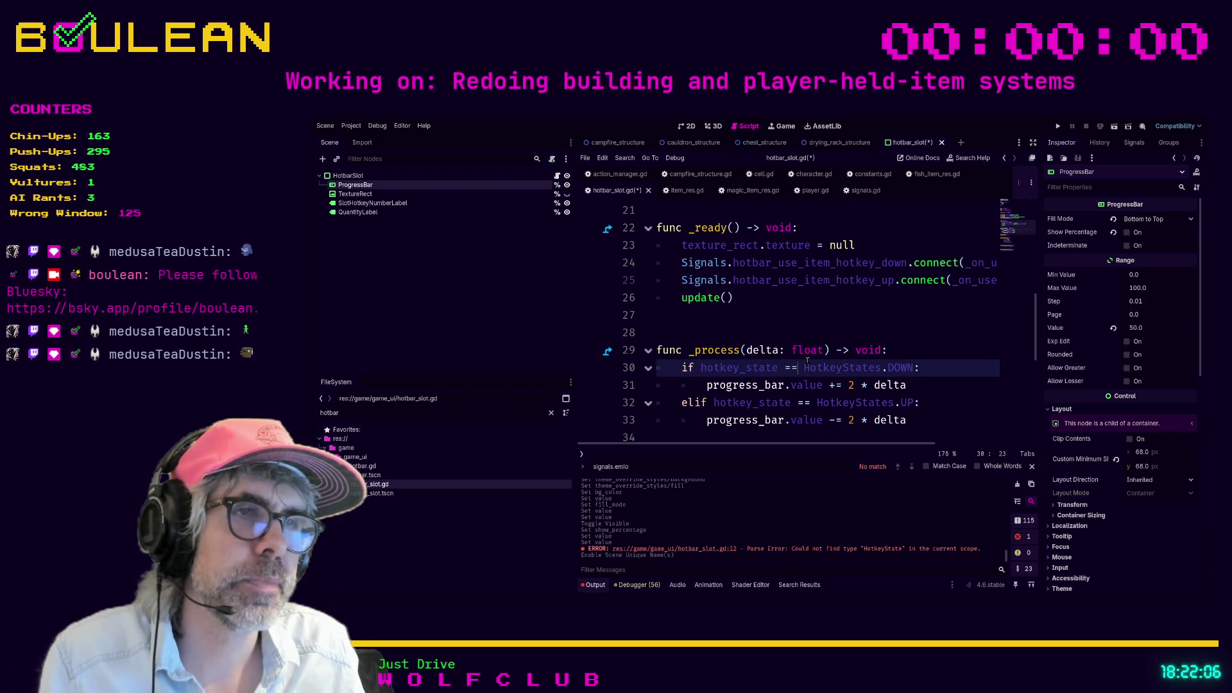
pyautogui.scroll(-1, 807, 360)
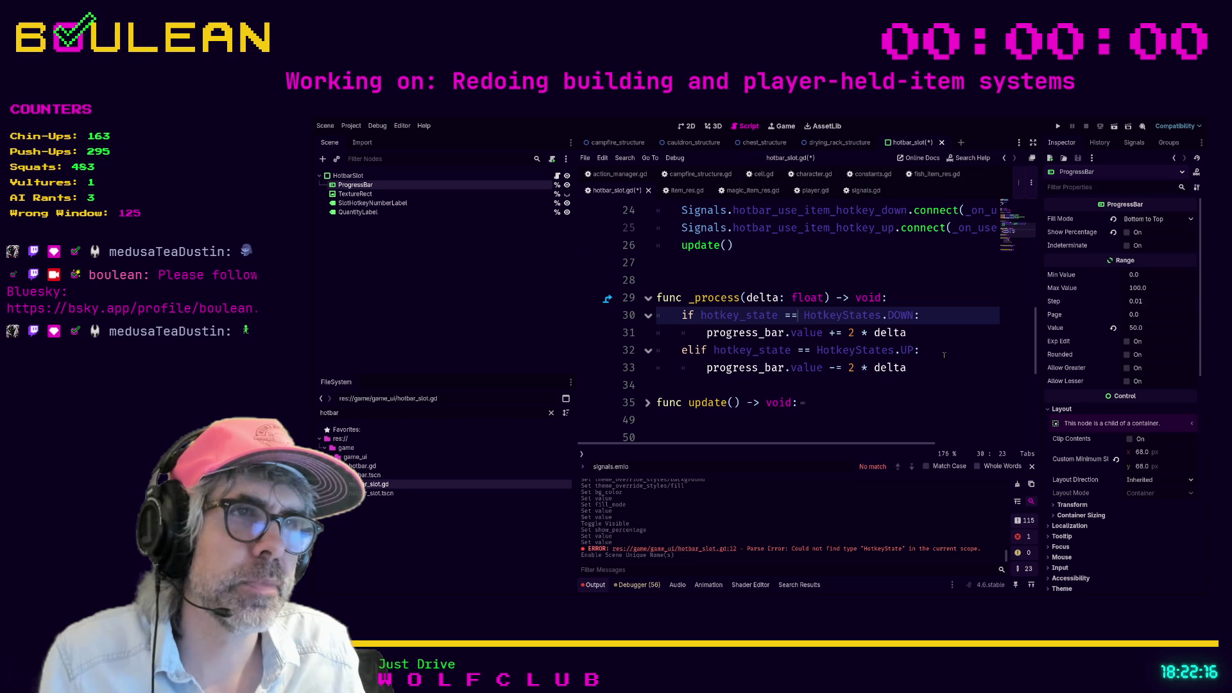
pyautogui.click(940, 367)
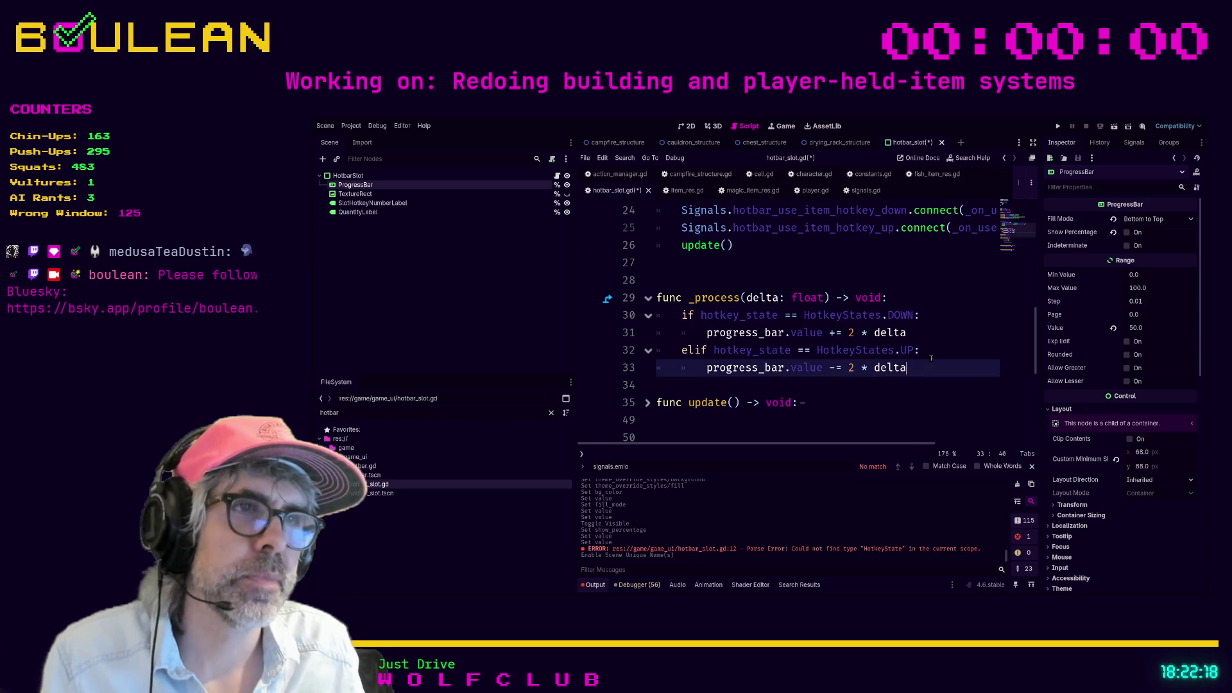
pyautogui.click(927, 347)
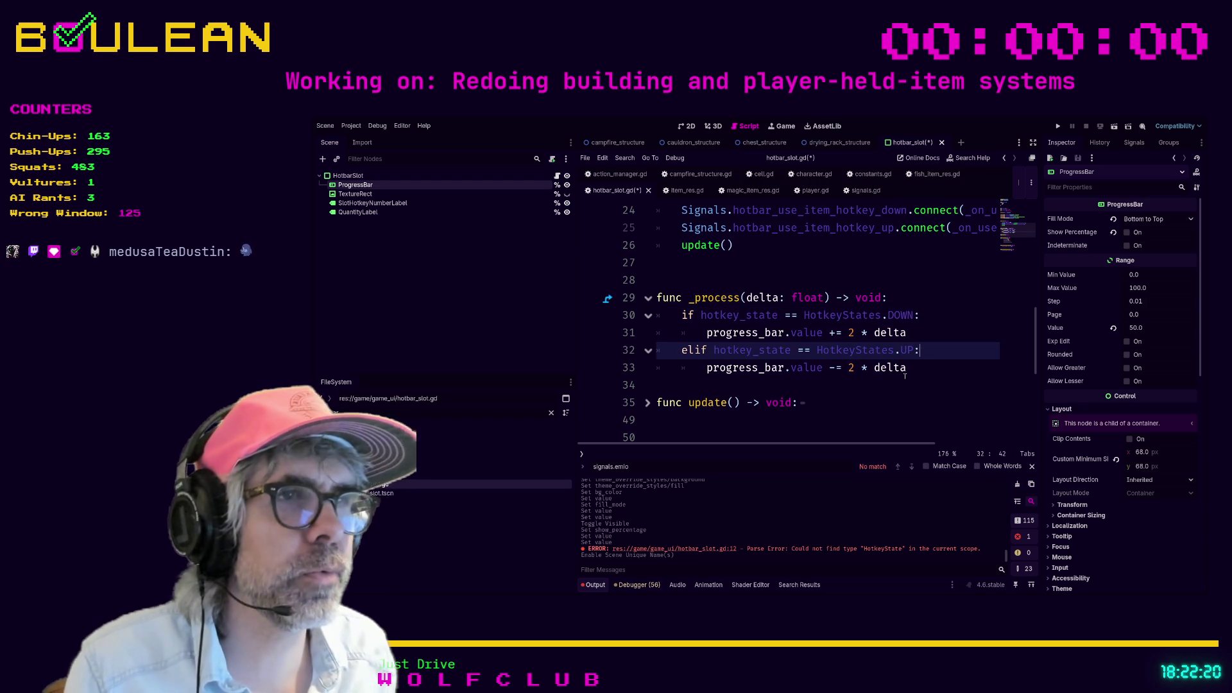
pyautogui.click(925, 372)
pyautogui.click(757, 386)
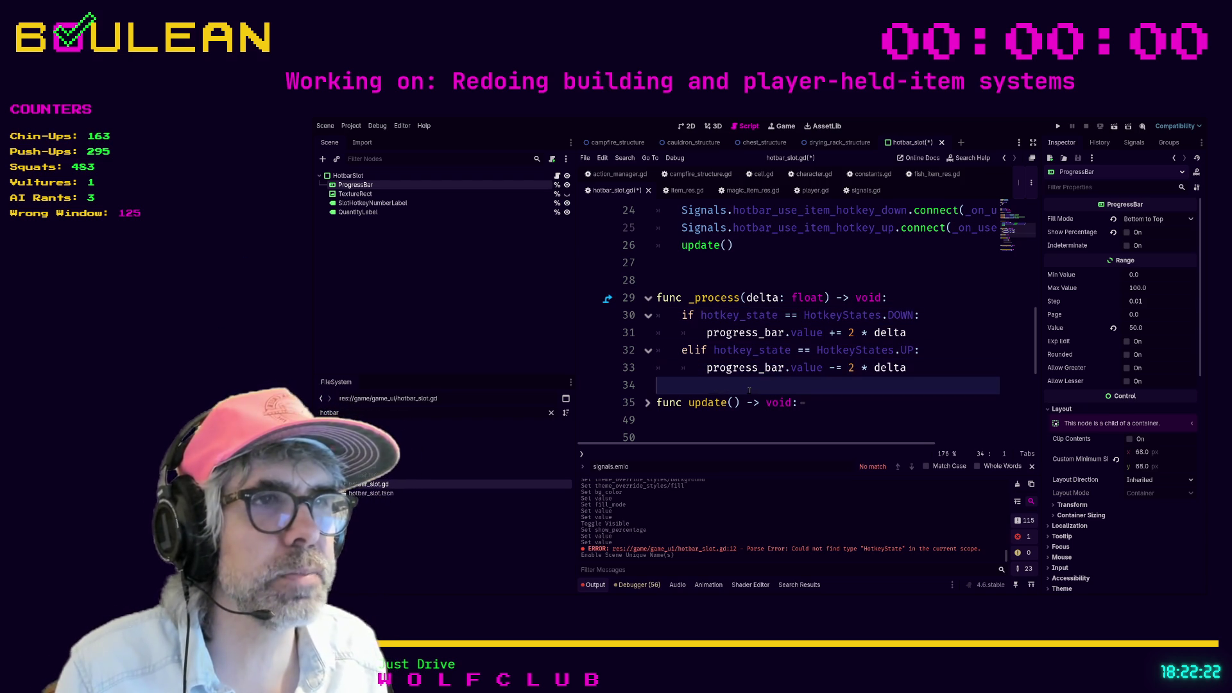
pyautogui.press('Return')
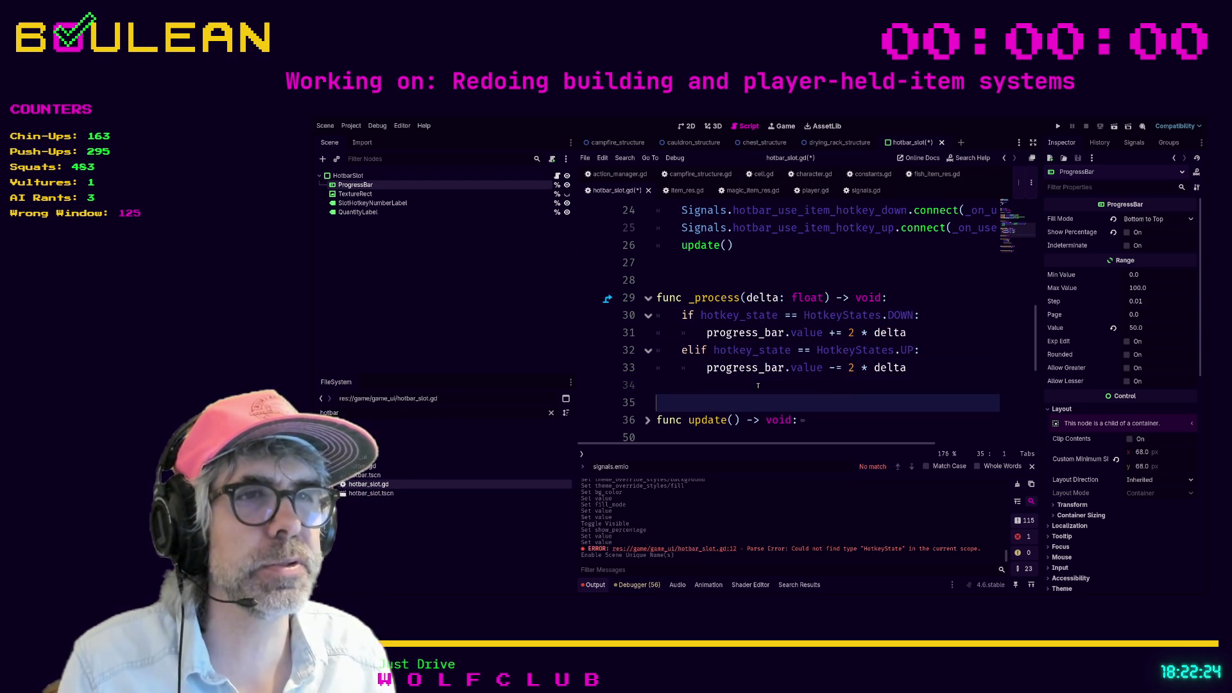
pyautogui.press('Up')
pyautogui.hotkey('ctrl', 's')
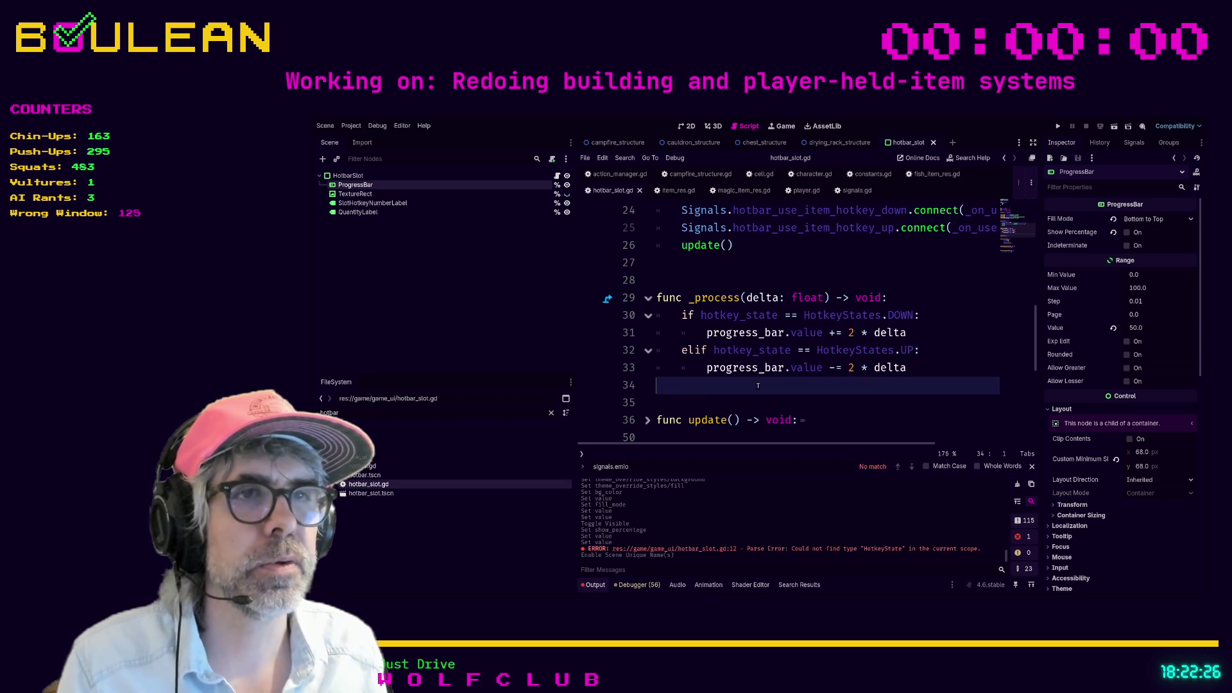
pyautogui.click(857, 371)
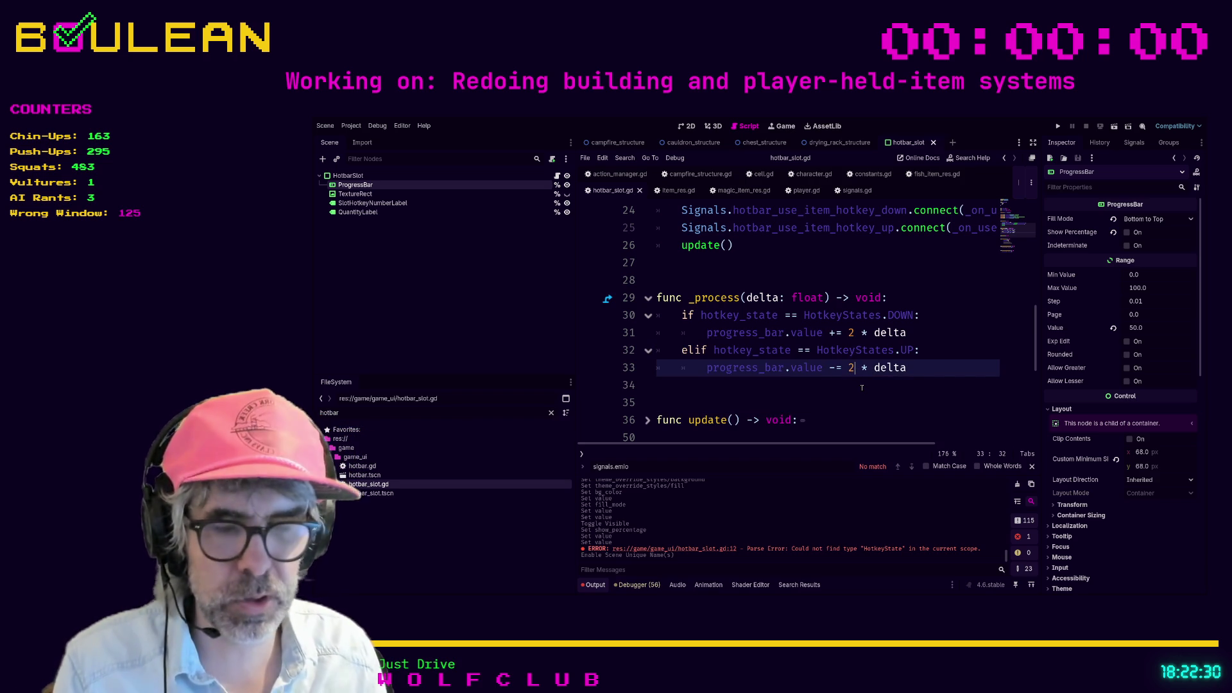
# Step: Change the drain rate to 4 * delta and nest that line under 'if progress_bar.value > 0:'
pyautogui.press('BackSpace')
pyautogui.write('4')
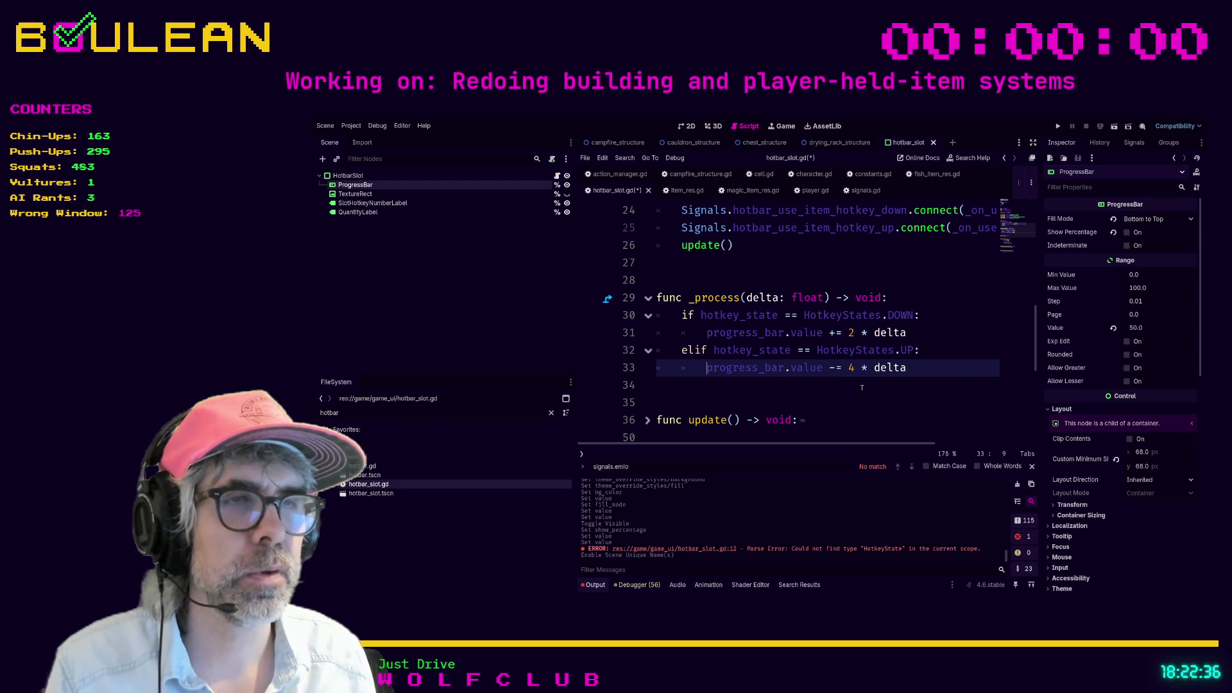
pyautogui.press('Return')
pyautogui.press('Up')
pyautogui.write('if progress_bar.')
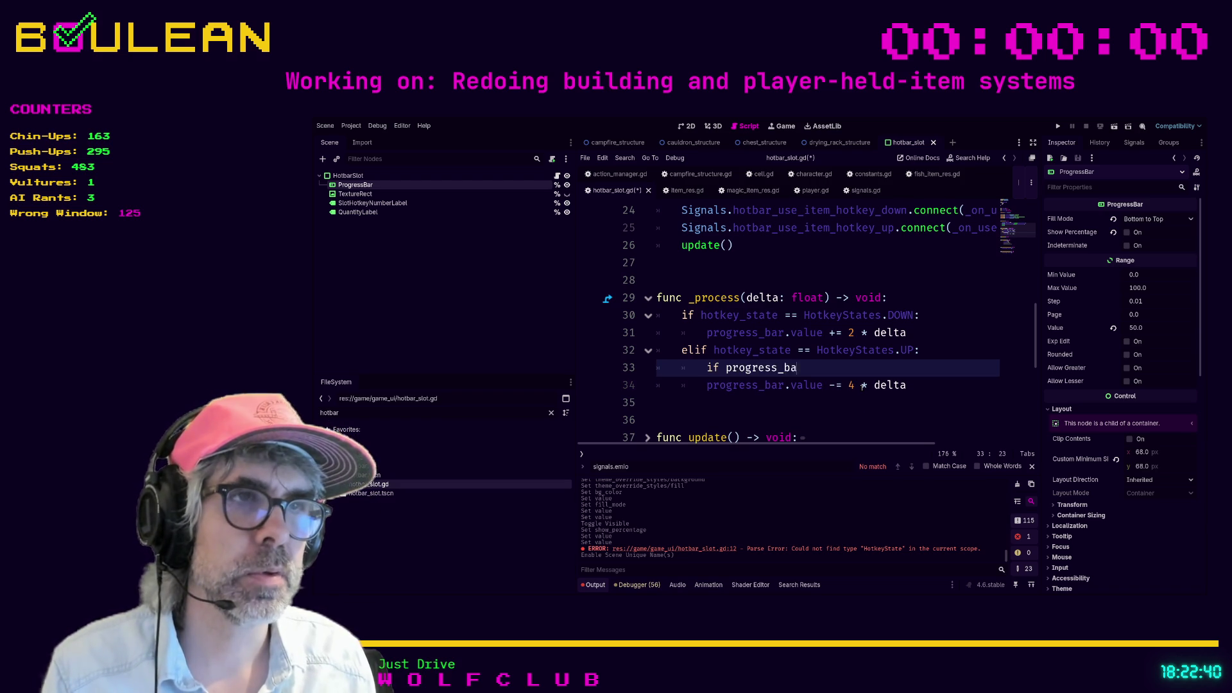
pyautogui.write('value >')
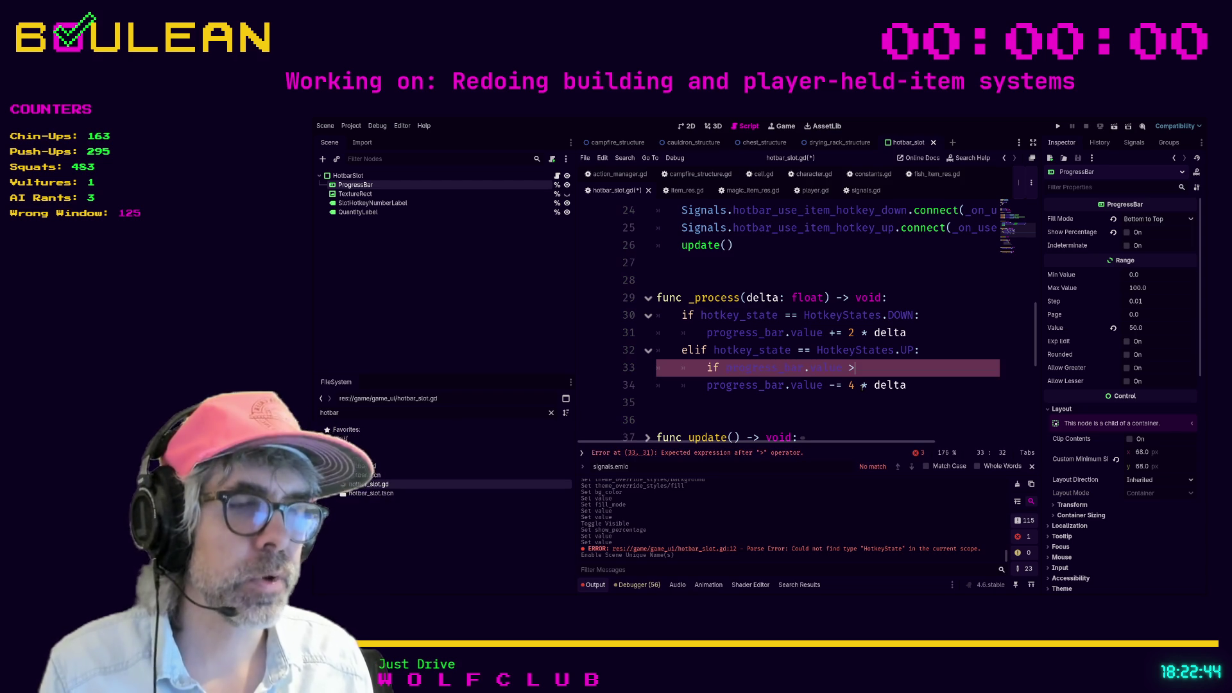
pyautogui.write(' 0:')
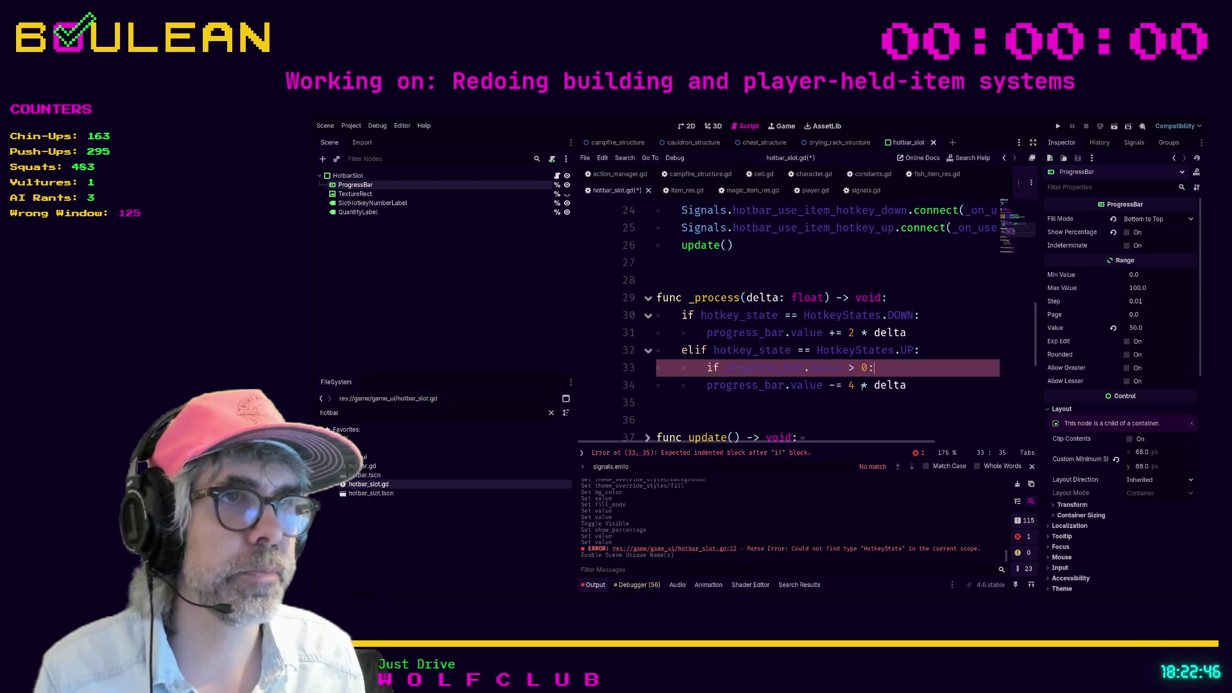
pyautogui.press('Down')
pyautogui.press('Home')
pyautogui.press('Tab')
pyautogui.press('Up')
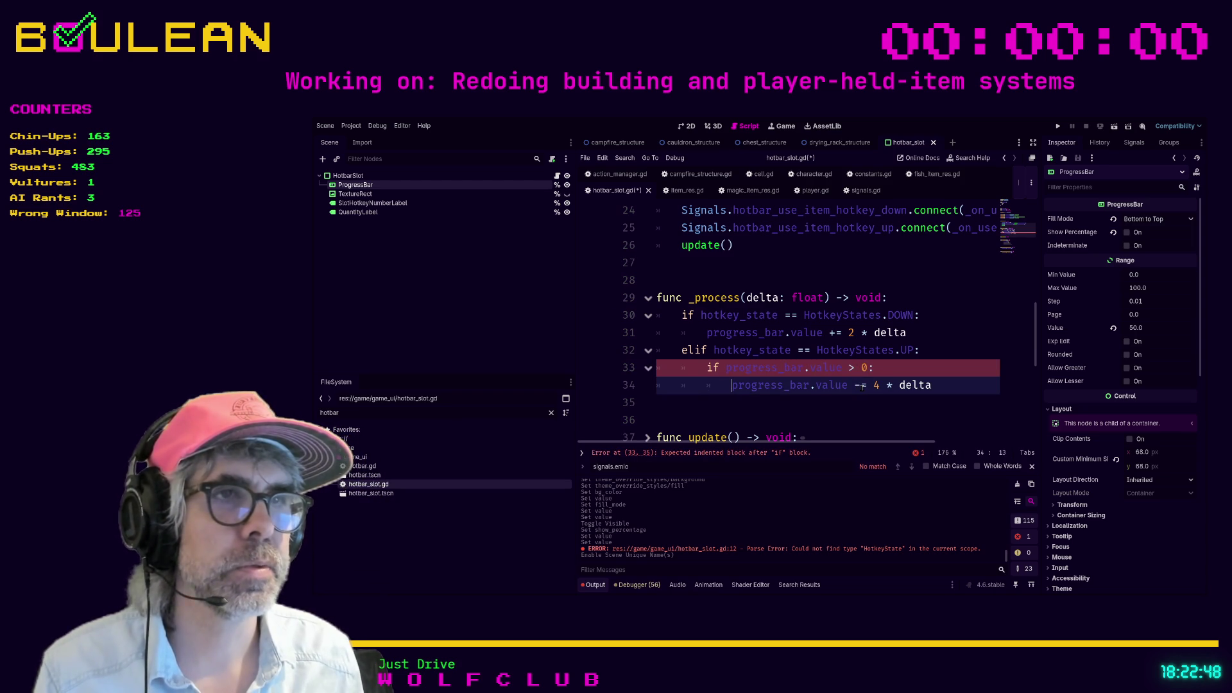
# Step: Change the drain condition to compare against progress_bar.min_value instead of 0
pyautogui.click(866, 368)
pyautogui.press('BackSpace')
pyautogui.write('progres')
pyautogui.write('s_bar.min')
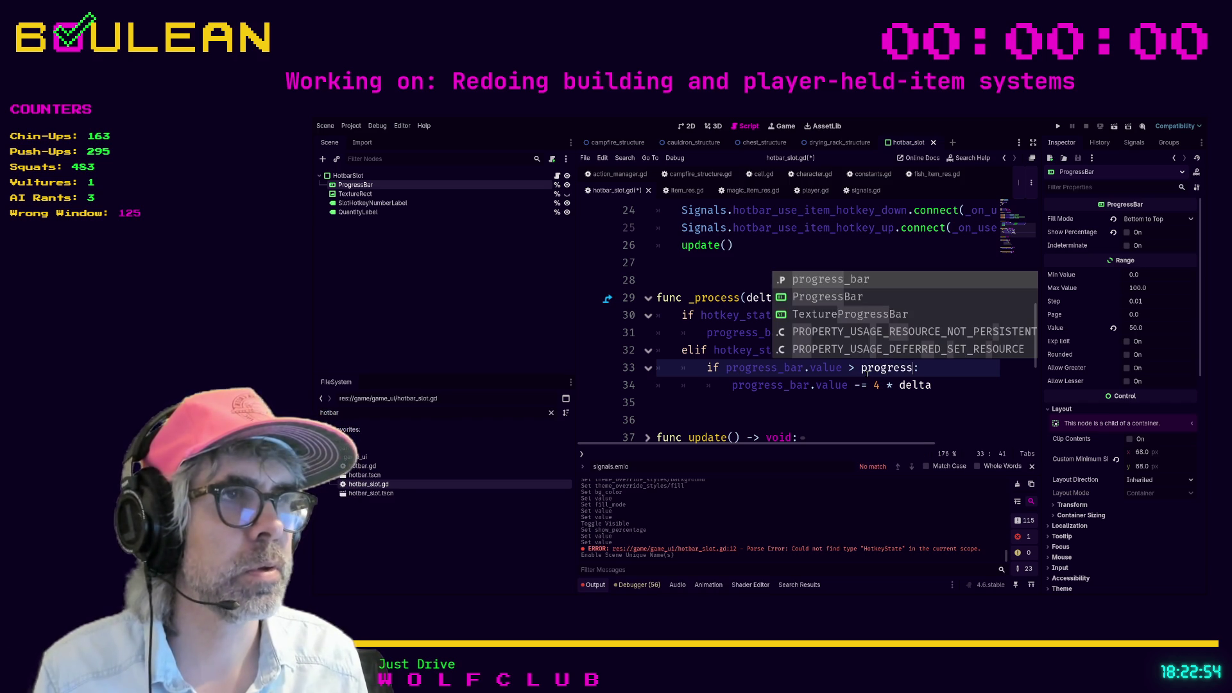
pyautogui.press('Return')
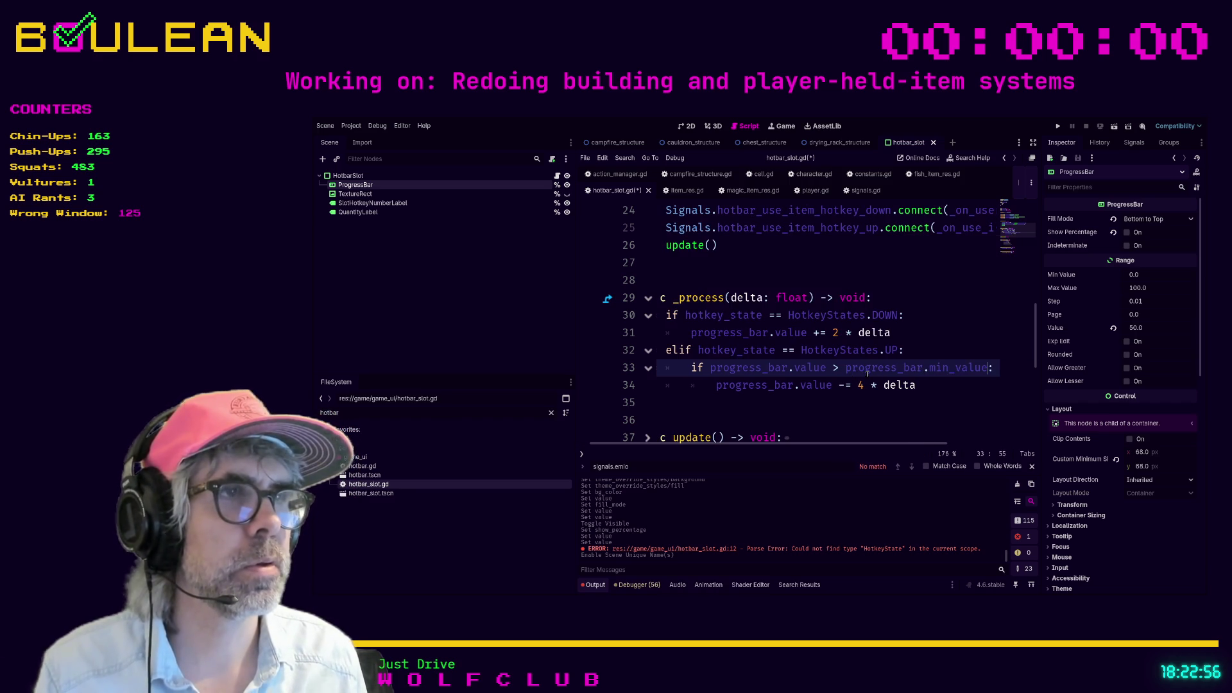
# Step: Guard the fill line with 'if progress_bar.value < progress_bar.max_value:'
pyautogui.click(913, 316)
pyautogui.press('Return')
pyautogui.write('if progress_bar')
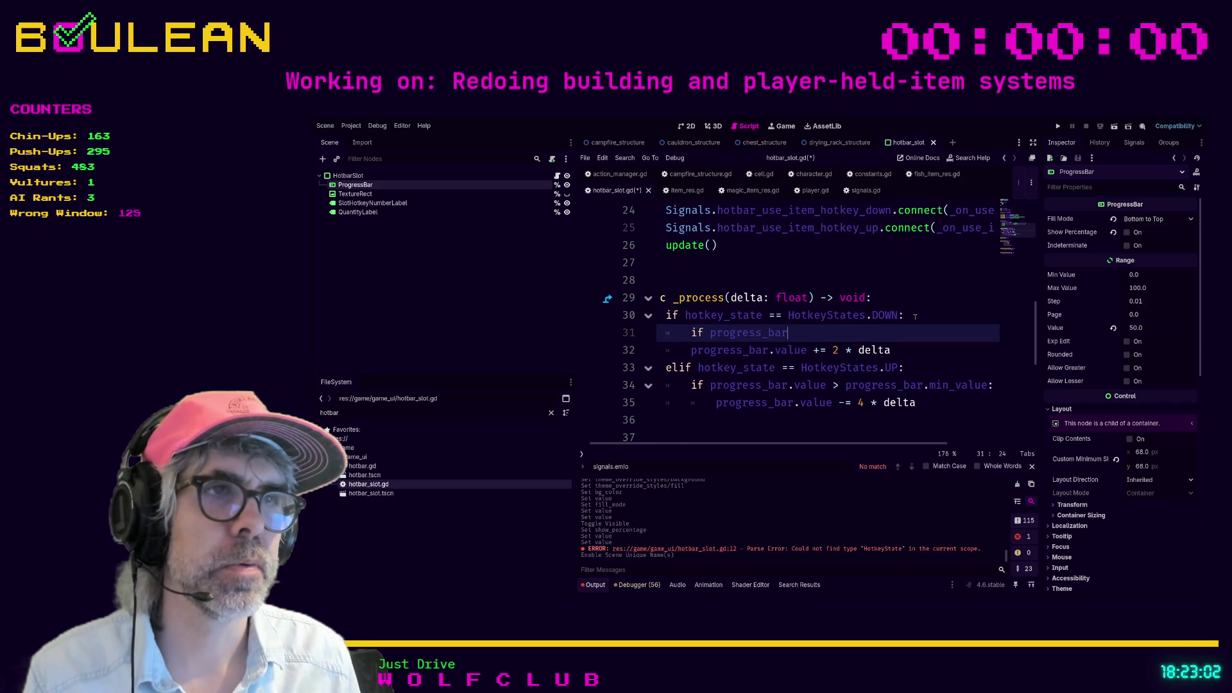
pyautogui.write('.value < progress_bar.ma')
pyautogui.press('Return')
pyautogui.write(':')
pyautogui.press('Down')
pyautogui.press('Home')
pyautogui.press('Home')
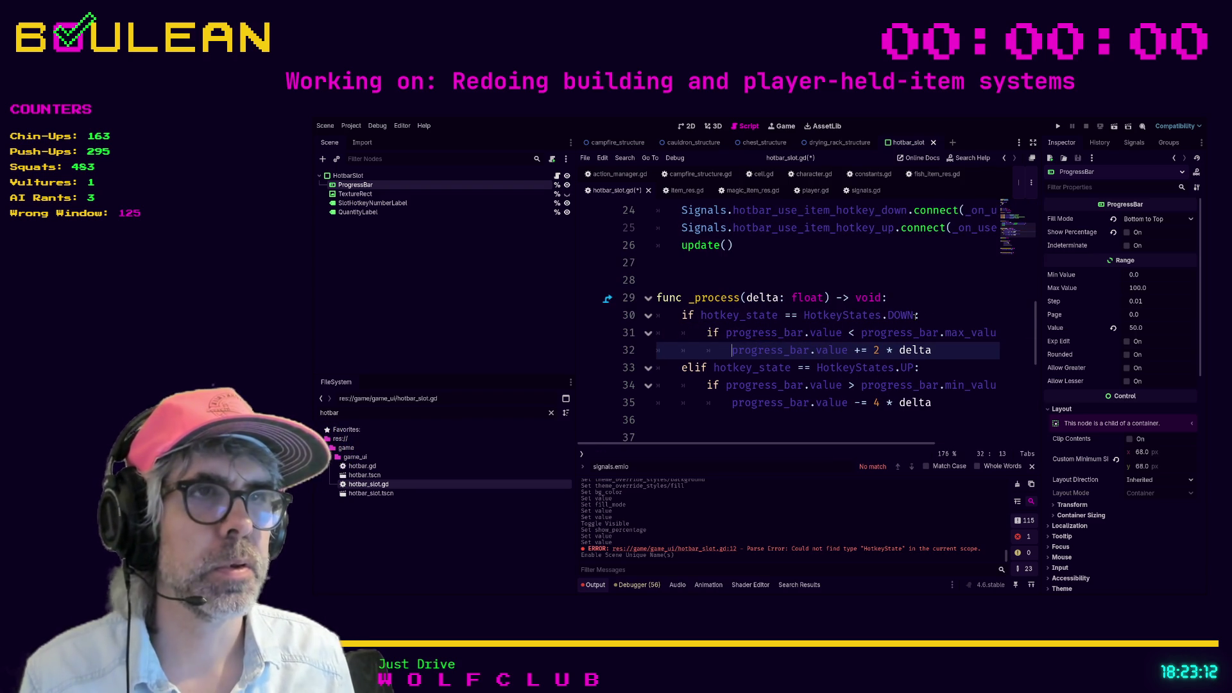
pyautogui.press('Down')
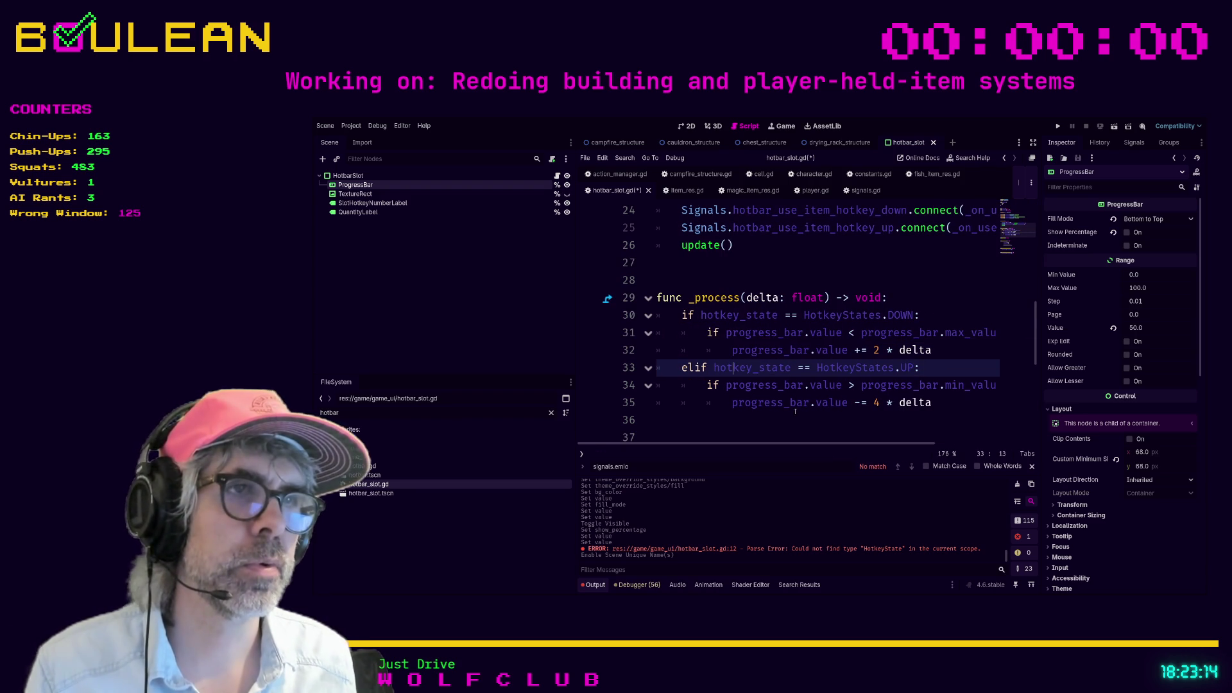
# Step: Save hotbar_slot.gd and run the game with F5 to test the hotbar slot
pyautogui.click(795, 409)
pyautogui.hotkey('ctrl', 's')
pyautogui.scroll(1, 851, 284)
pyautogui.scroll(-1, 857, 265)
pyautogui.click(857, 264)
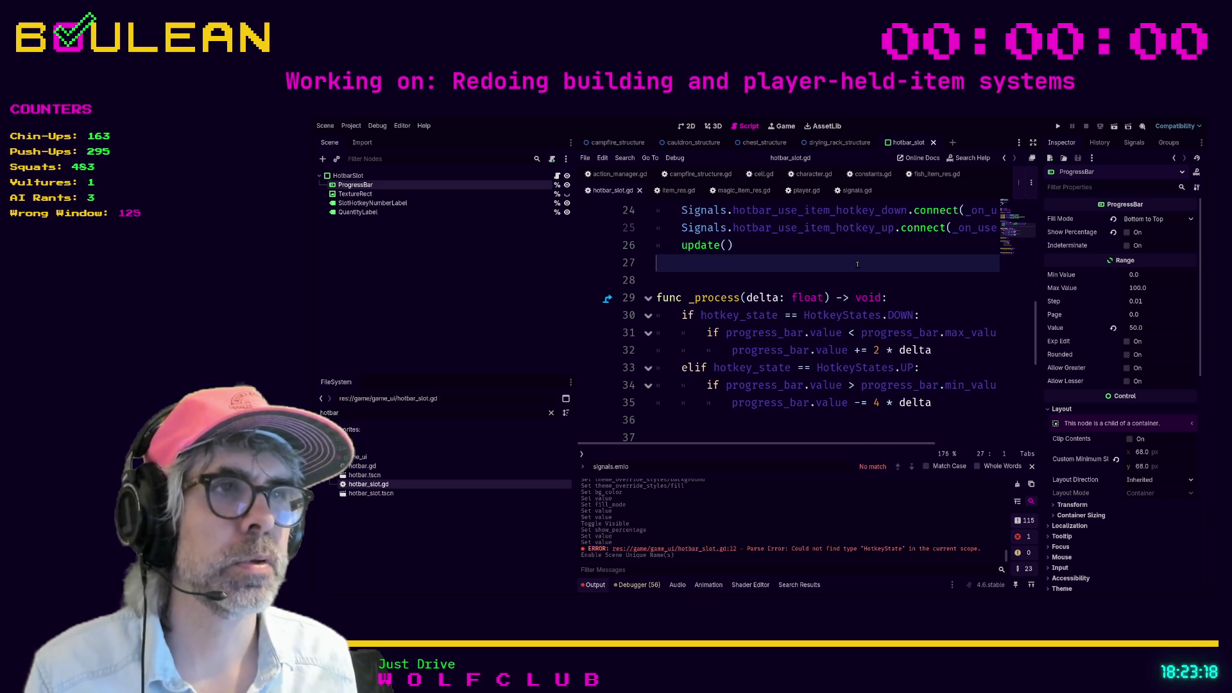
pyautogui.press('F5')
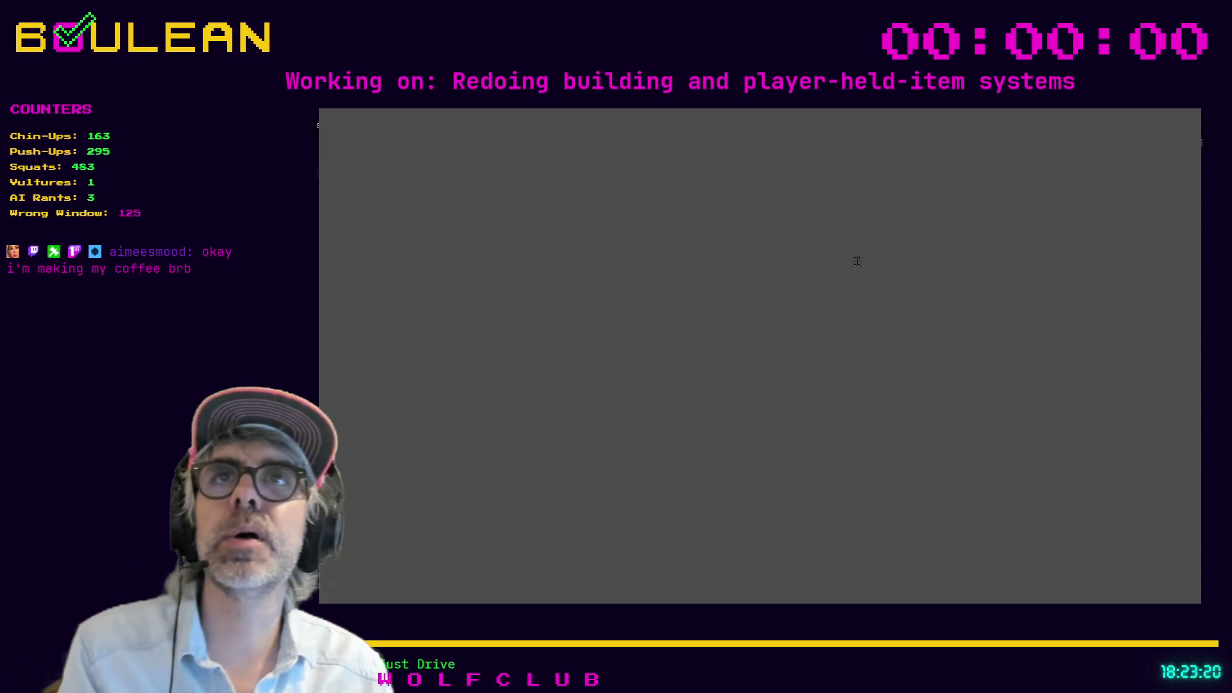
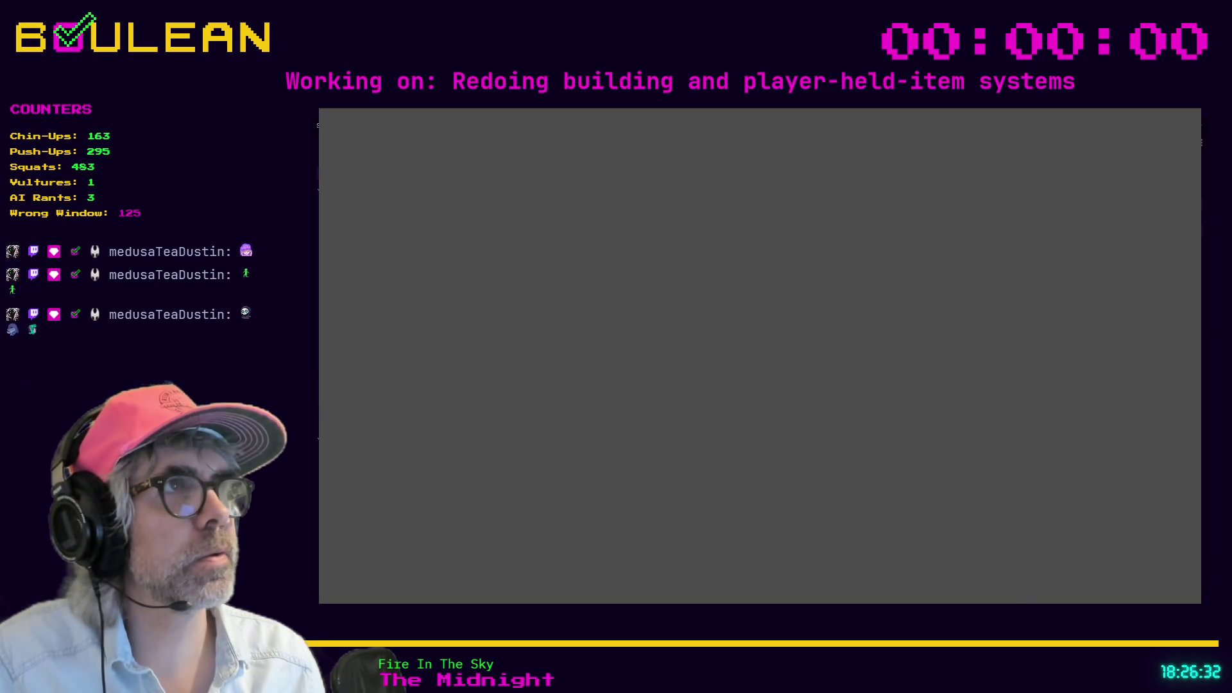
# Step: Correct line 67 to 'if number == slot_number:', indent the UP assignment, and add a 'number: int' parameter
pyautogui.press('Escape')
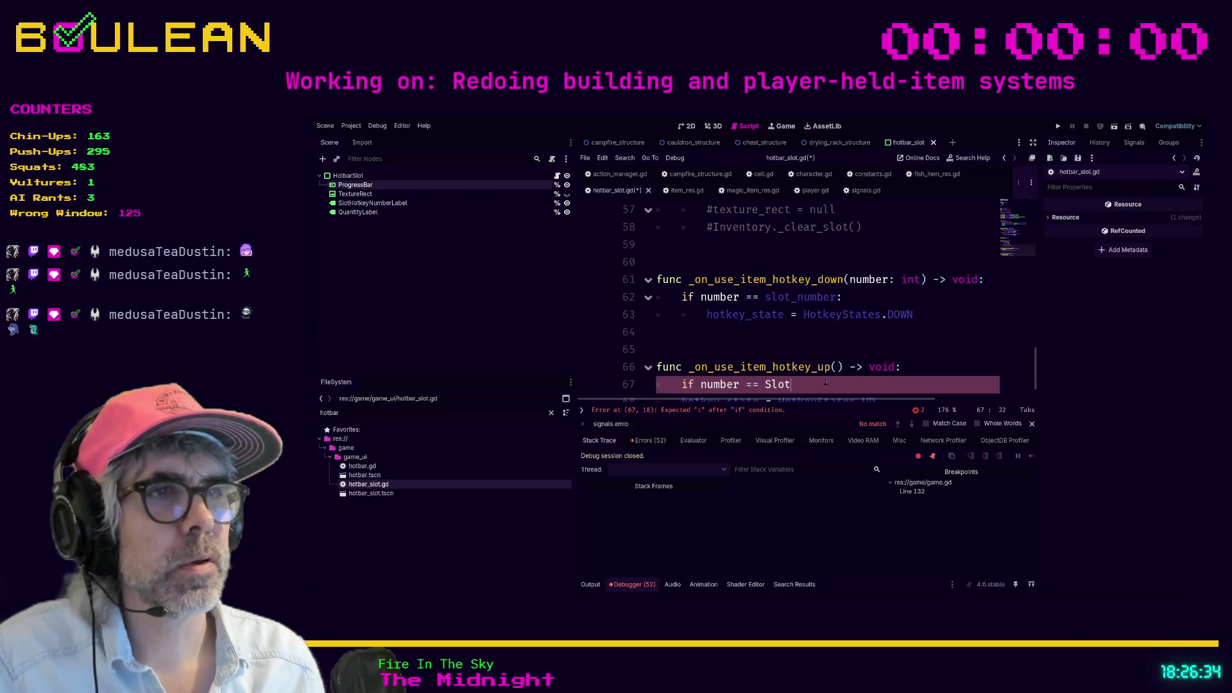
pyautogui.press('BackSpace')
pyautogui.press('BackSpace')
pyautogui.press('BackSpace')
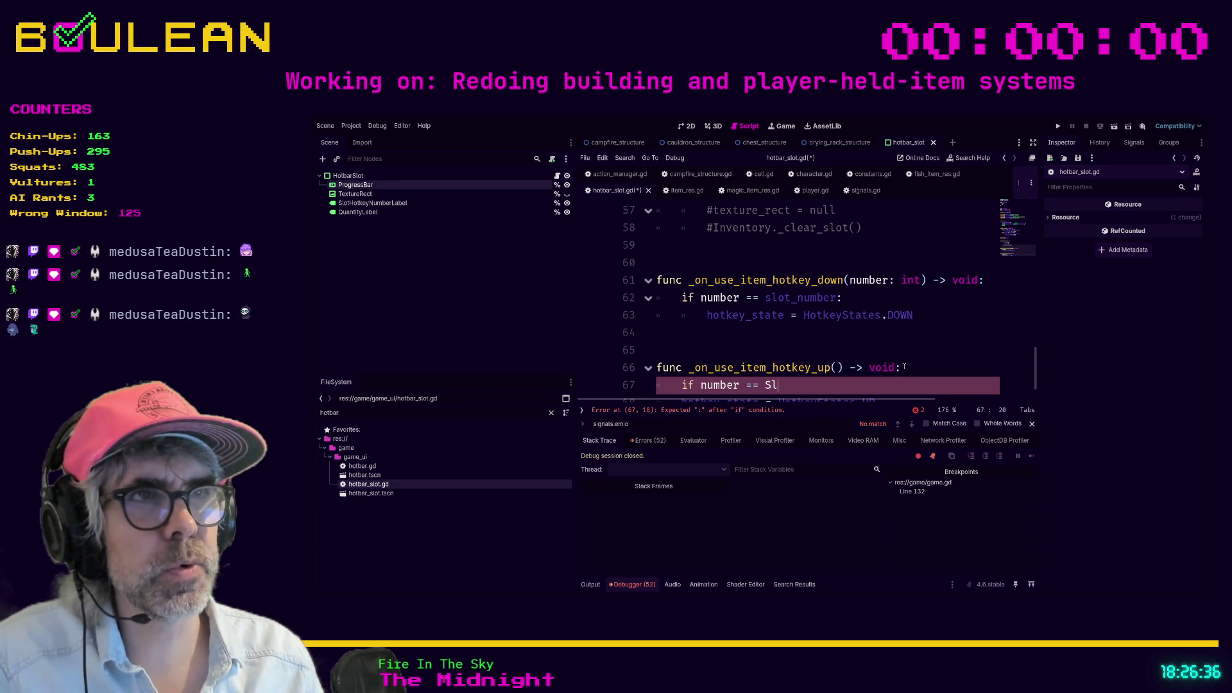
pyautogui.write('slot_')
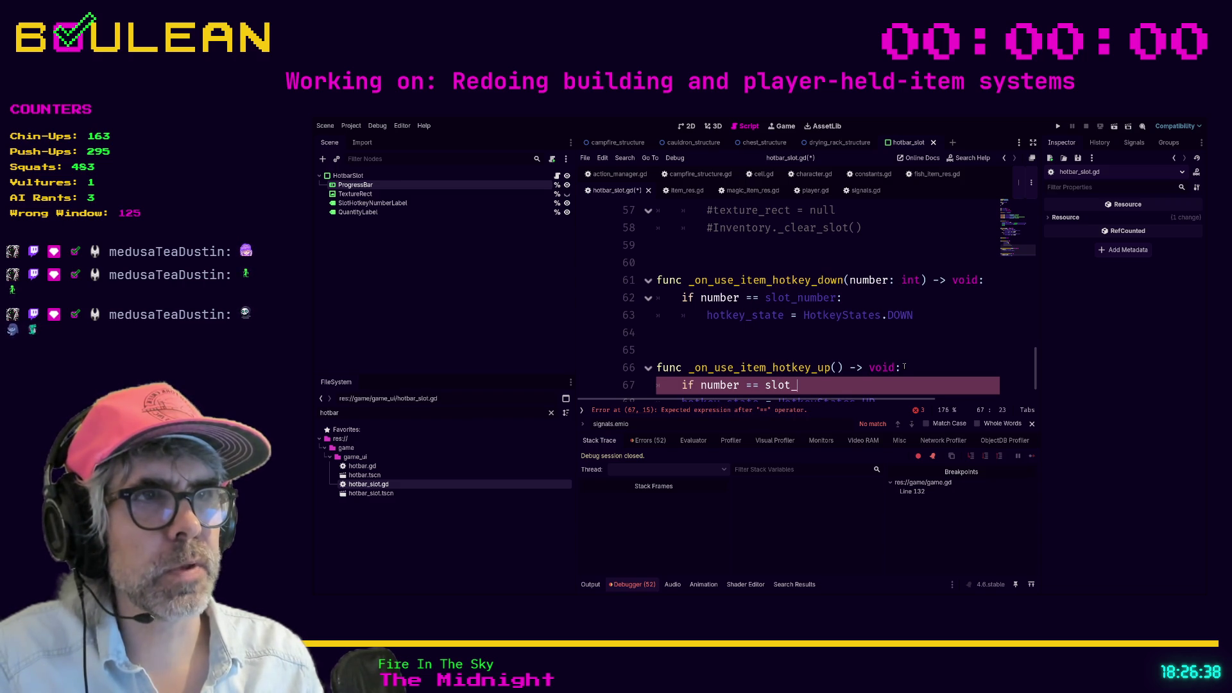
pyautogui.write('number:')
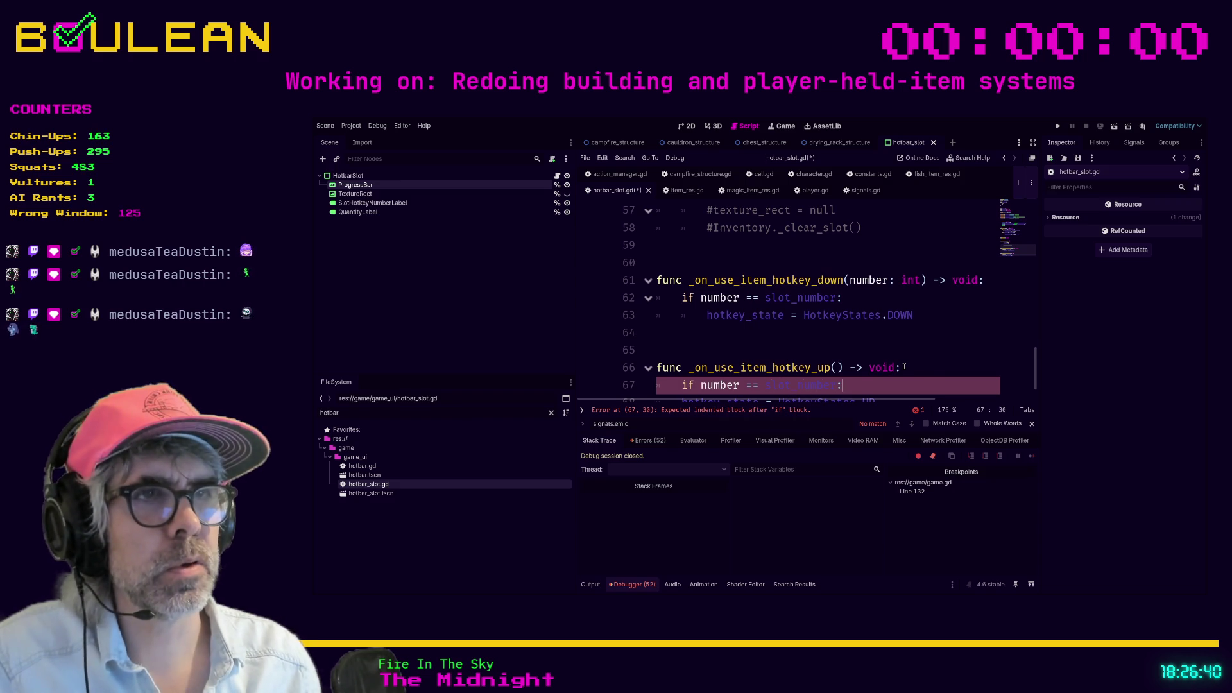
pyautogui.press('Down')
pyautogui.press('Home')
pyautogui.press('Tab')
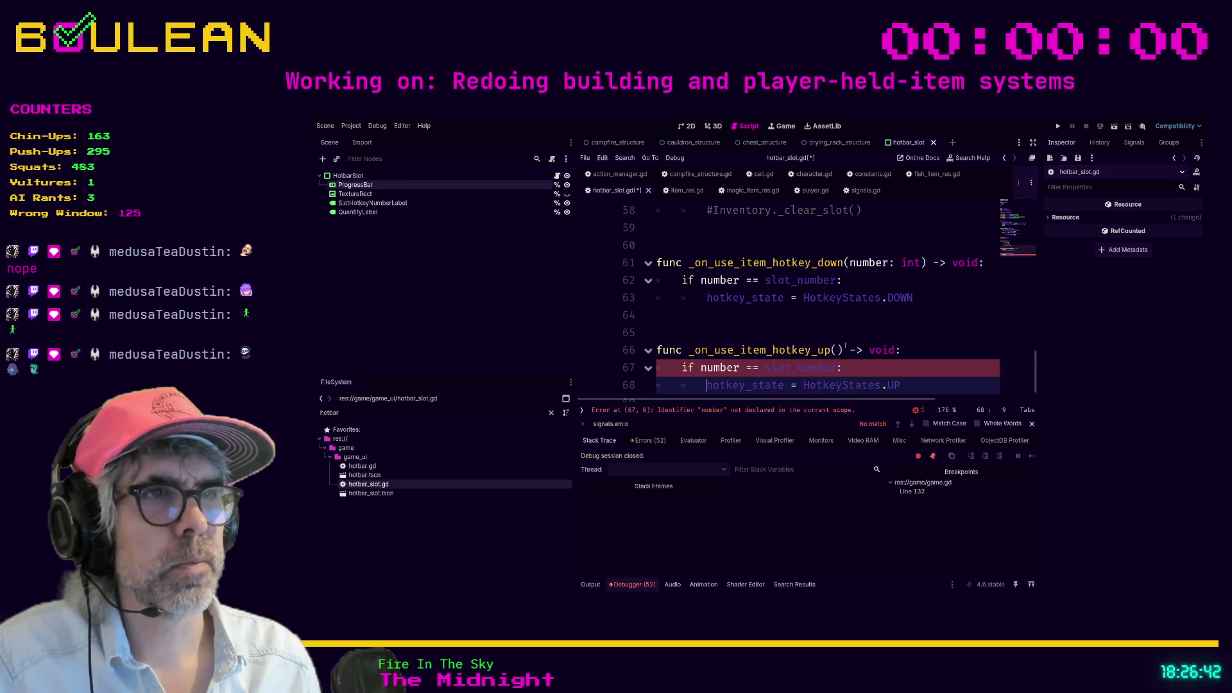
pyautogui.click(837, 350)
pyautogui.write('number: int')
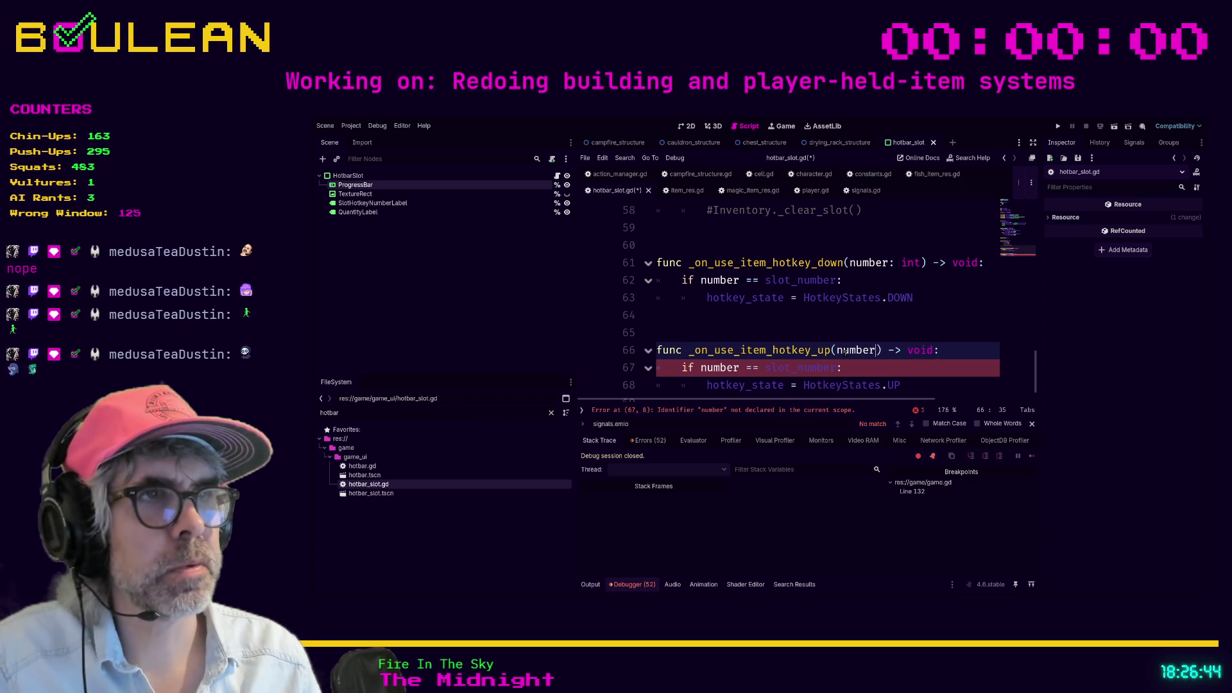
# Step: Add an '## IDLE STATE?' comment line in the HotkeyStates enum, then save and run the game
pyautogui.click(711, 385)
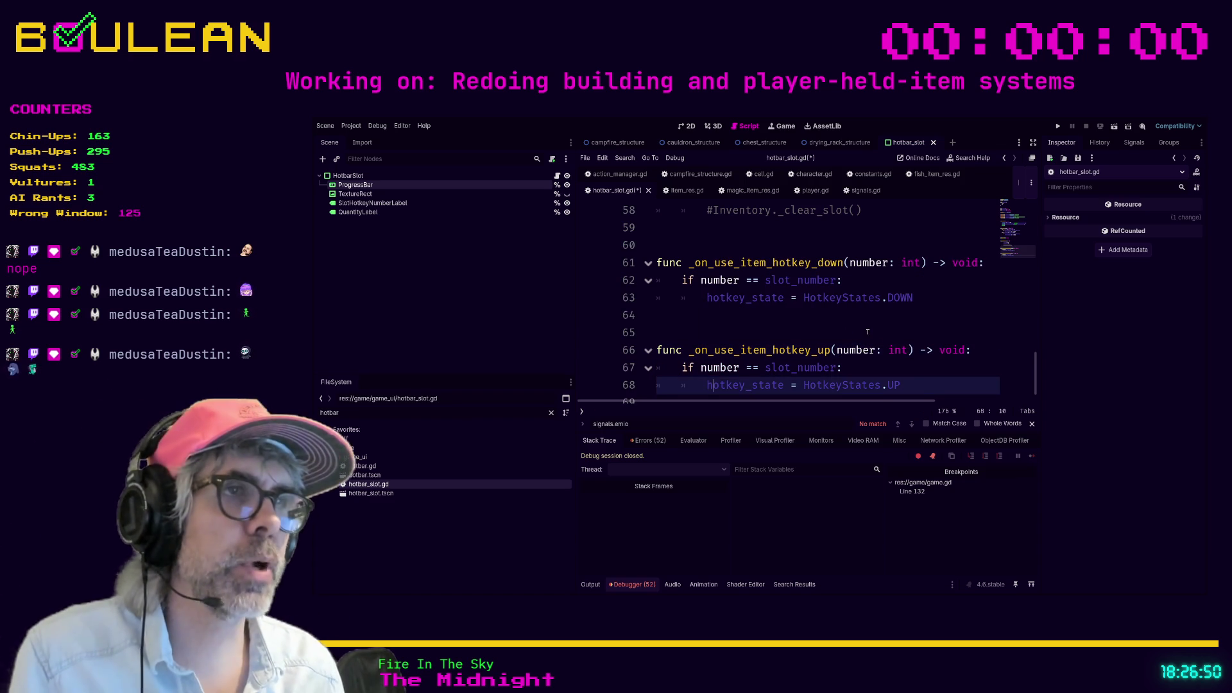
pyautogui.keyDown('ctrl'); pyautogui.click(831, 384); pyautogui.keyUp('ctrl')
pyautogui.click(814, 300)
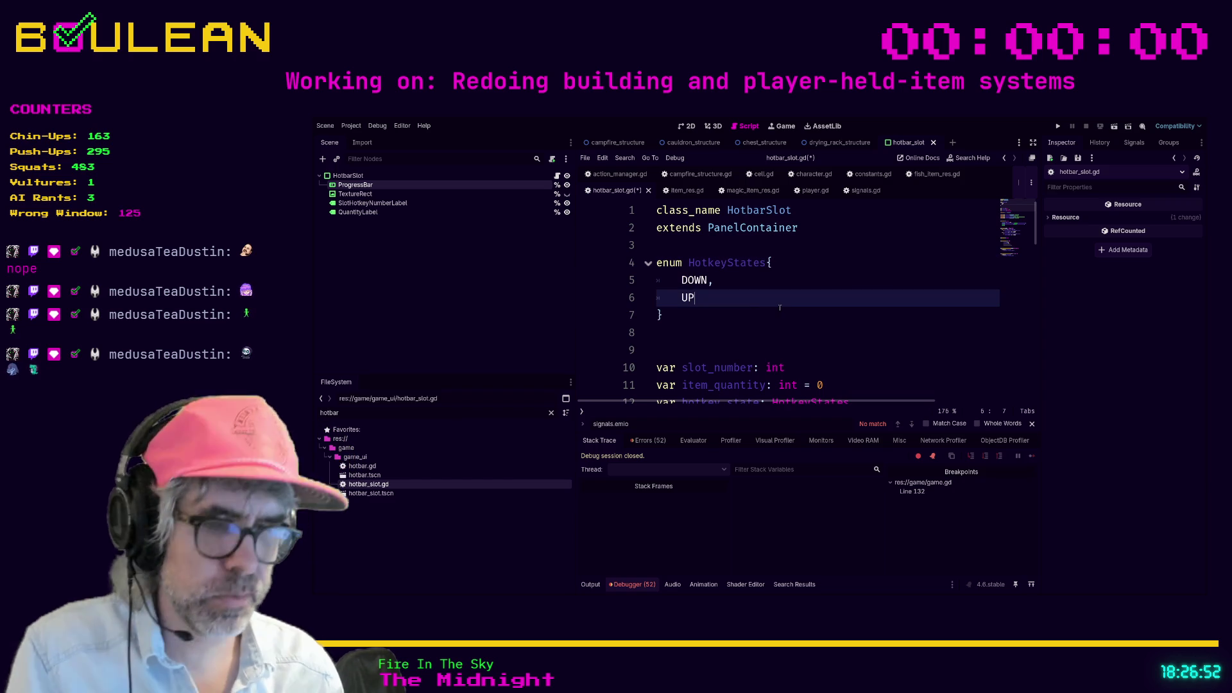
pyautogui.press('Return')
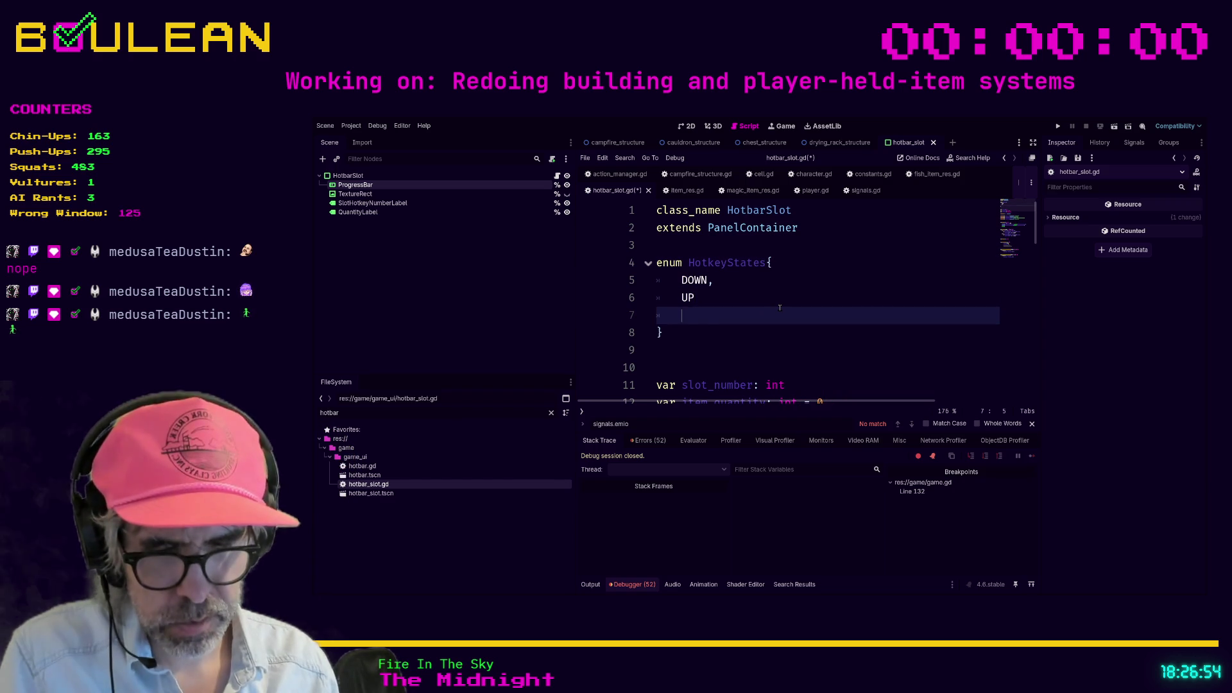
pyautogui.write('##')
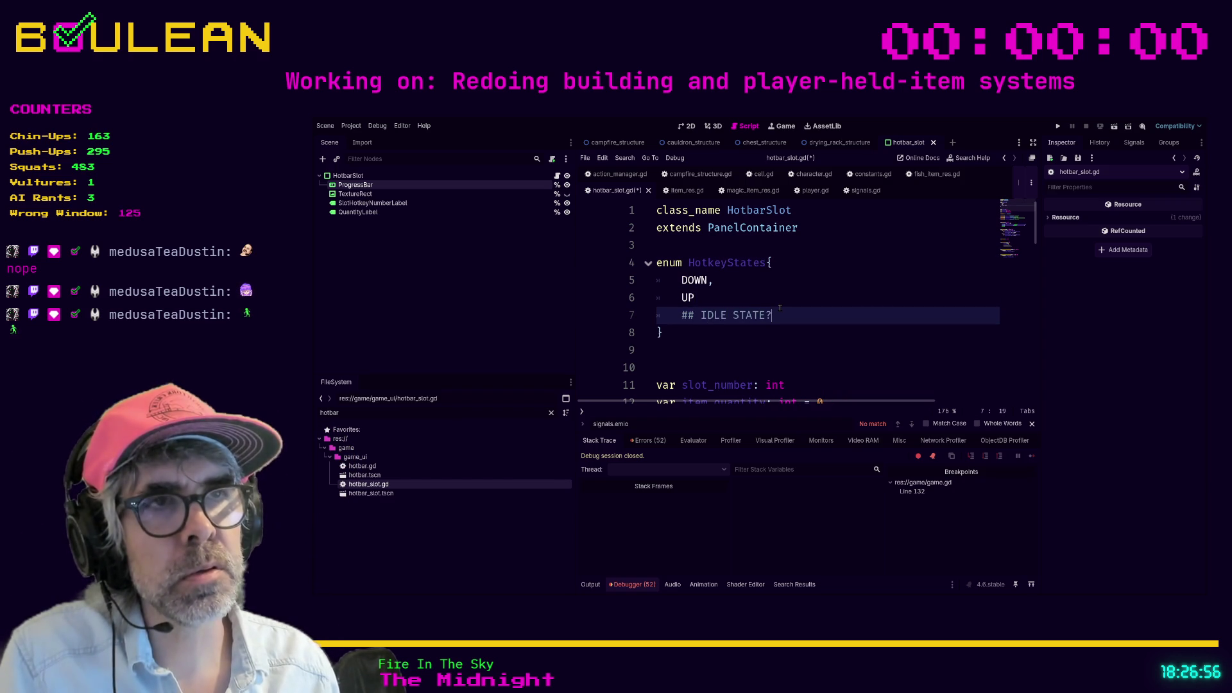
pyautogui.click(834, 301)
pyautogui.press('F5')
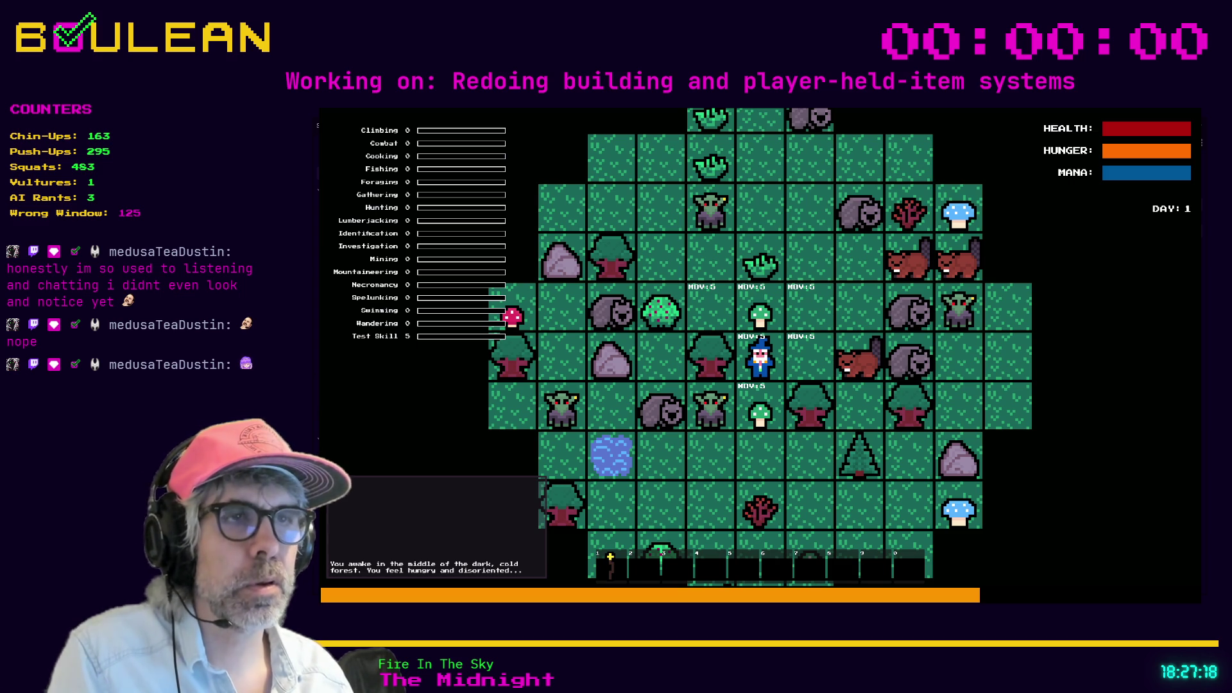
# Step: Restart the game, eat the nearby Green Mushroom with the interact key, then stop the game
pyautogui.press('F5')
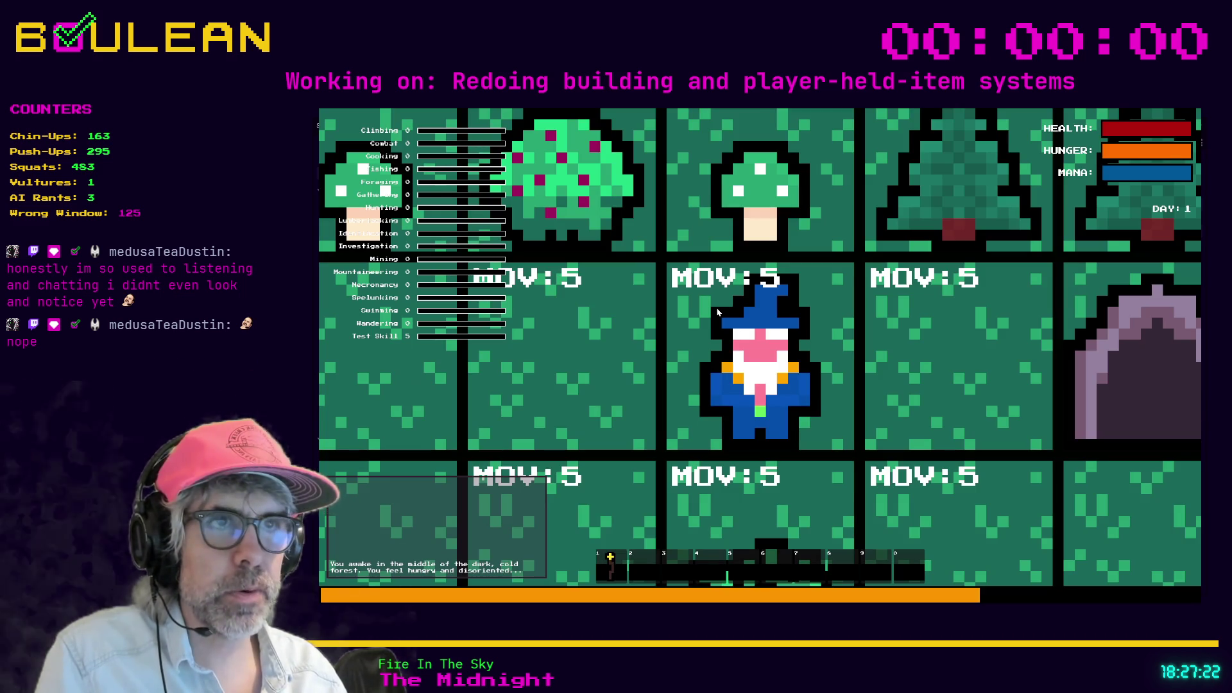
pyautogui.press('e')
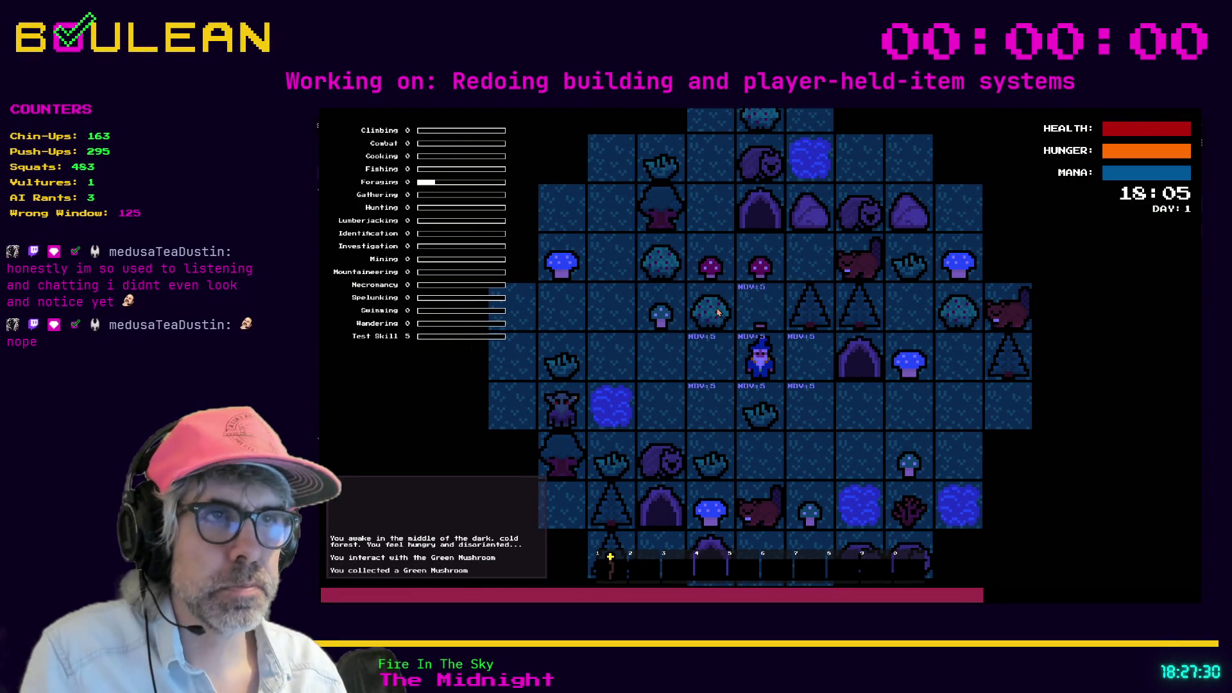
pyautogui.press('F8')
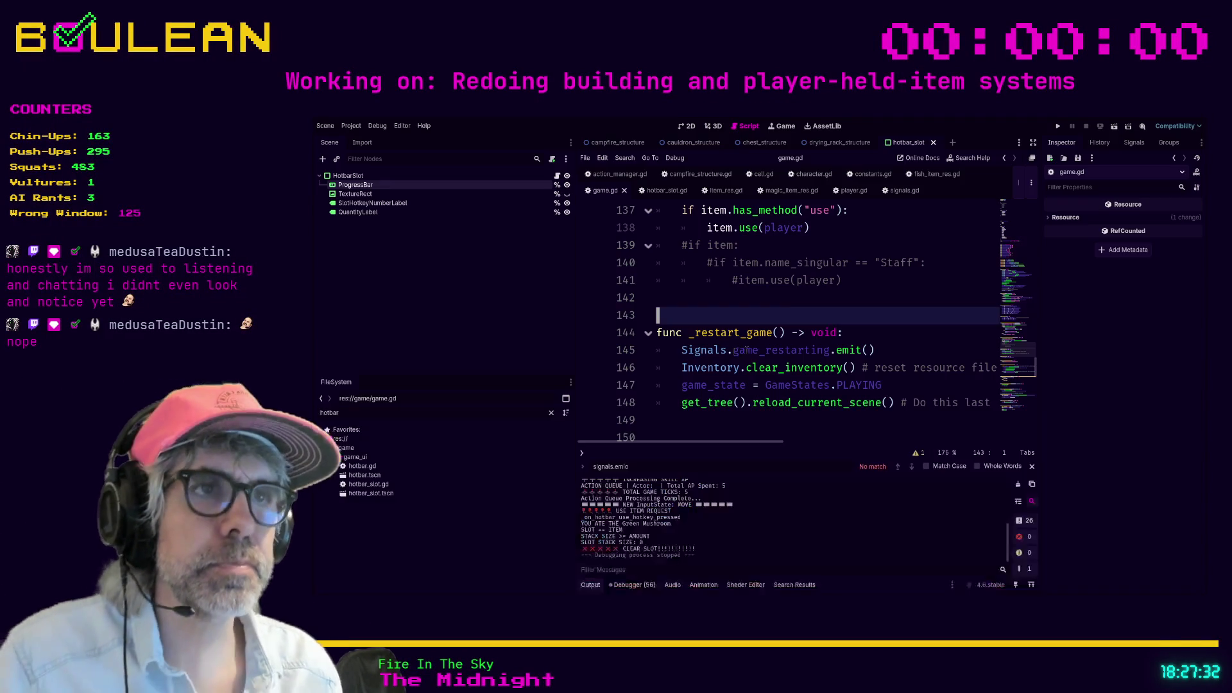
# Step: In hotbar_slot.gd, cut the '## IDLE STATE?' comment out of the HotkeyStates enum
pyautogui.click(665, 197)
pyautogui.scroll(-8, 752, 282)
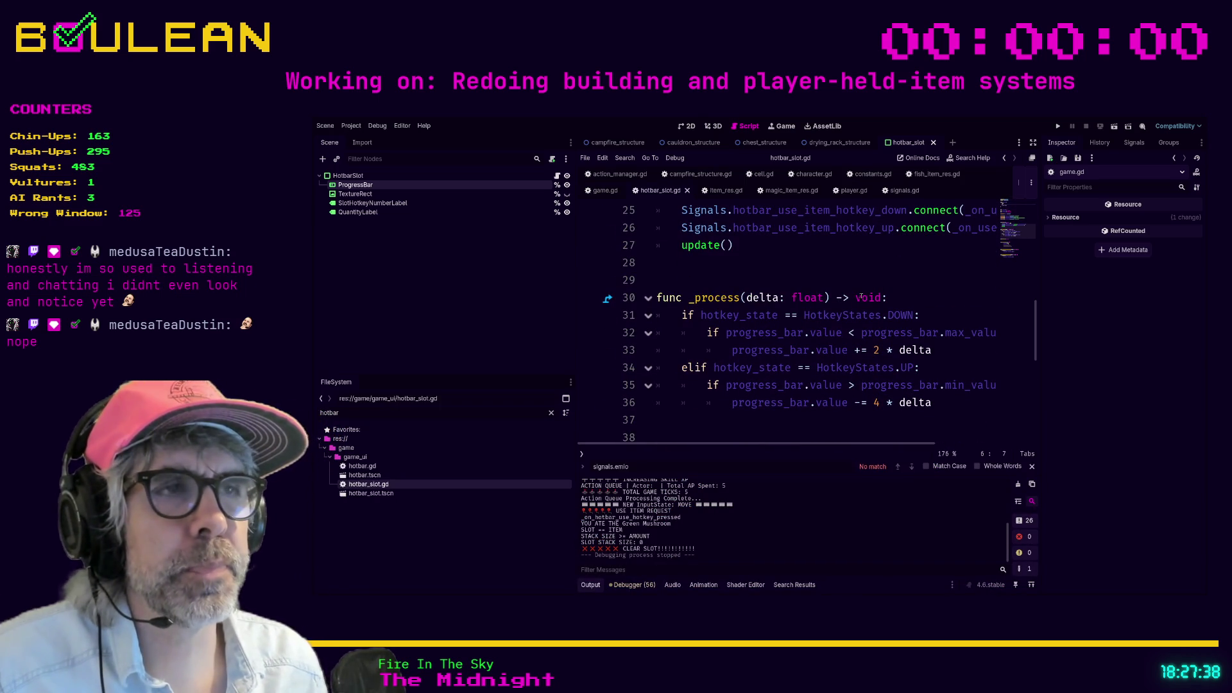
pyautogui.scroll(8, 861, 297)
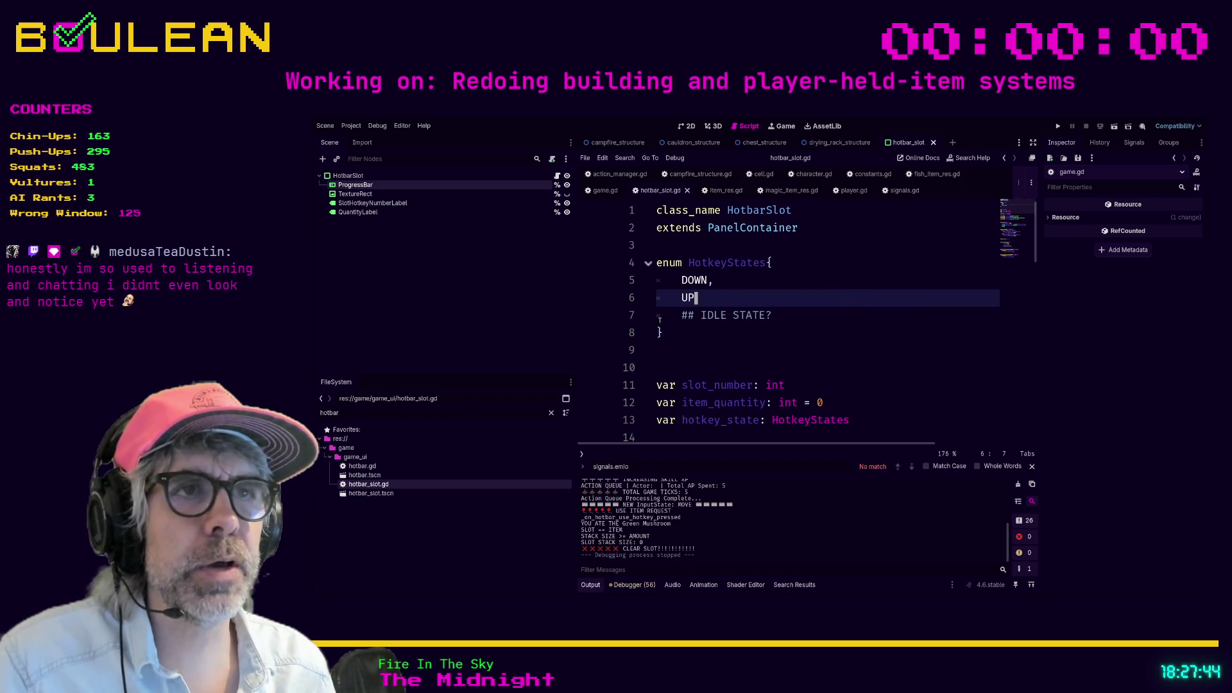
pyautogui.click(681, 315)
pyautogui.keyDown('shift'); pyautogui.click(782, 312); pyautogui.keyUp('shift')
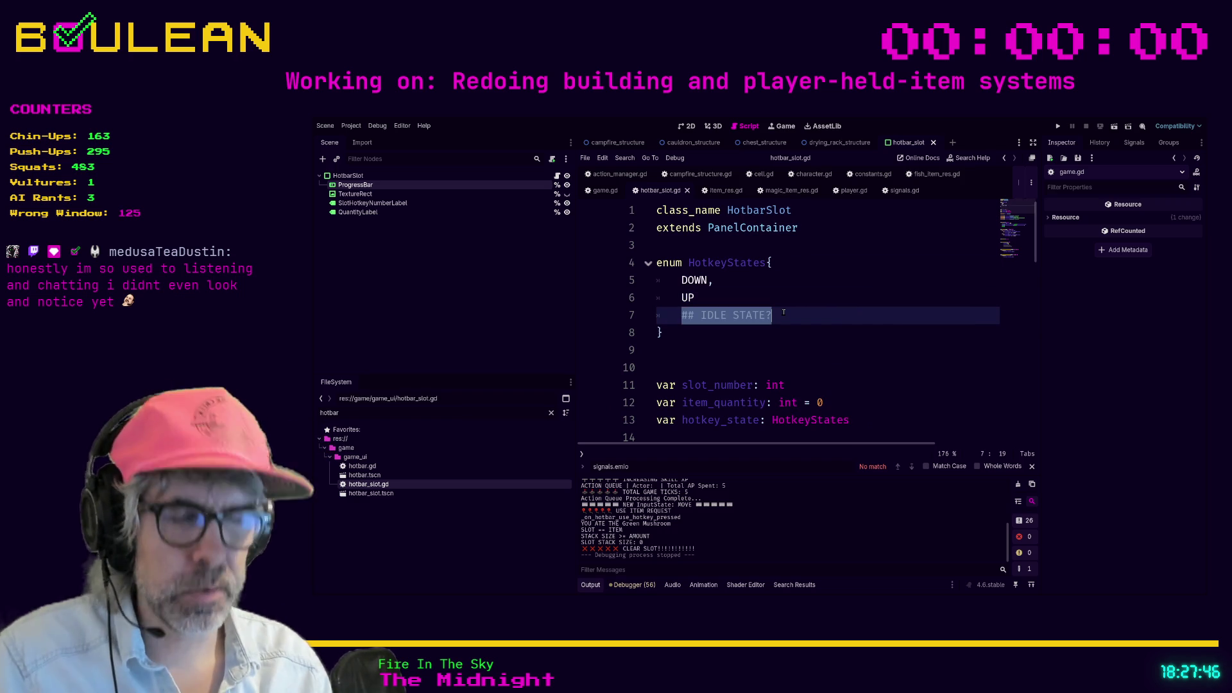
pyautogui.hotkey('ctrl', 'x')
# Step: Add NONE above DOWN in the enum with a comma after UP, then go to the hotkey_state declaration
pyautogui.press('Up')
pyautogui.press('Up')
pyautogui.press('Return')
pyautogui.press('Up')
pyautogui.write('NONE')
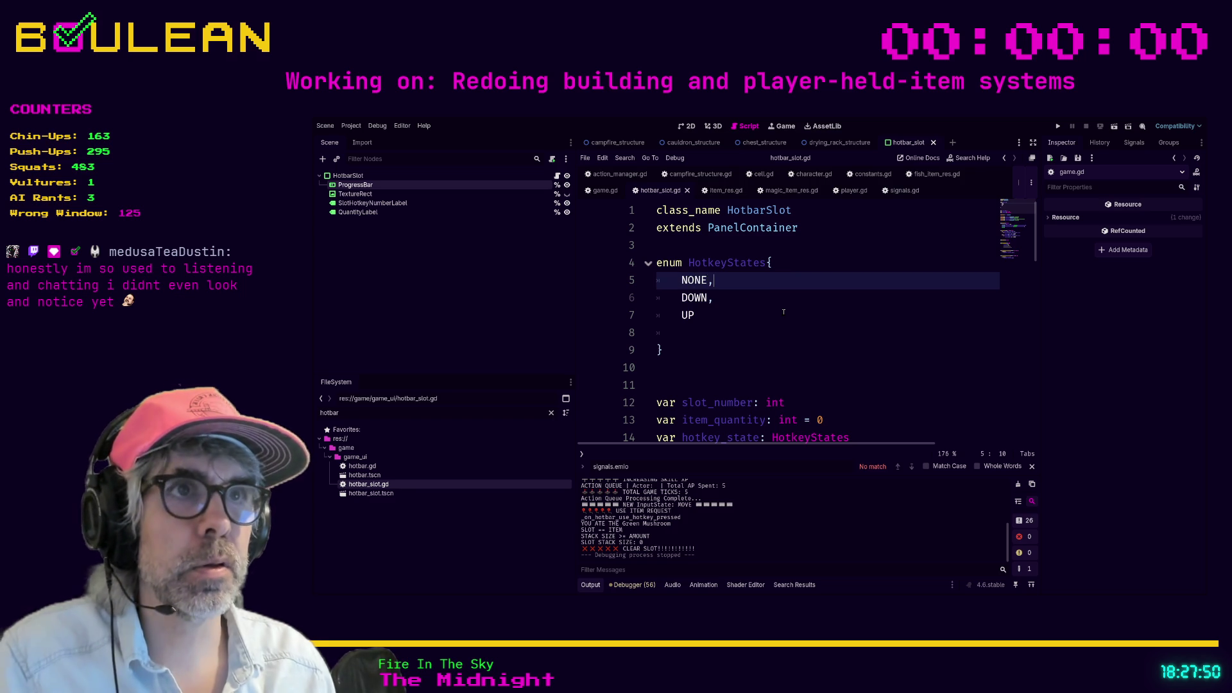
pyautogui.press('Down')
pyautogui.press('Down')
pyautogui.press('Down')
pyautogui.press('BackSpace')
pyautogui.press('BackSpace')
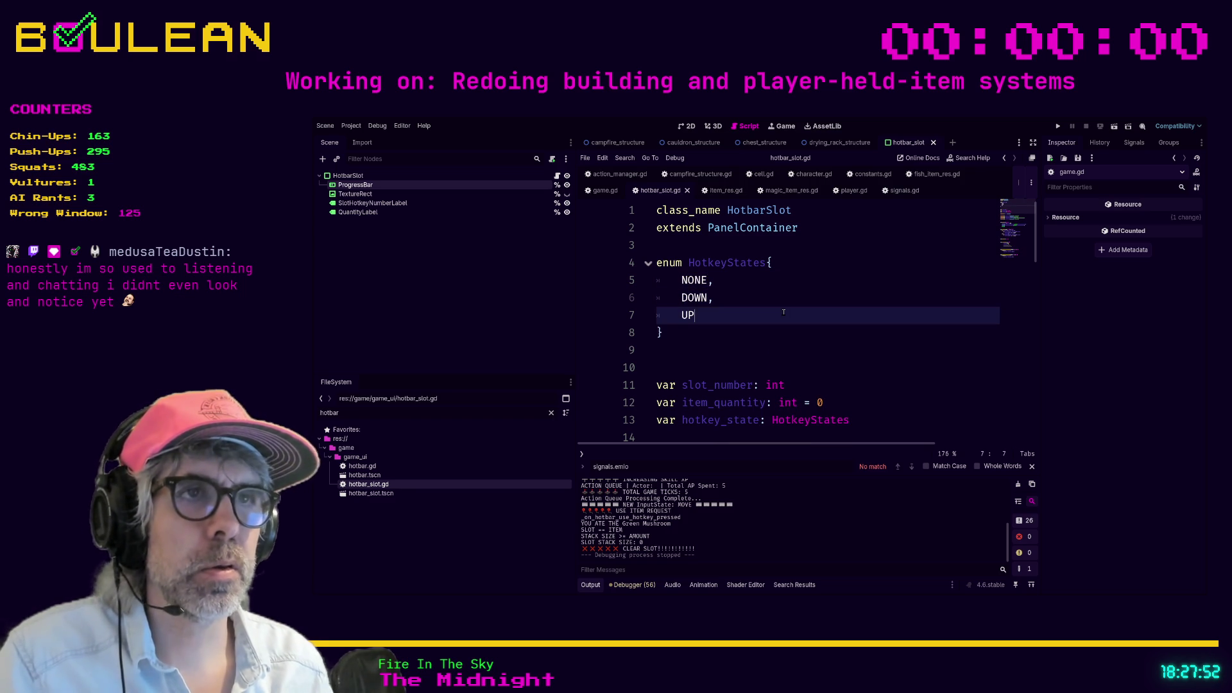
pyautogui.write(',')
pyautogui.scroll(-6, 784, 313)
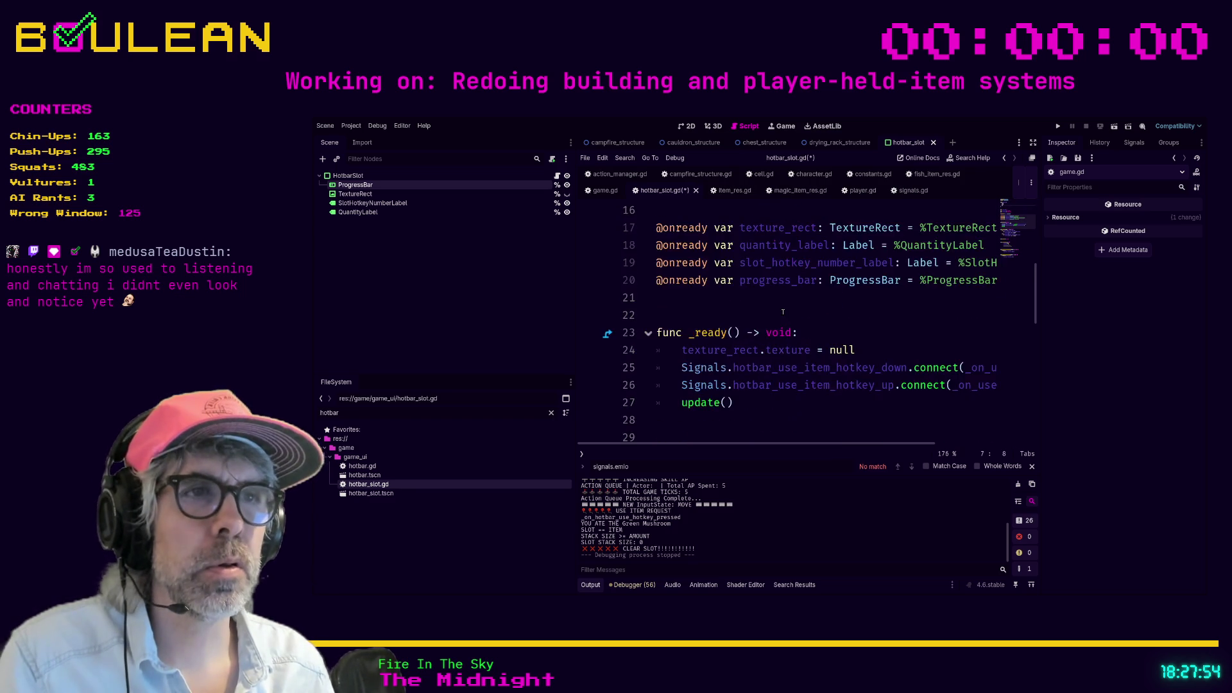
pyautogui.scroll(-2, 782, 312)
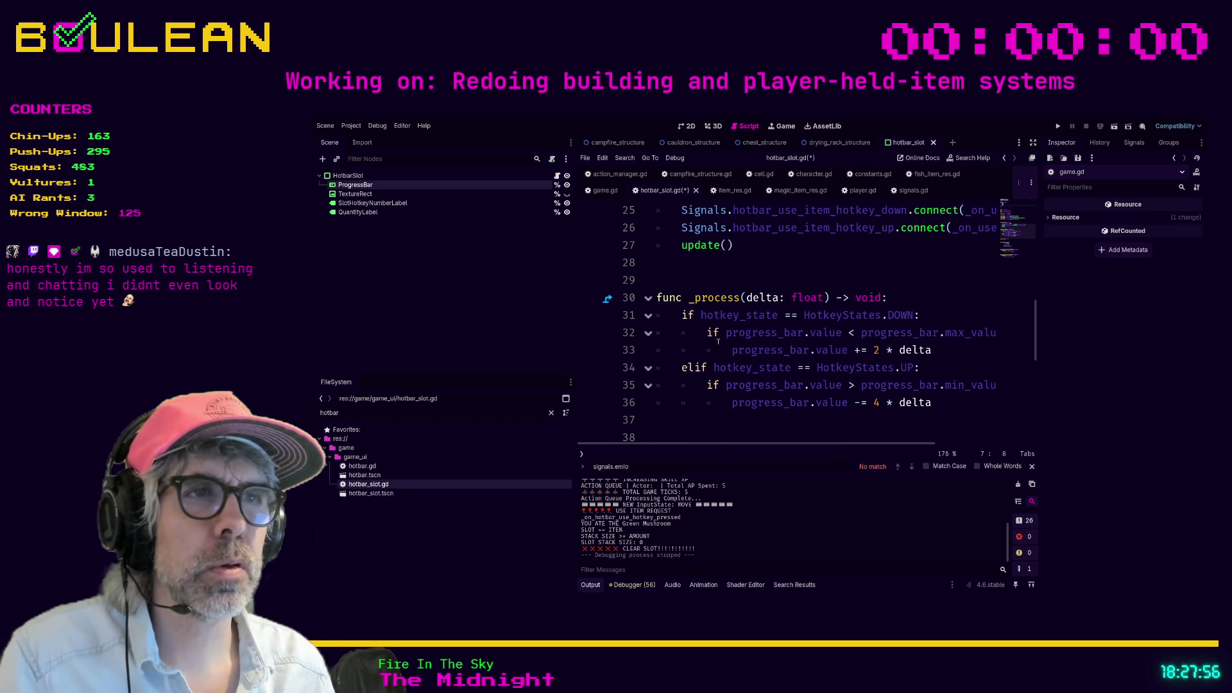
pyautogui.scroll(-1, 661, 314)
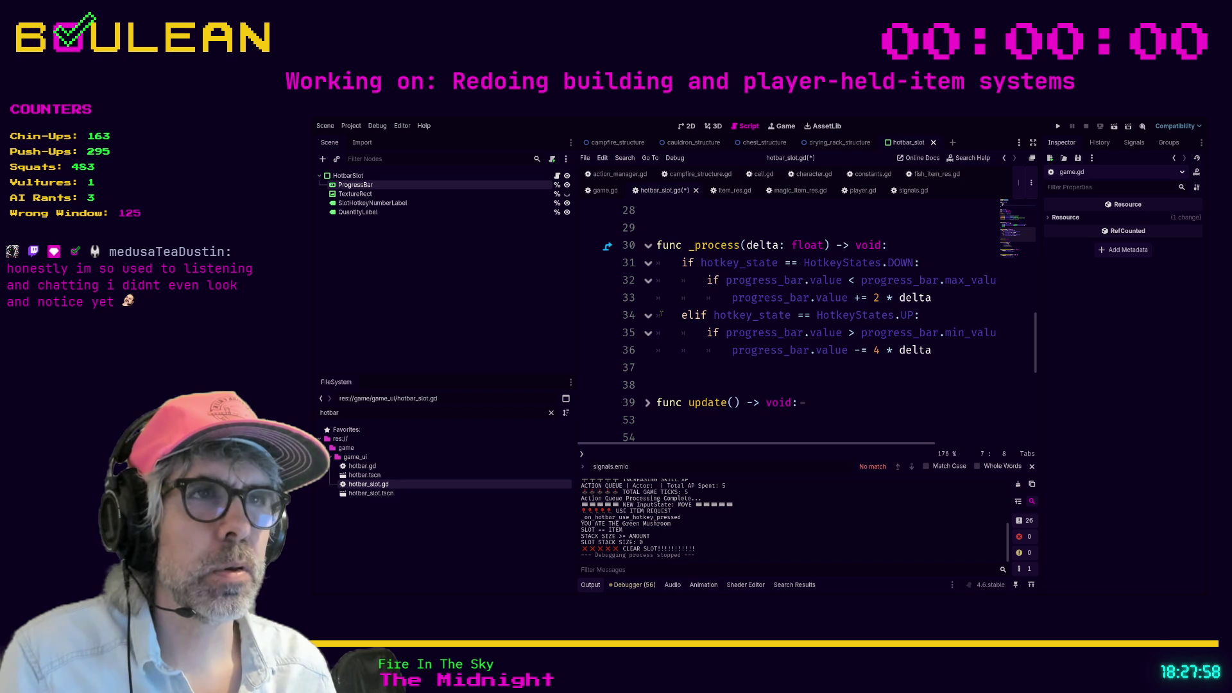
pyautogui.scroll(8, 661, 314)
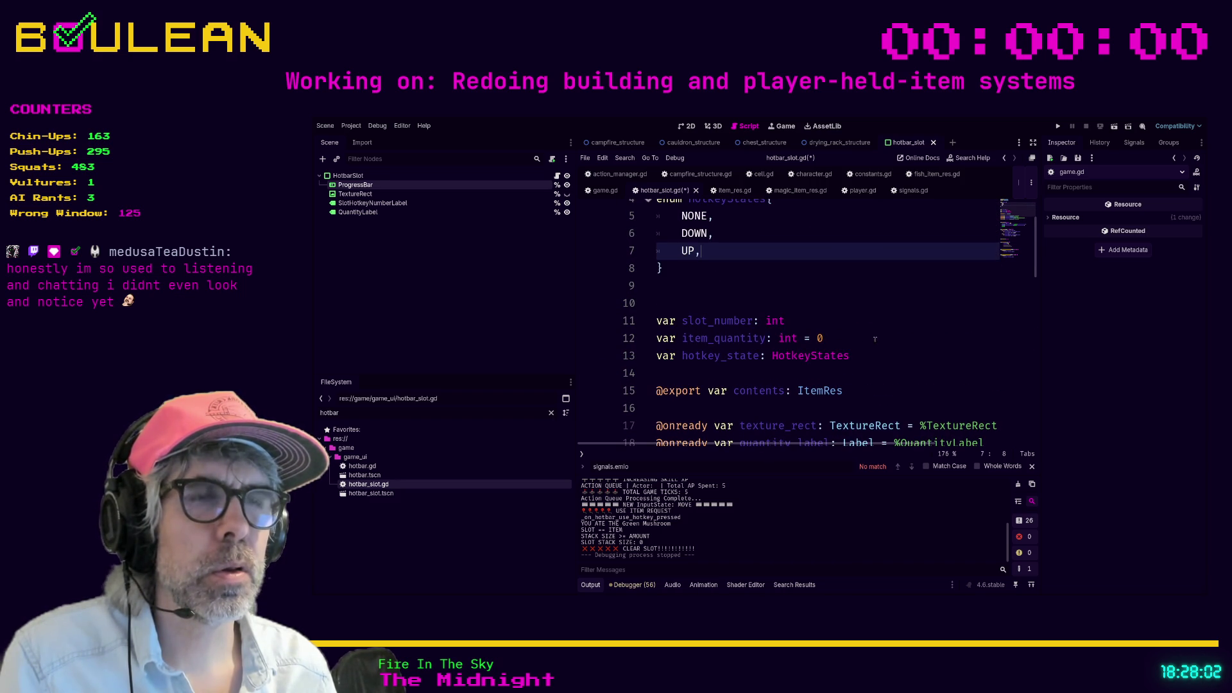
pyautogui.moveTo(870, 356); pyautogui.dragTo(870, 357)
pyautogui.press('Down')
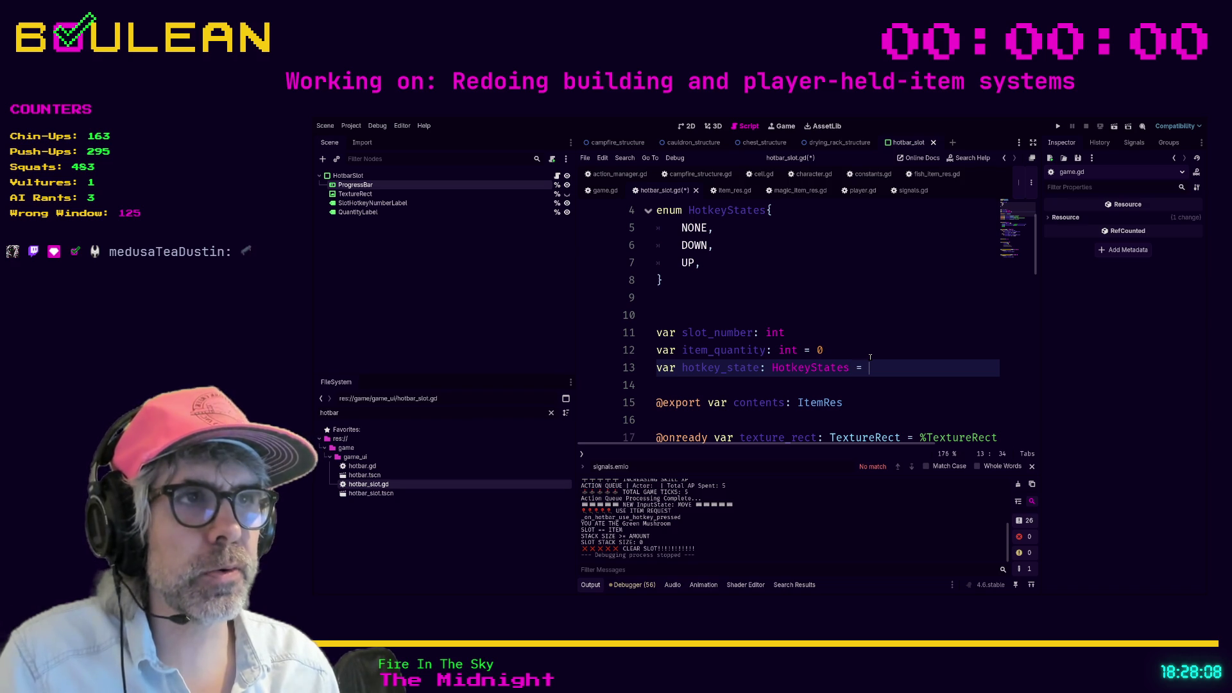
# Step: Rename the enum's NONE to IDLE, default hotkey_state to HotkeyStates.IDLE, and save the script
pyautogui.hotkey('ctrl', 'space')
pyautogui.doubleClick(693, 228)
pyautogui.write('ID')
pyautogui.click(874, 368)
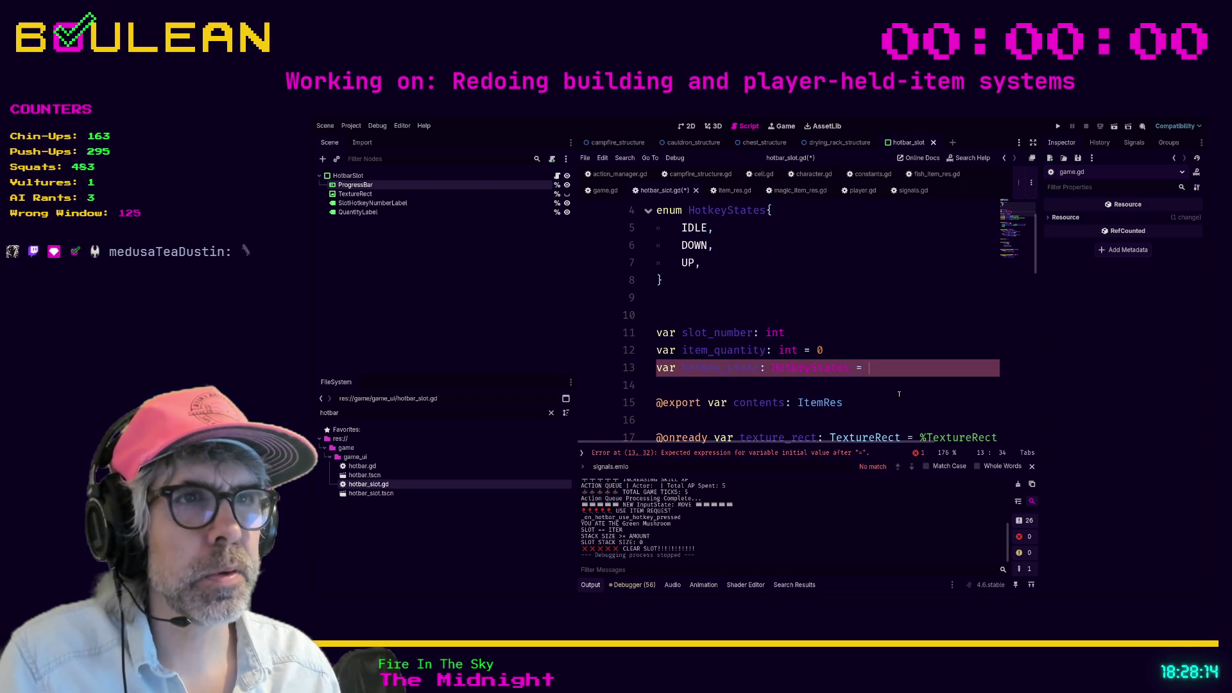
pyautogui.press('Return')
pyautogui.write('.id')
pyautogui.press('Return')
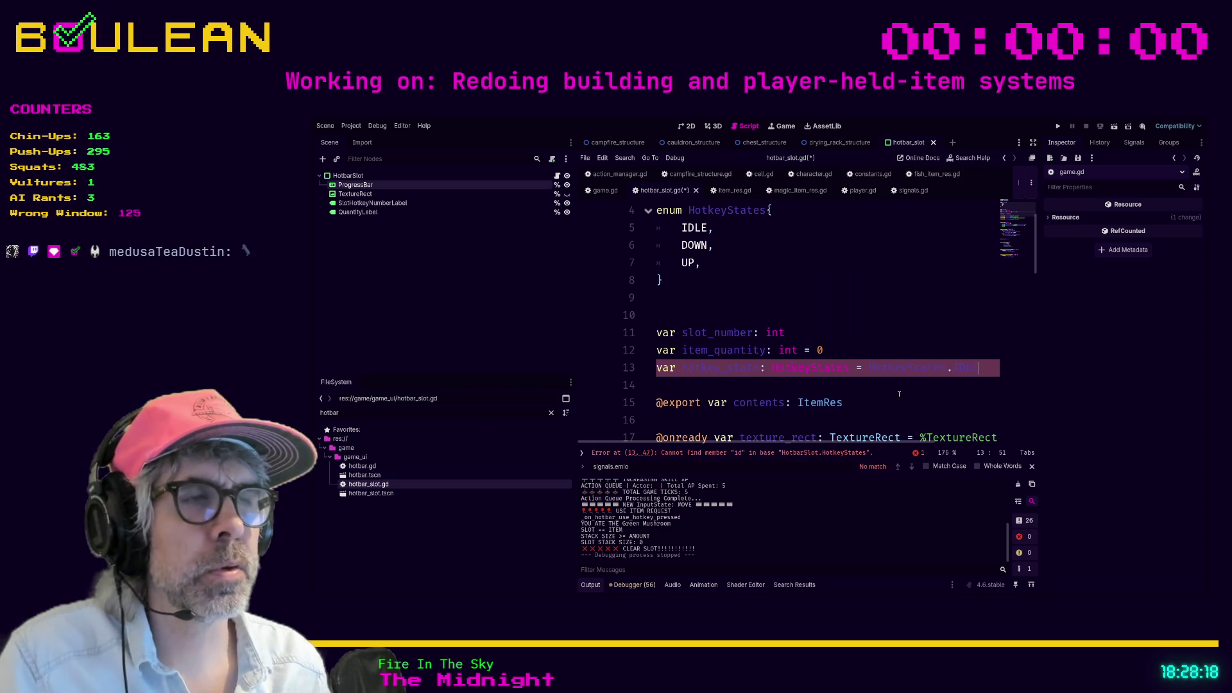
pyautogui.click(899, 394)
pyautogui.scroll(-6, 894, 390)
pyautogui.click(859, 330)
pyautogui.hotkey('ctrl', 's')
# Step: Add an else branch setting hotkey_state = HotkeyStates.IDLE to _on_use_item_hotkey_down
pyautogui.scroll(-2, 859, 328)
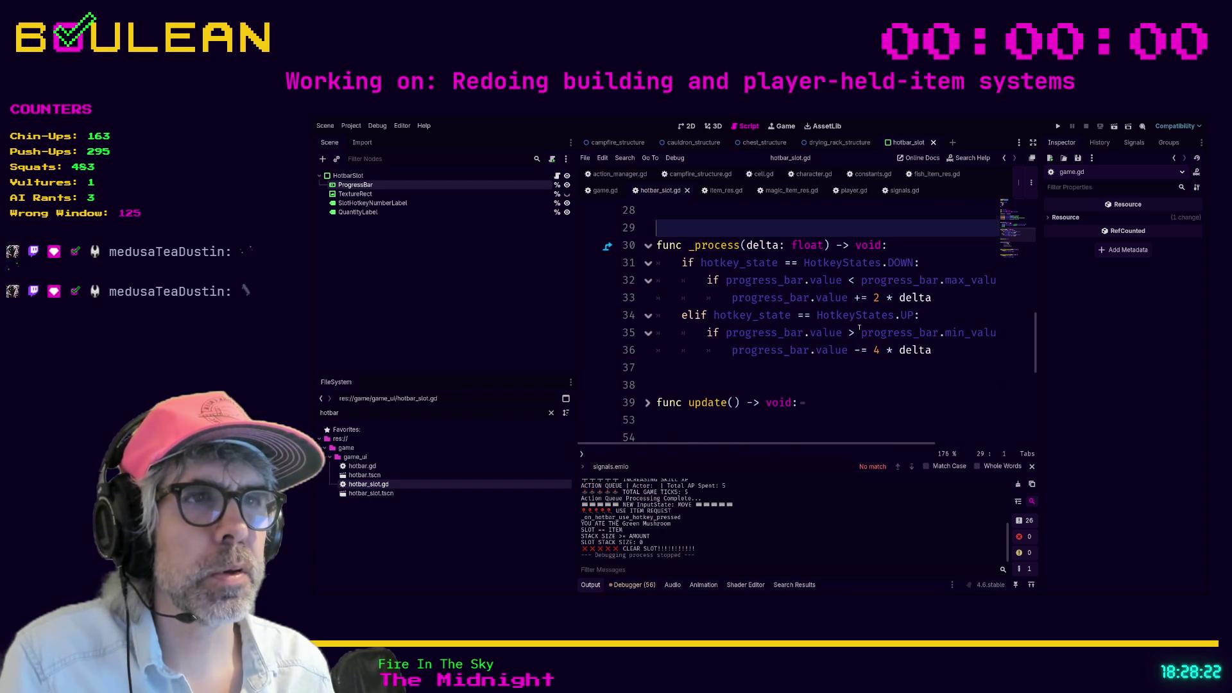
pyautogui.scroll(-10, 858, 328)
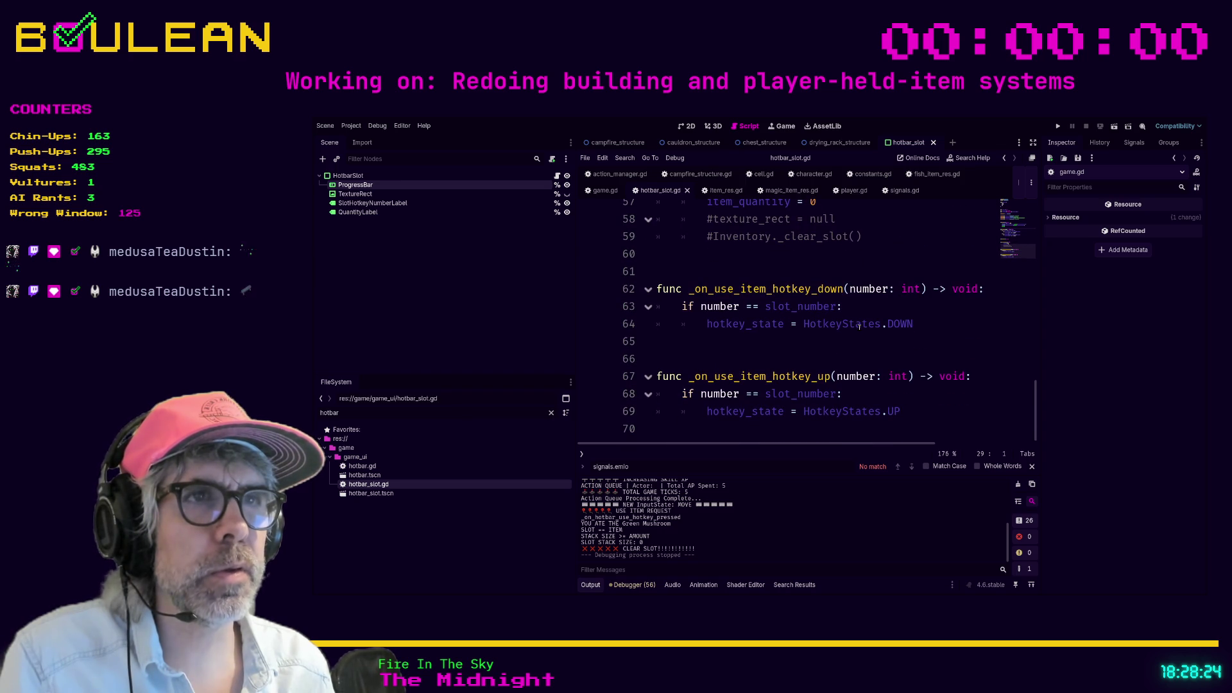
pyautogui.click(920, 325)
pyautogui.press('Return')
pyautogui.write('e:')
pyautogui.press('Return')
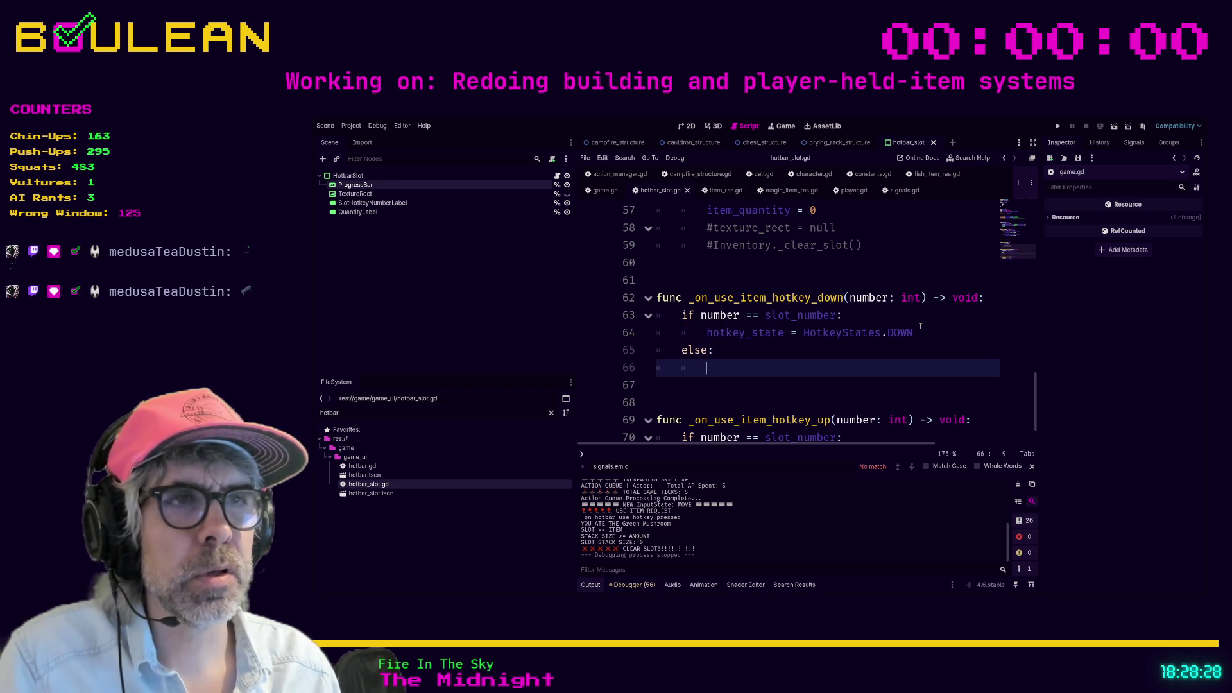
pyautogui.write('hotkey_state = Ho')
pyautogui.press('Return')
pyautogui.write('.IDLE')
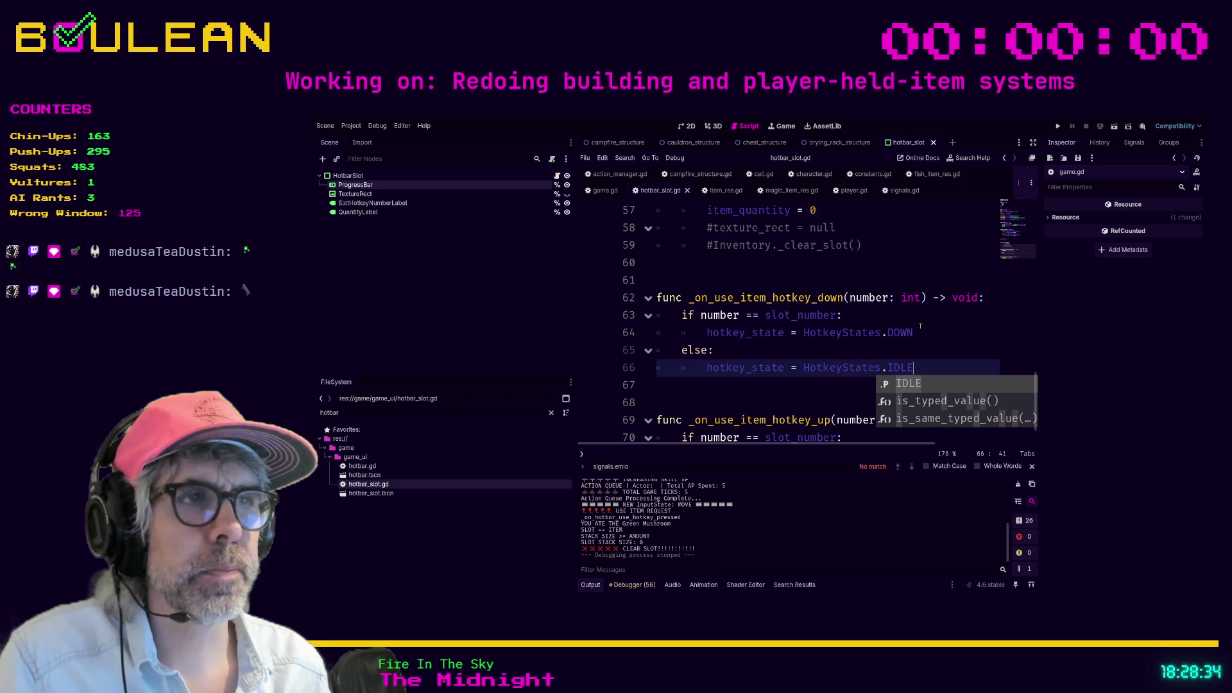
pyautogui.press('Escape')
# Step: Add the same else: hotkey_state = HotkeyStates.IDLE branch to _on_use_item_hotkey_up and run the game
pyautogui.press('Down')
pyautogui.press('Down')
pyautogui.press('Down')
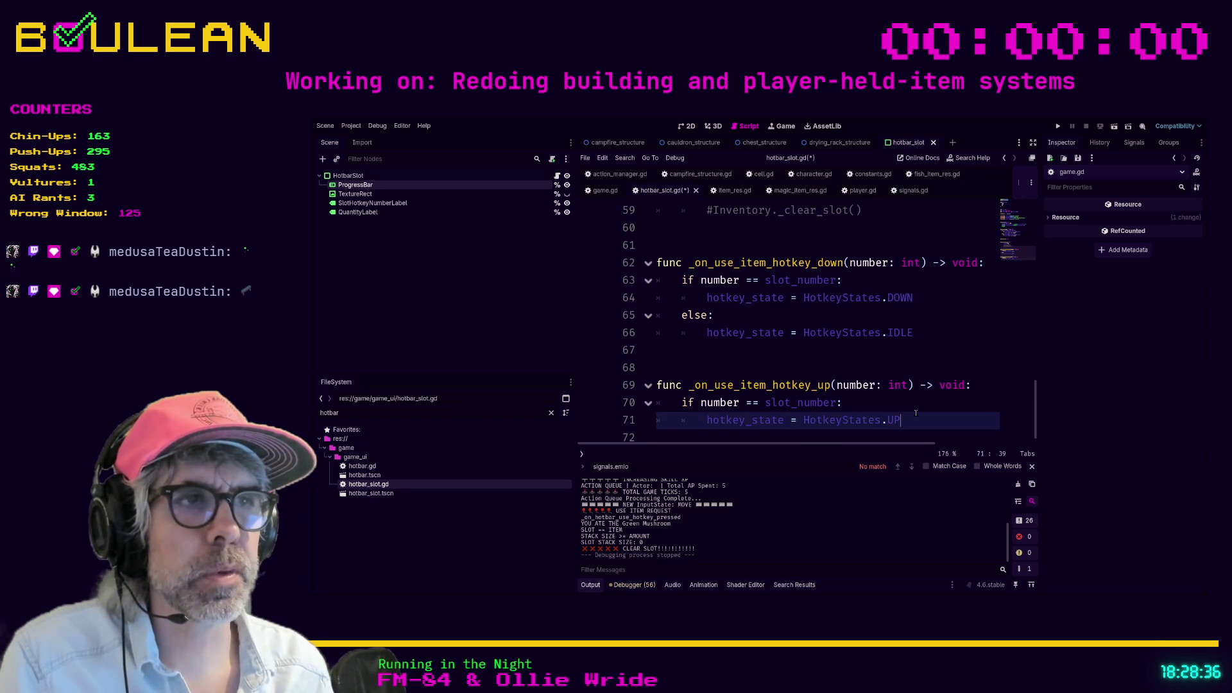
pyautogui.press('Return')
pyautogui.write('else:')
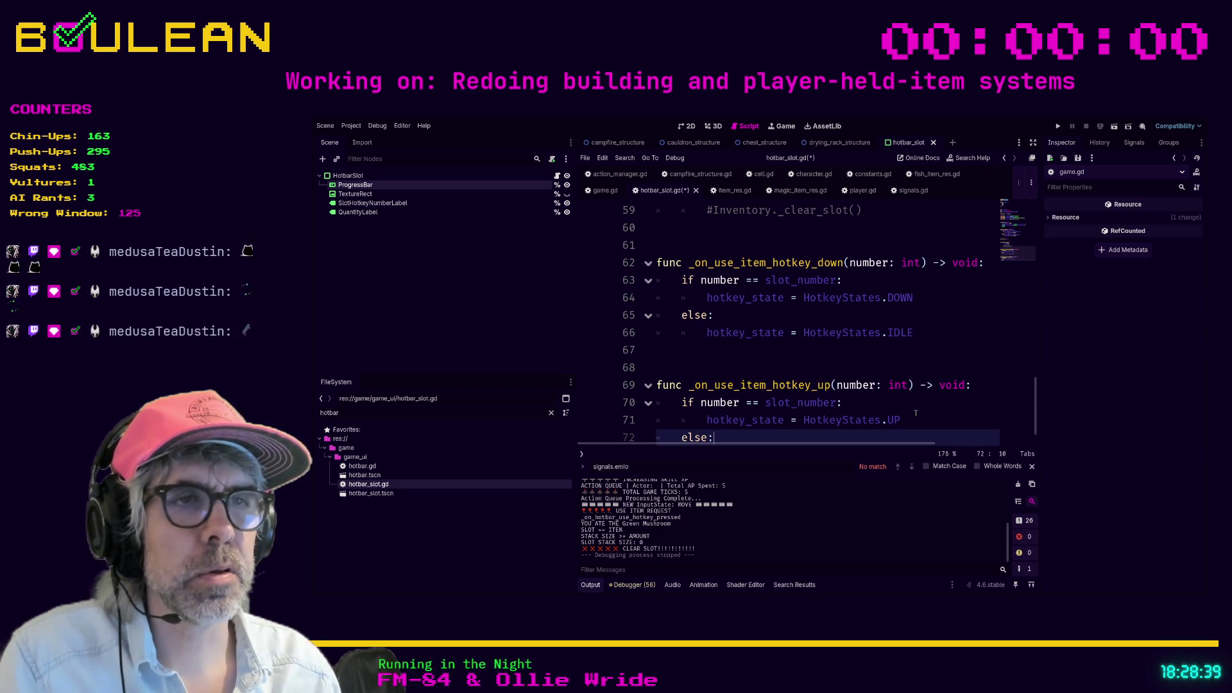
pyautogui.press('Return')
pyautogui.write('hotkey_state = HotkeyStates.IDLE')
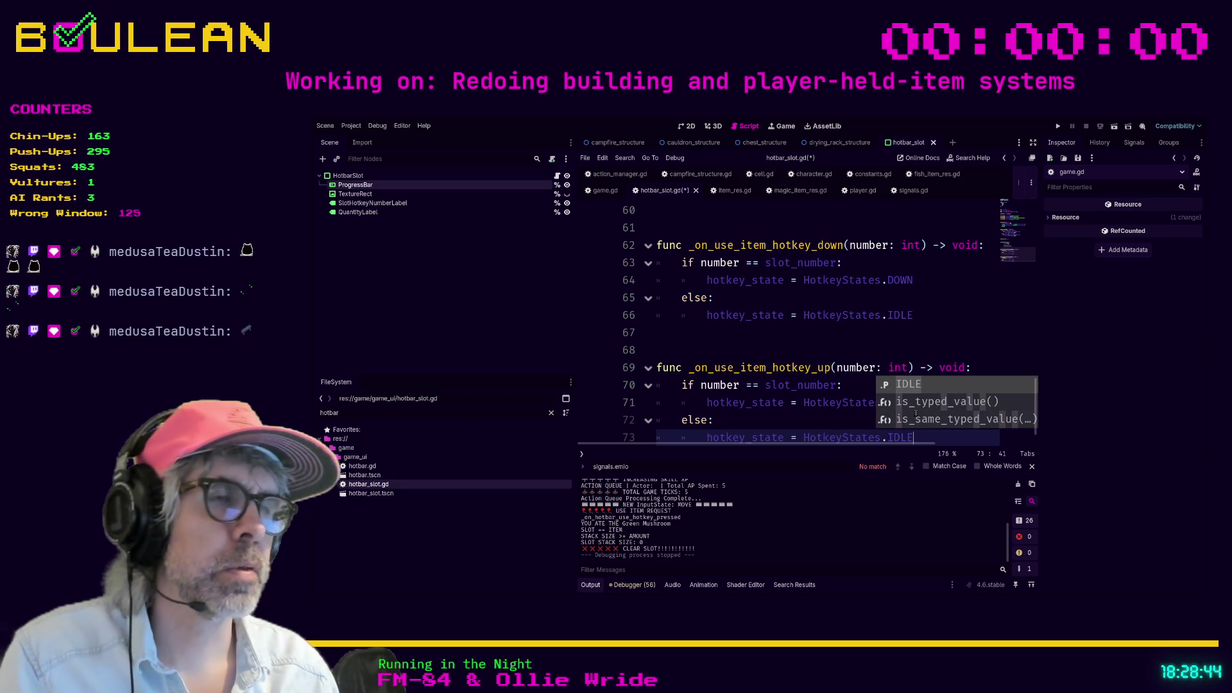
pyautogui.press('Return')
pyautogui.click(891, 354)
pyautogui.press('F5')
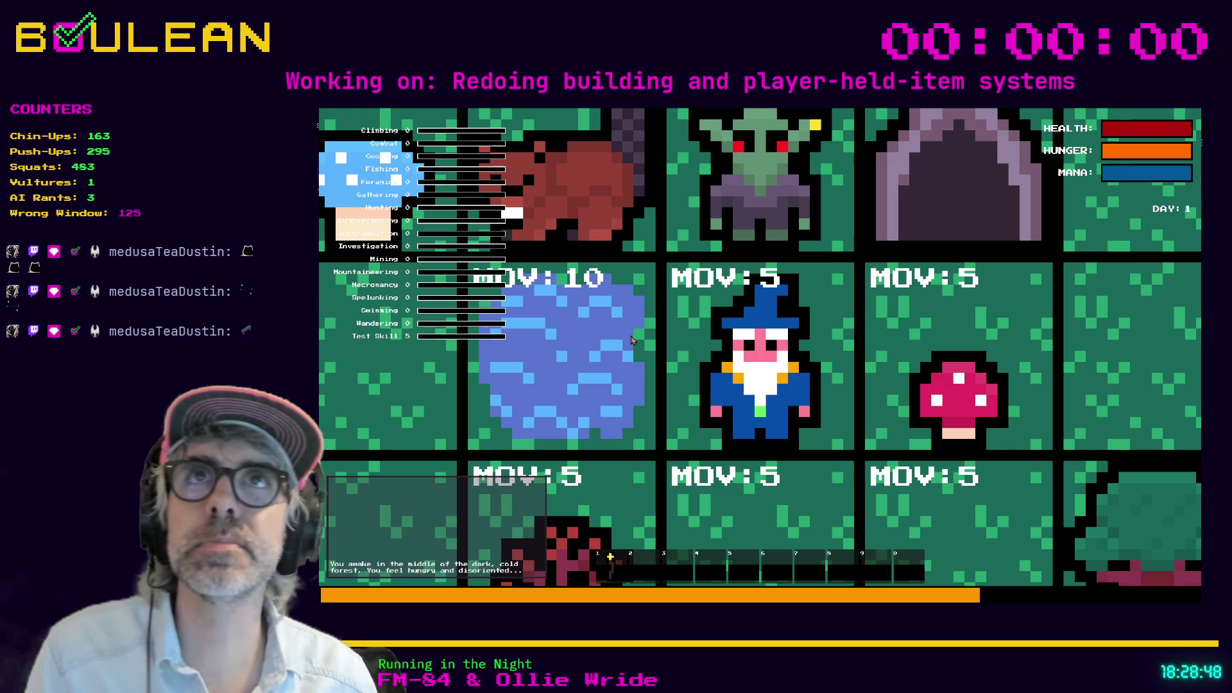
# Step: Pick up the red mushroom in game, stop the game, and shrink the code text size
pyautogui.scroll(-3, 632, 340)
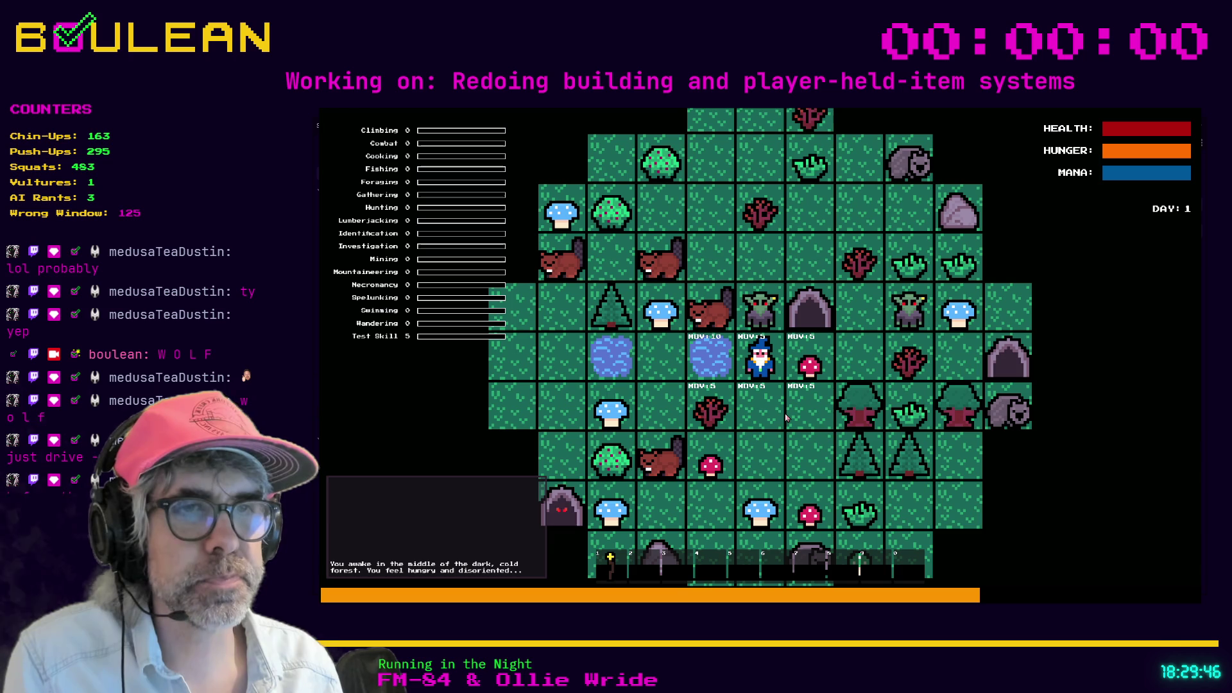
pyautogui.press('e')
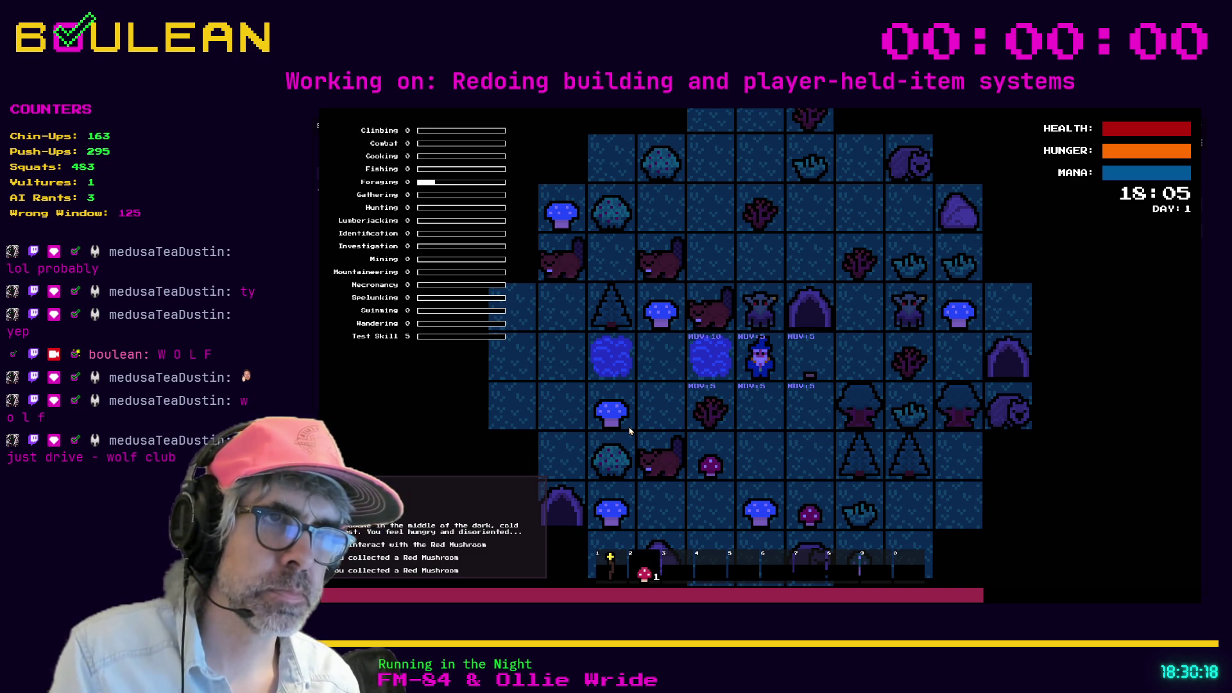
pyautogui.press('F8')
pyautogui.hotkey('ctrl', '-')
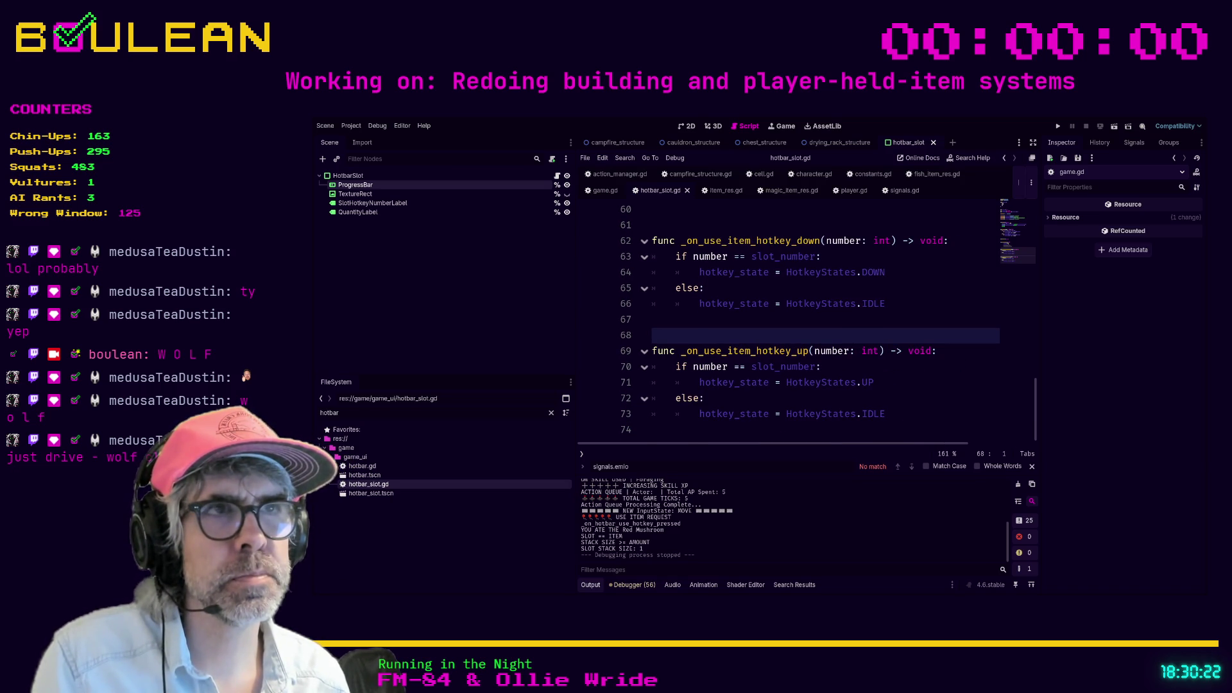
# Step: In _process, add an else branch after line 36 with 'progress_bar.value -= 4 * delta'
pyautogui.scroll(1, 808, 321)
pyautogui.scroll(5, 809, 321)
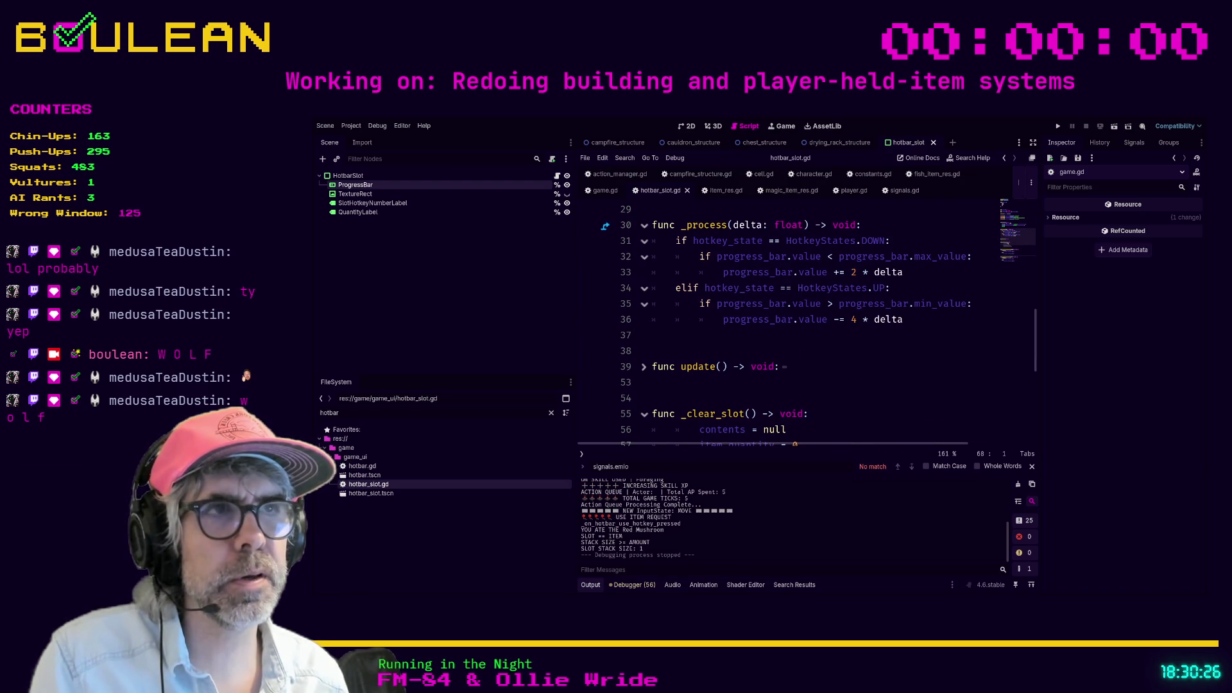
pyautogui.scroll(1, 808, 321)
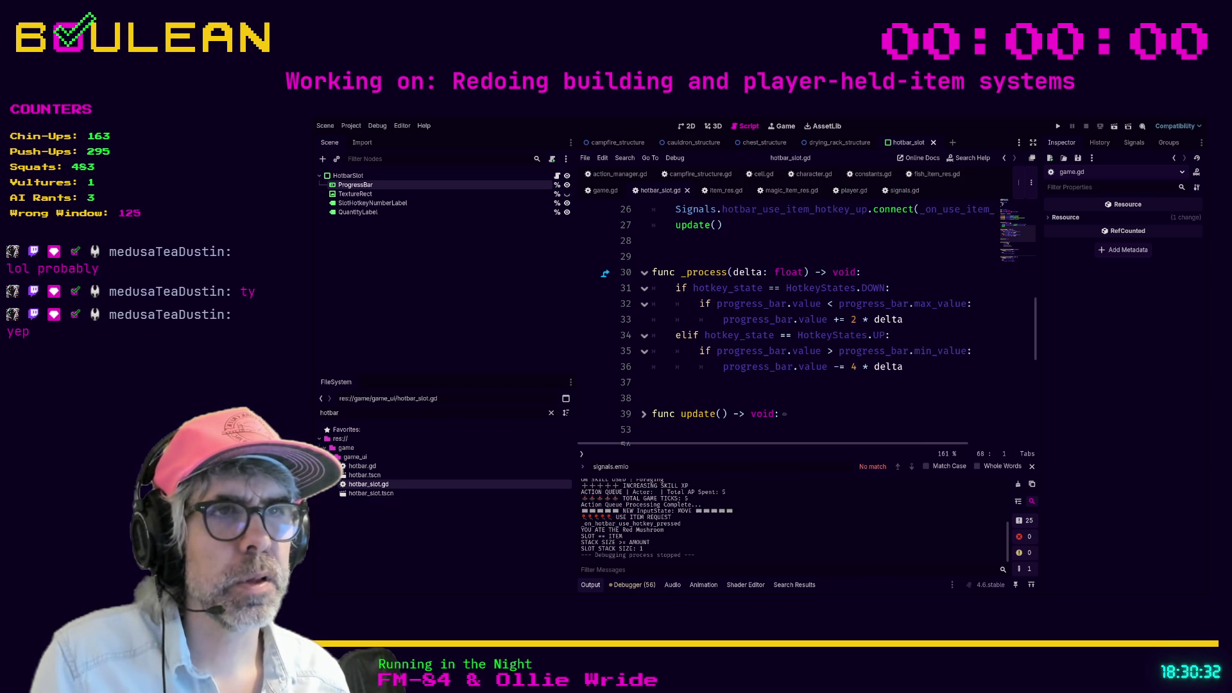
pyautogui.click(722, 367)
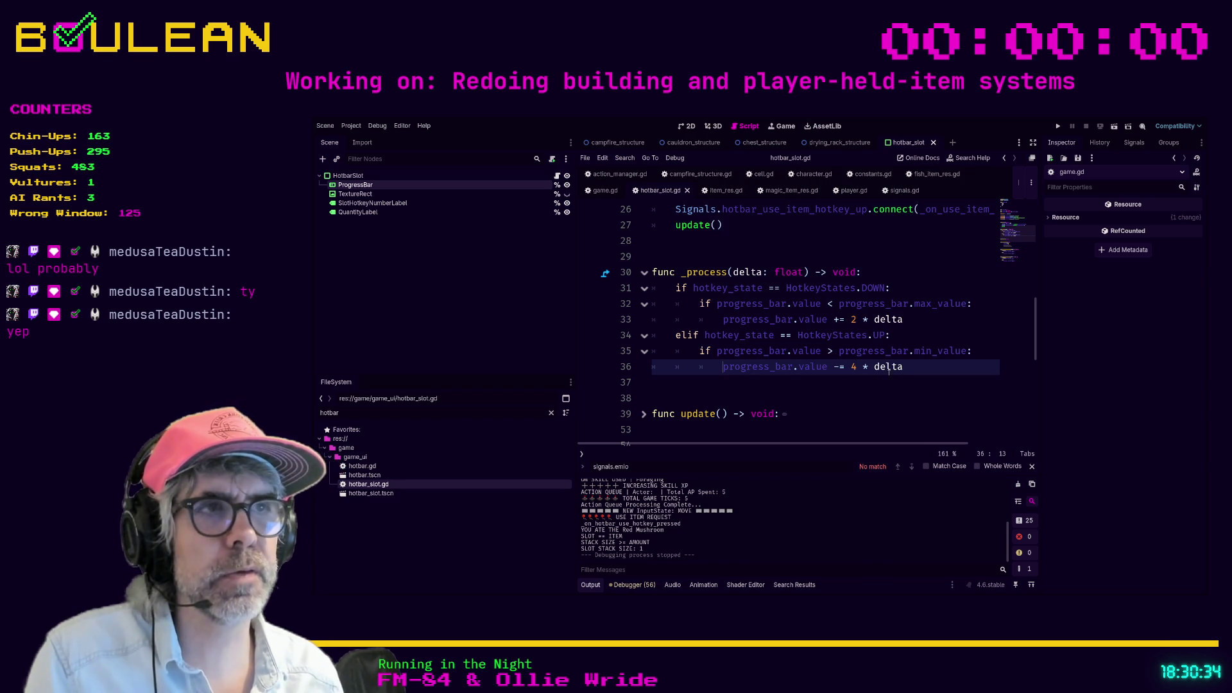
pyautogui.click(916, 369)
pyautogui.press('Return')
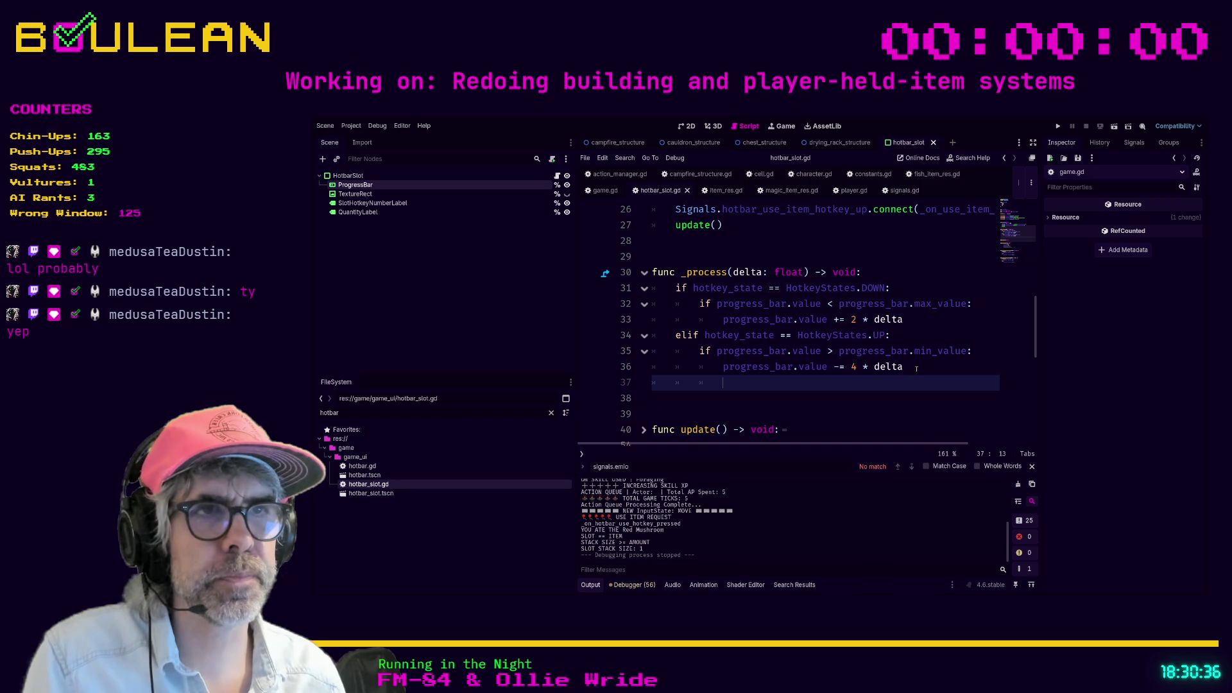
pyautogui.write('else')
pyautogui.press('Return')
pyautogui.write('progress_bar.value -= 4 * delta')
# Step: Comment out the elif HotkeyStates.UP block and its drain lines, then save and run the game
pyautogui.press('Up')
pyautogui.press('Up')
pyautogui.hotkey('shift', 'Up')
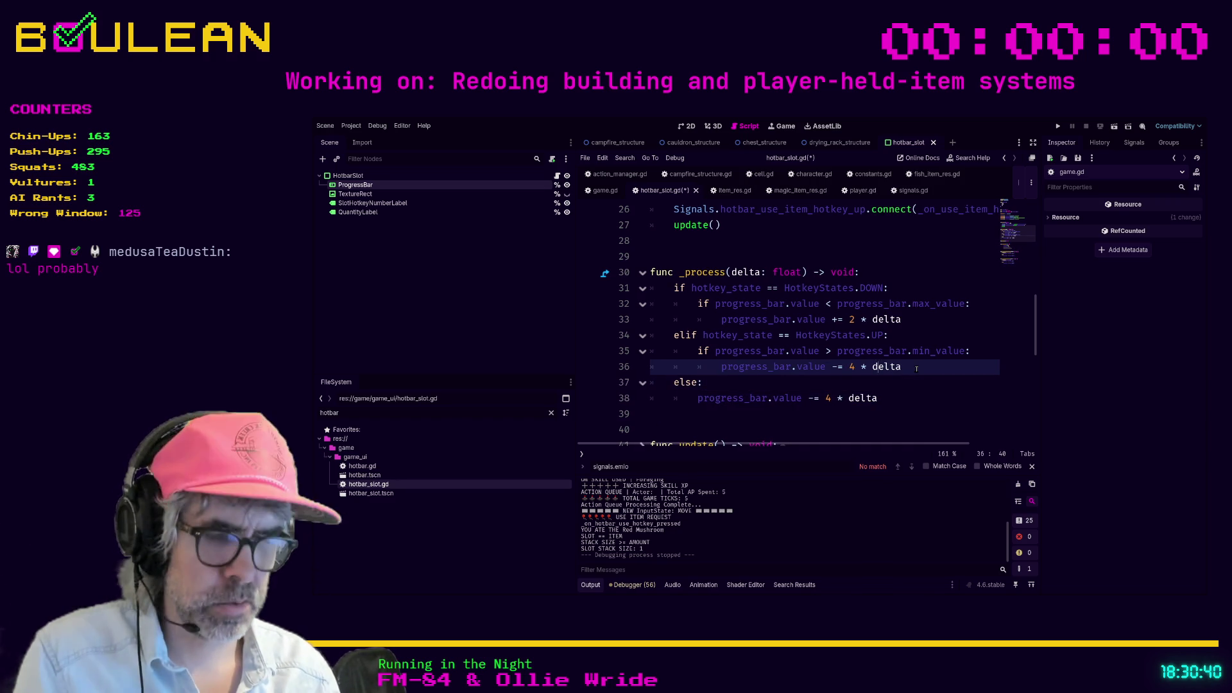
pyautogui.hotkey('ctrl', 'k')
pyautogui.press('Up')
pyautogui.hotkey('ctrl', 'k')
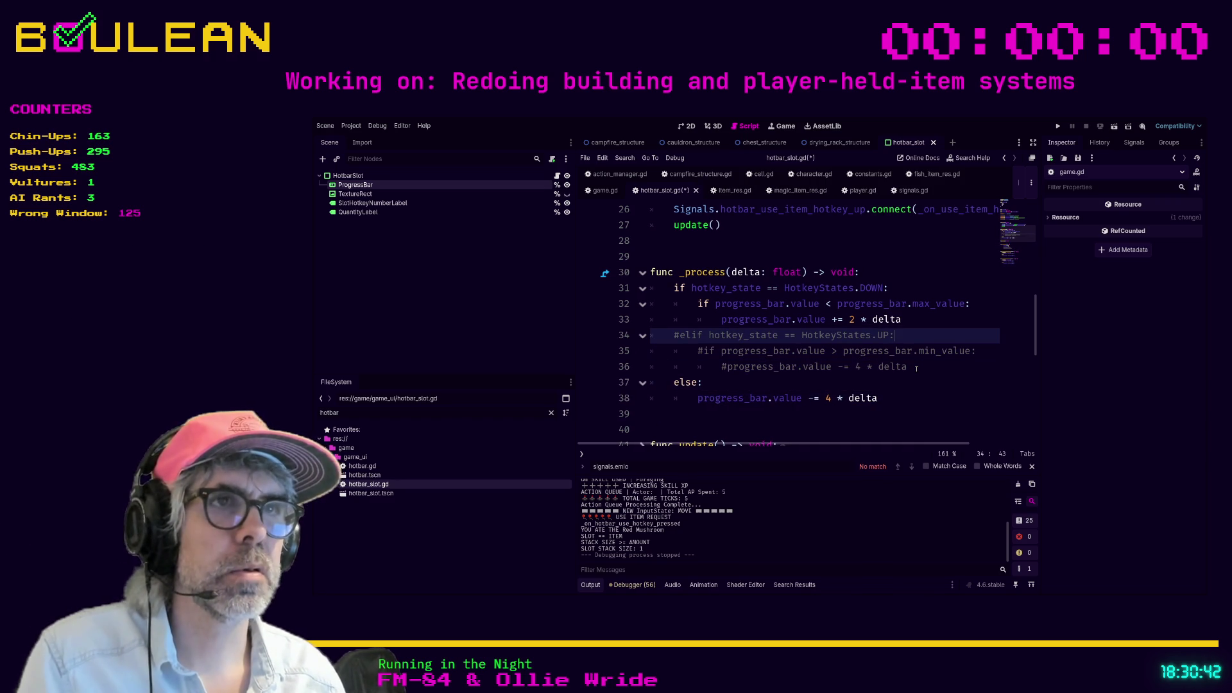
pyautogui.click(936, 380)
pyautogui.hotkey('ctrl', 's')
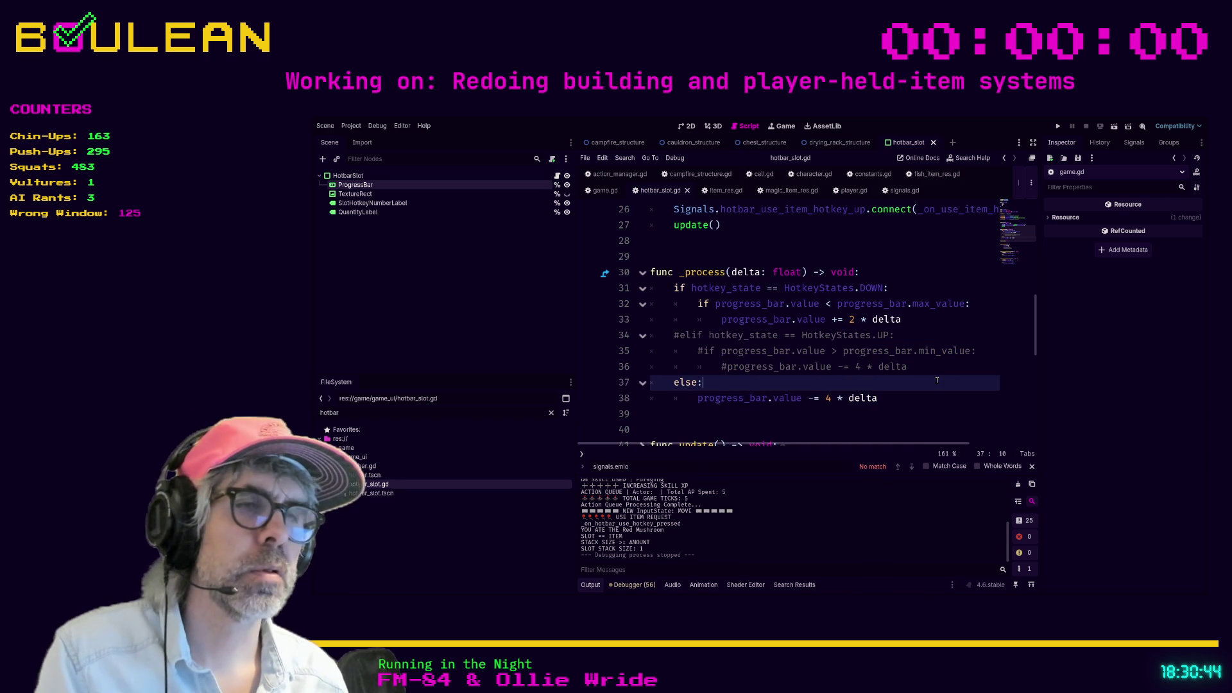
pyautogui.press('F5')
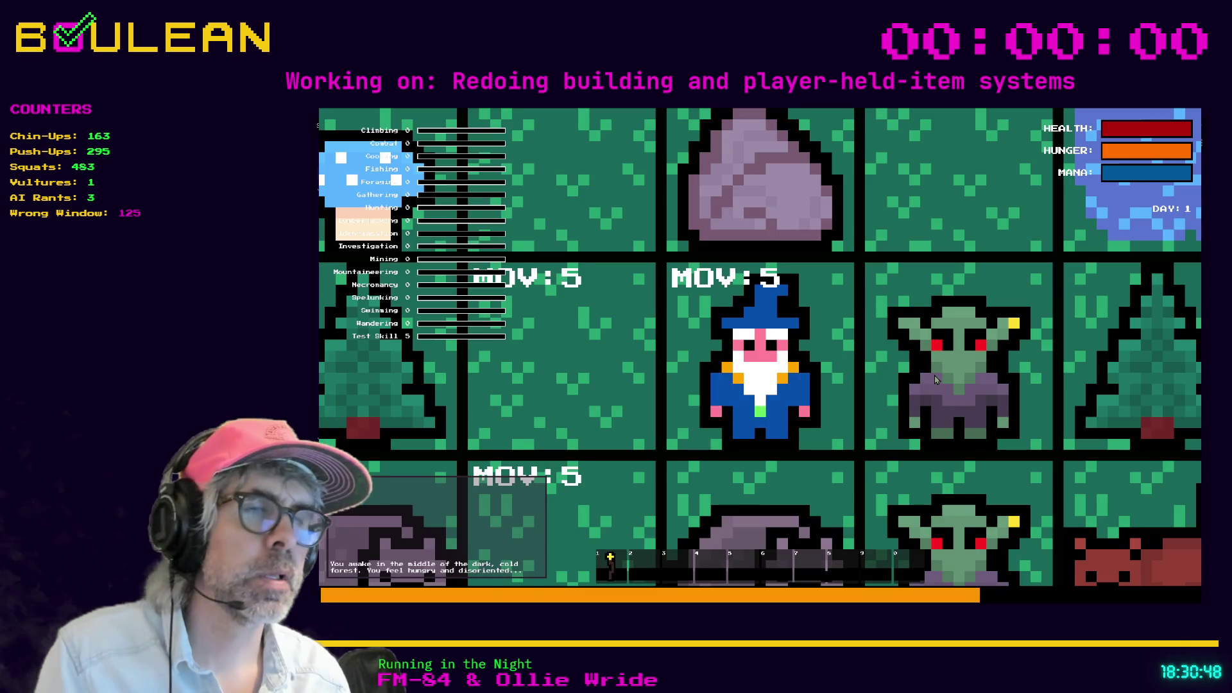
# Step: Move the wizard to collect the Blue Mushroom, then stop the game
pyautogui.press('Up')
pyautogui.press('Left')
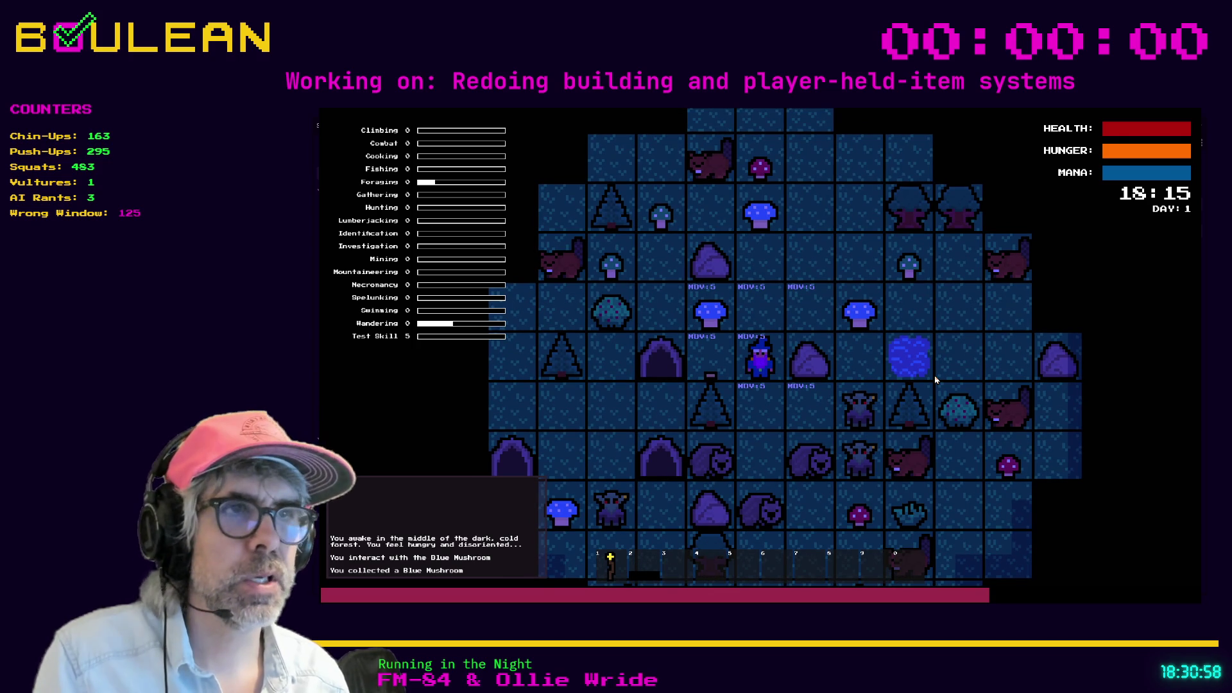
pyautogui.press('F8')
# Step: Change the fill rate on line 33 from 2 to 10, save, and test-run the game again
pyautogui.click(852, 319)
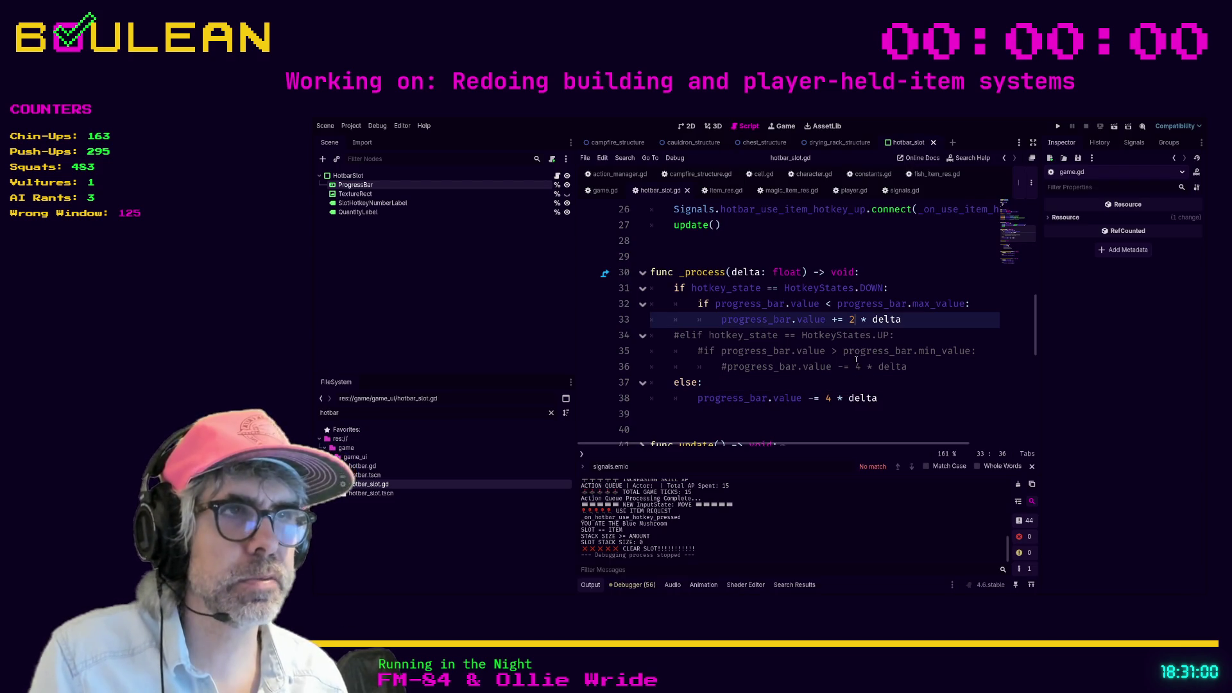
pyautogui.press('BackSpace')
pyautogui.write('10')
pyautogui.hotkey('ctrl', 's')
pyautogui.press('F5')
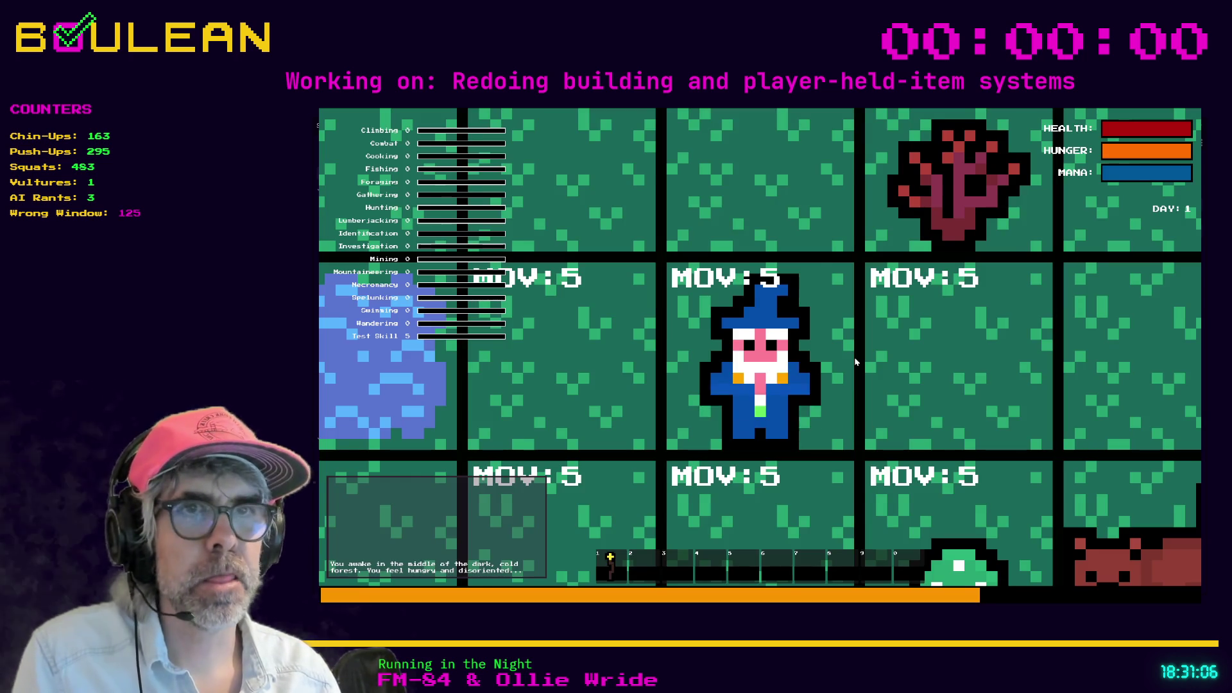
pyautogui.scroll(-3, 853, 357)
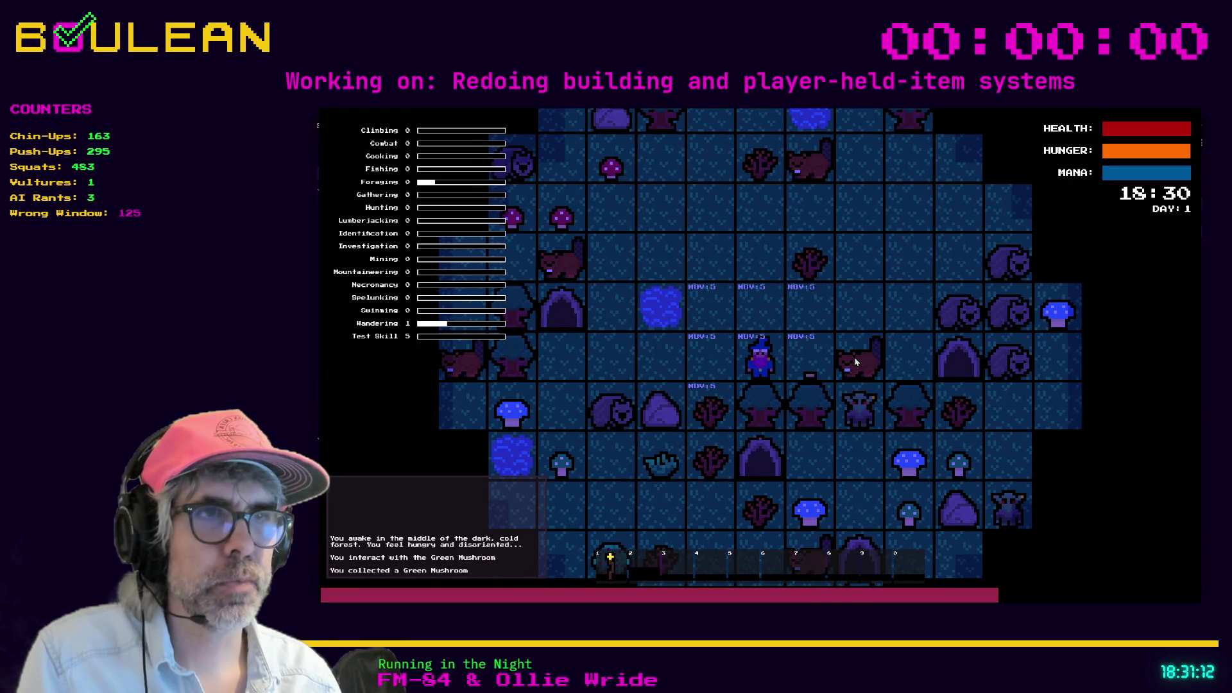
pyautogui.press('F8')
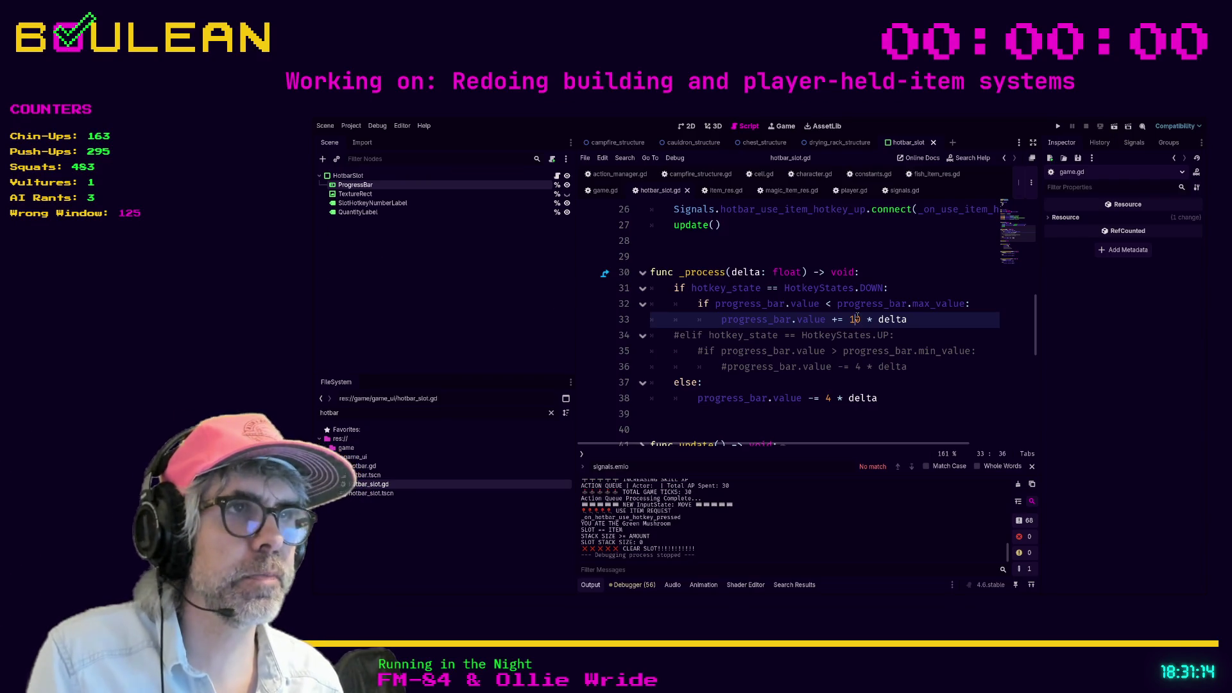
# Step: Change the progress bar fill rate on line 33 from 10 to 50, then save and run
pyautogui.click(856, 319)
pyautogui.press('BackSpace')
pyautogui.write('5')
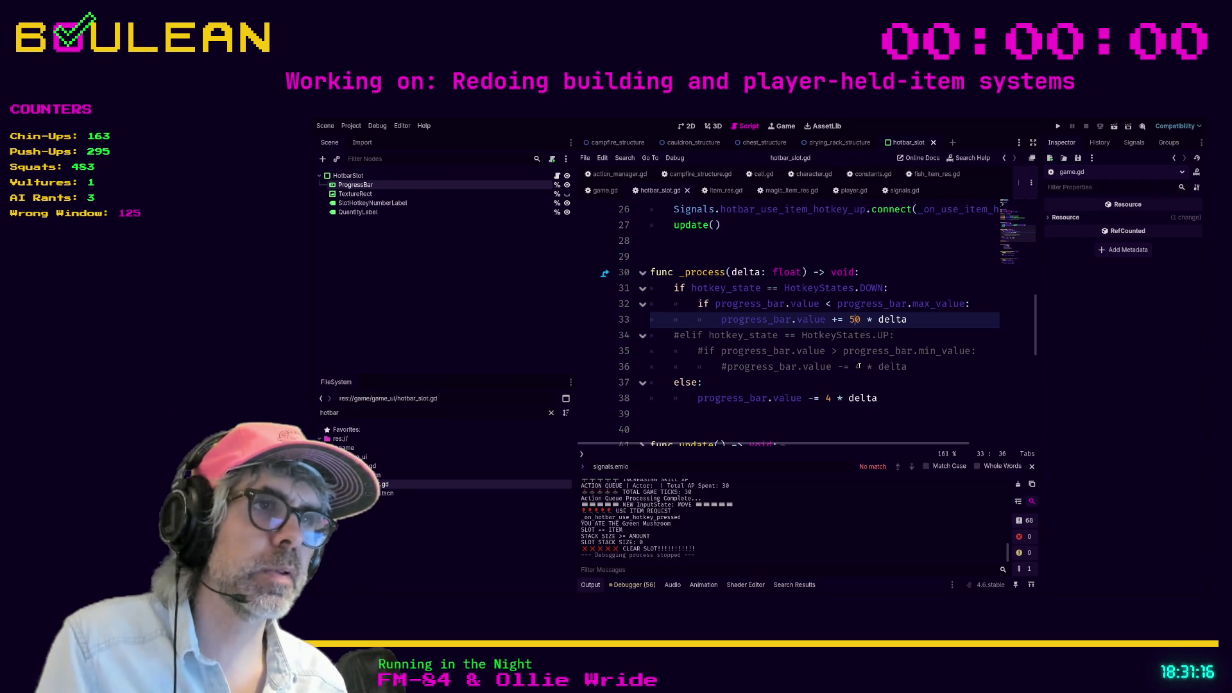
pyautogui.press('F5')
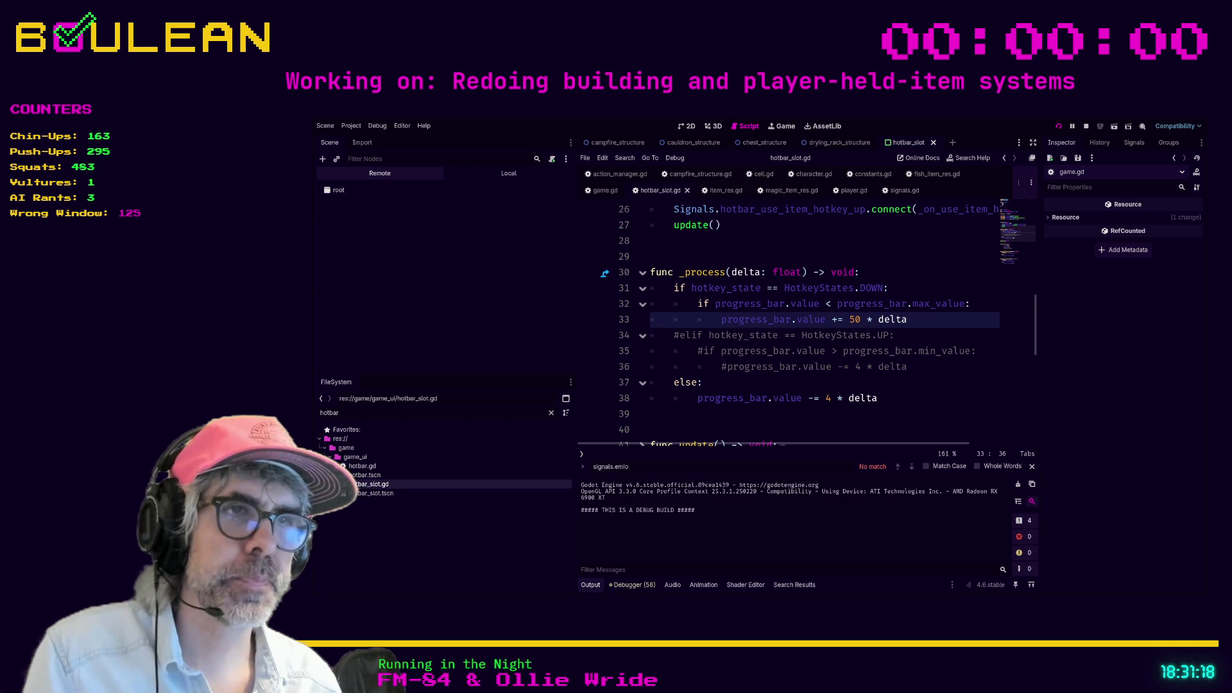
# Step: Chop the nearby tree, pick up the dropped Log, then stop the game
pyautogui.press('e')
pyautogui.press('e')
pyautogui.press('e')
pyautogui.scroll(-3, 817, 394)
pyautogui.press('e')
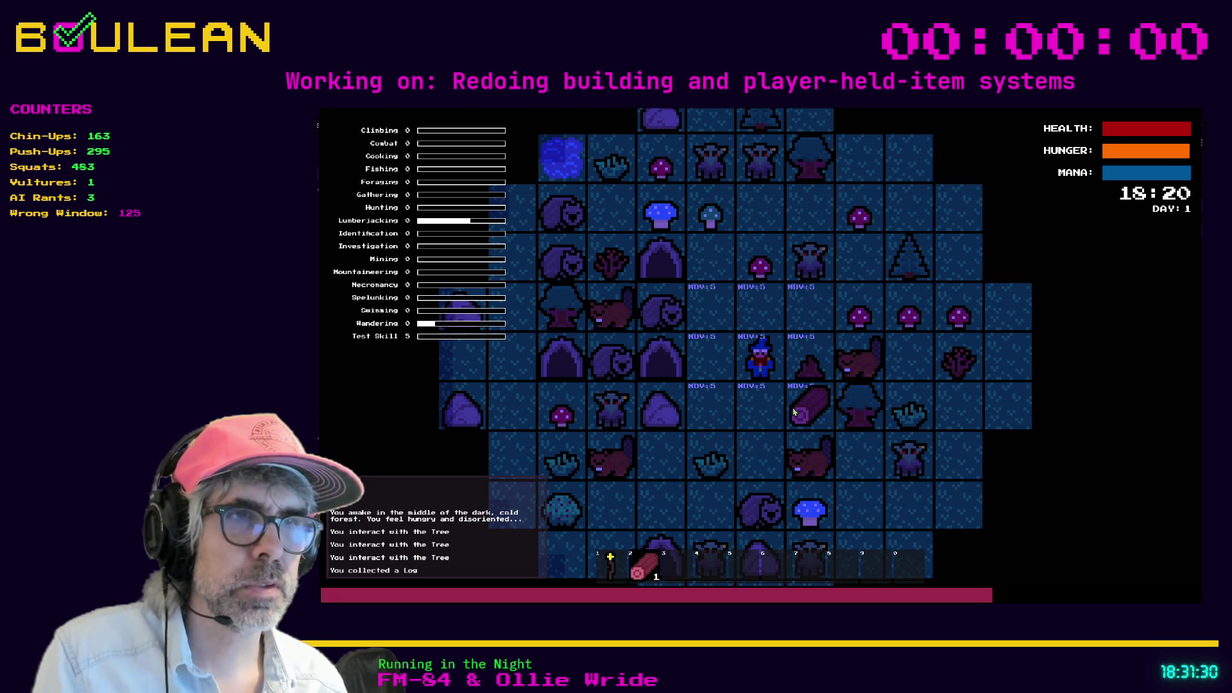
pyautogui.press('F8')
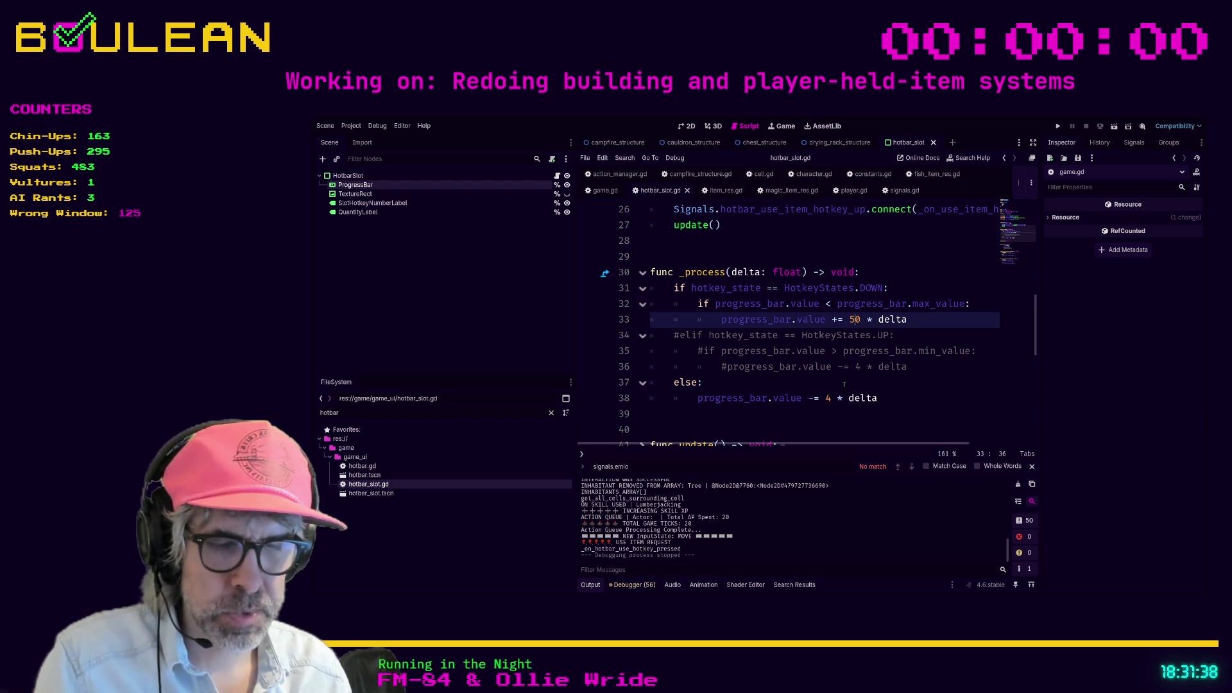
# Step: Set the fill rate on line 33 to 75 and the drain rate on line 38 to 150, then test with a Blue Mushroom
pyautogui.press('BackSpace')
pyautogui.press('BackSpace')
pyautogui.write('75')
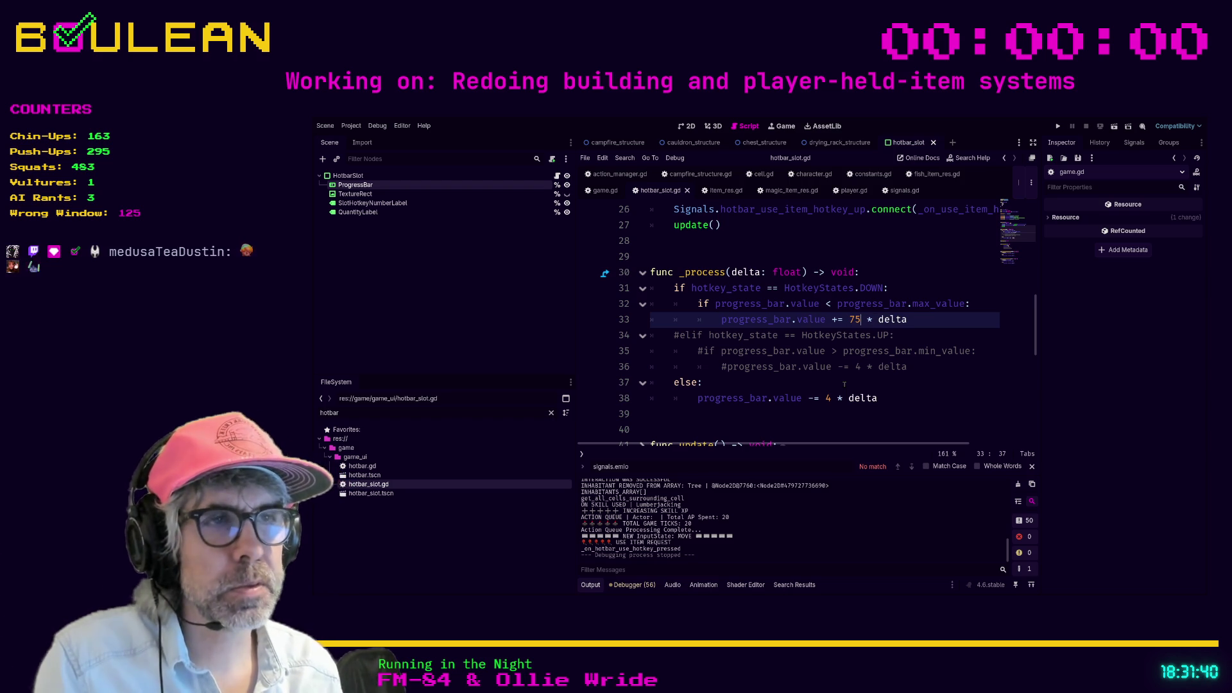
pyautogui.doubleClick(827, 398)
pyautogui.write('75')
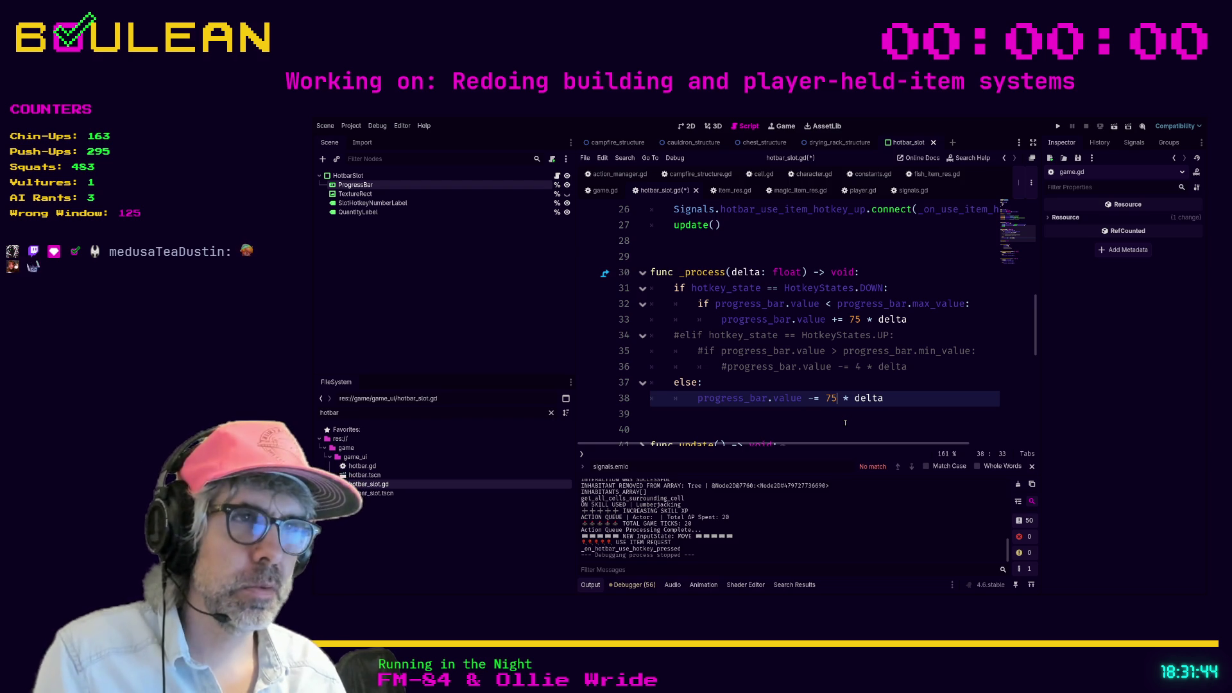
pyautogui.press('BackSpace')
pyautogui.press('BackSpace')
pyautogui.write('150')
pyautogui.press('F5')
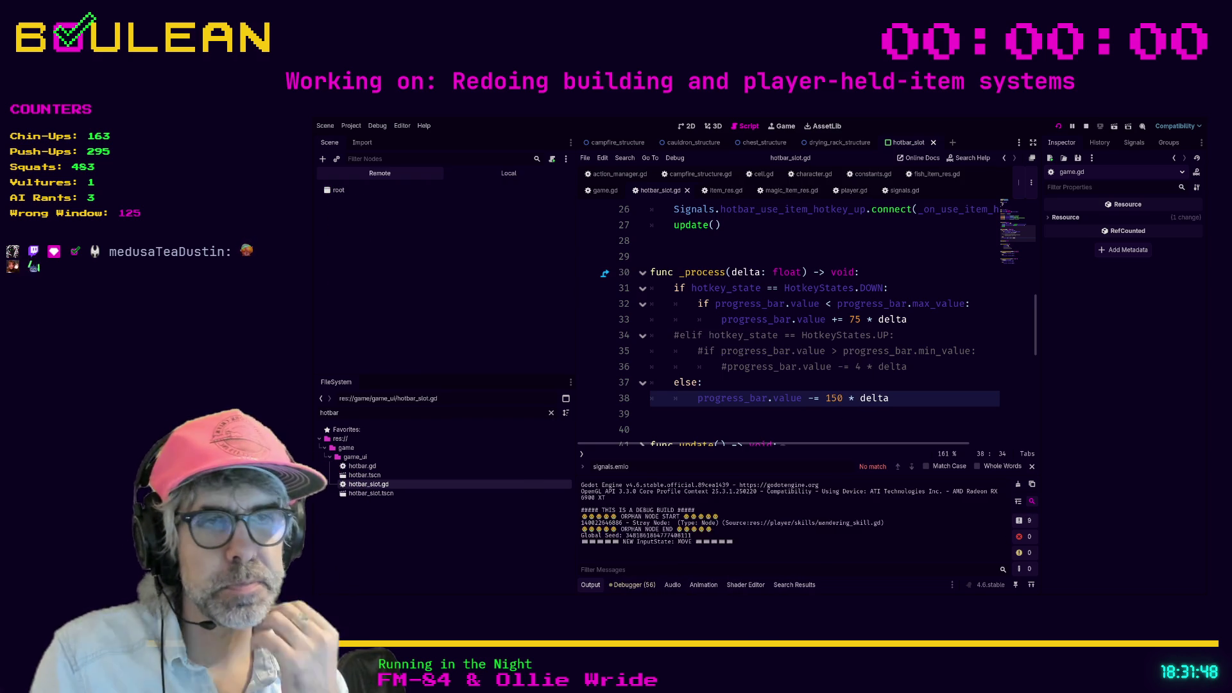
pyautogui.press('e')
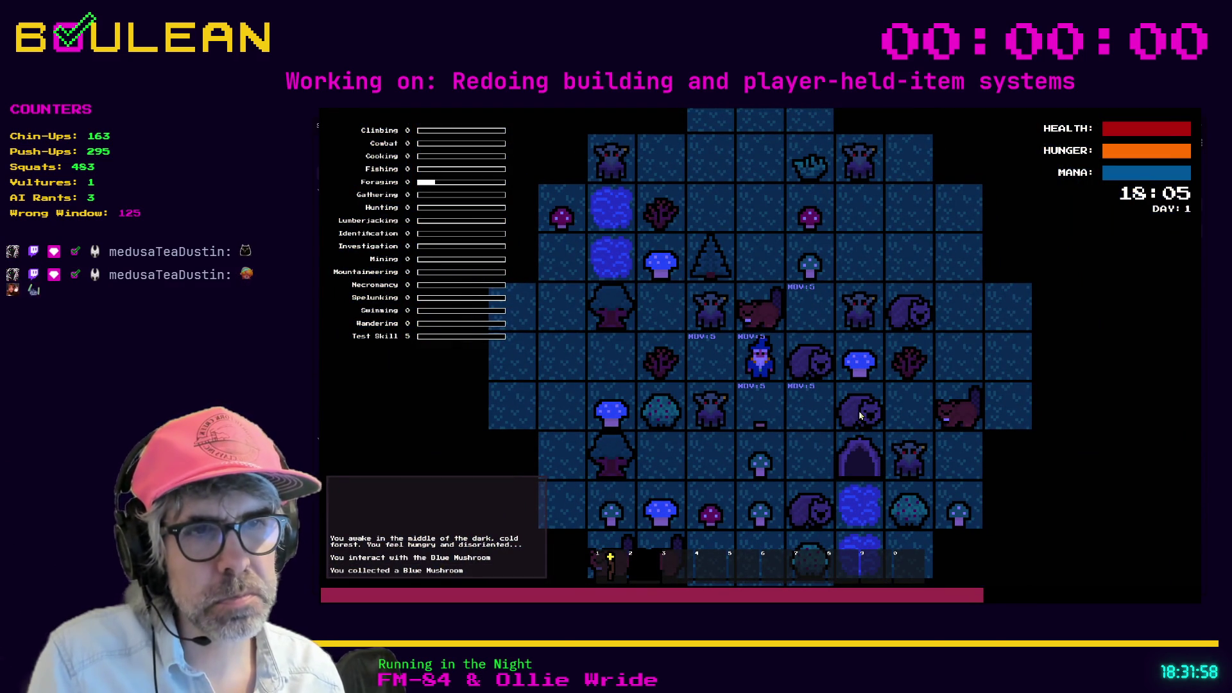
pyautogui.press('F8')
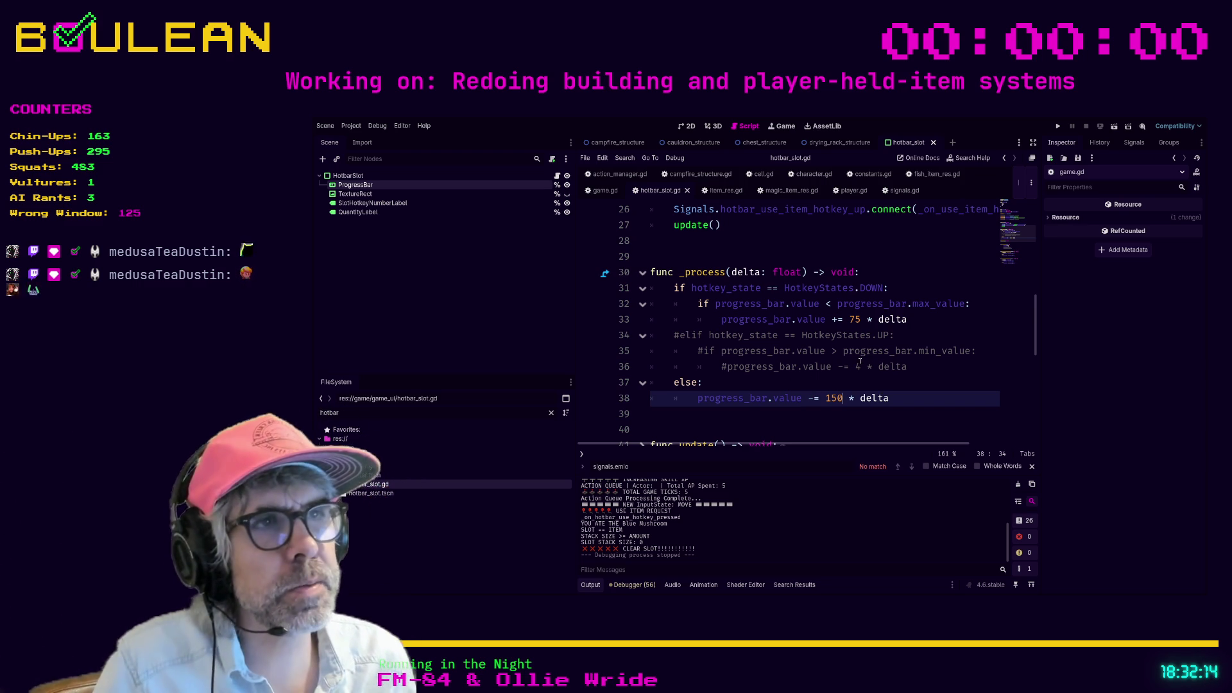
# Step: After line 36, add an else: branch containing 'hotkey_state == HotkeyStates.IDLE', then save and launch
pyautogui.click(951, 369)
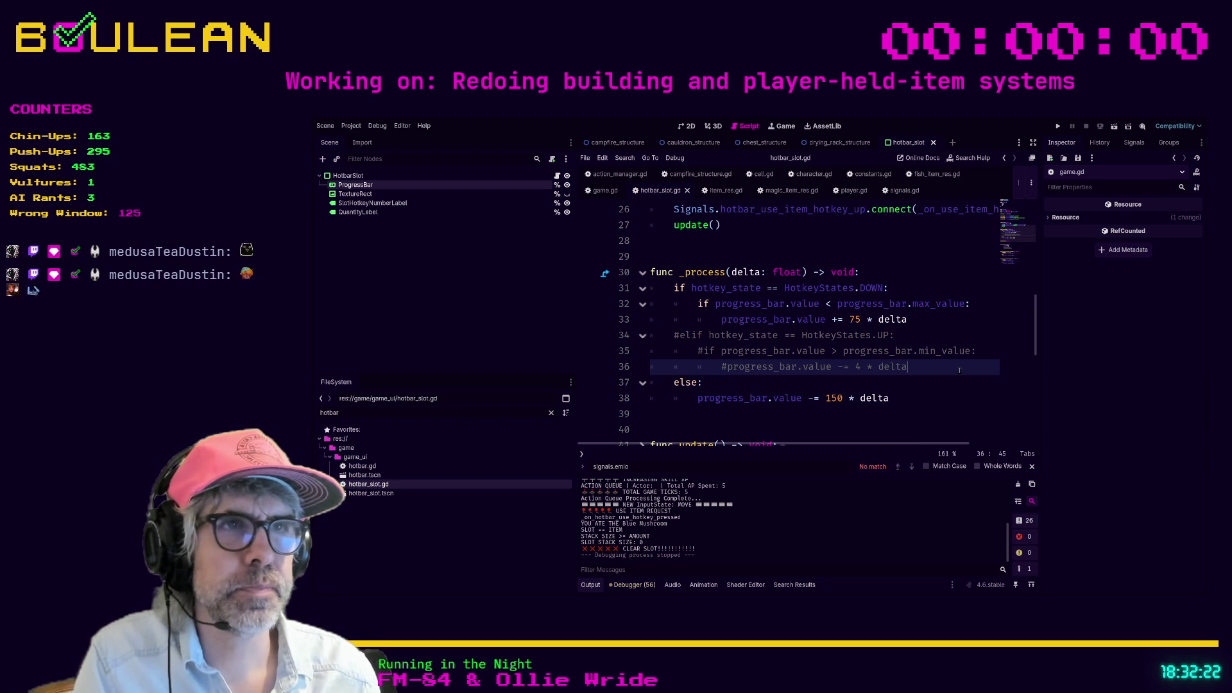
pyautogui.press('Return')
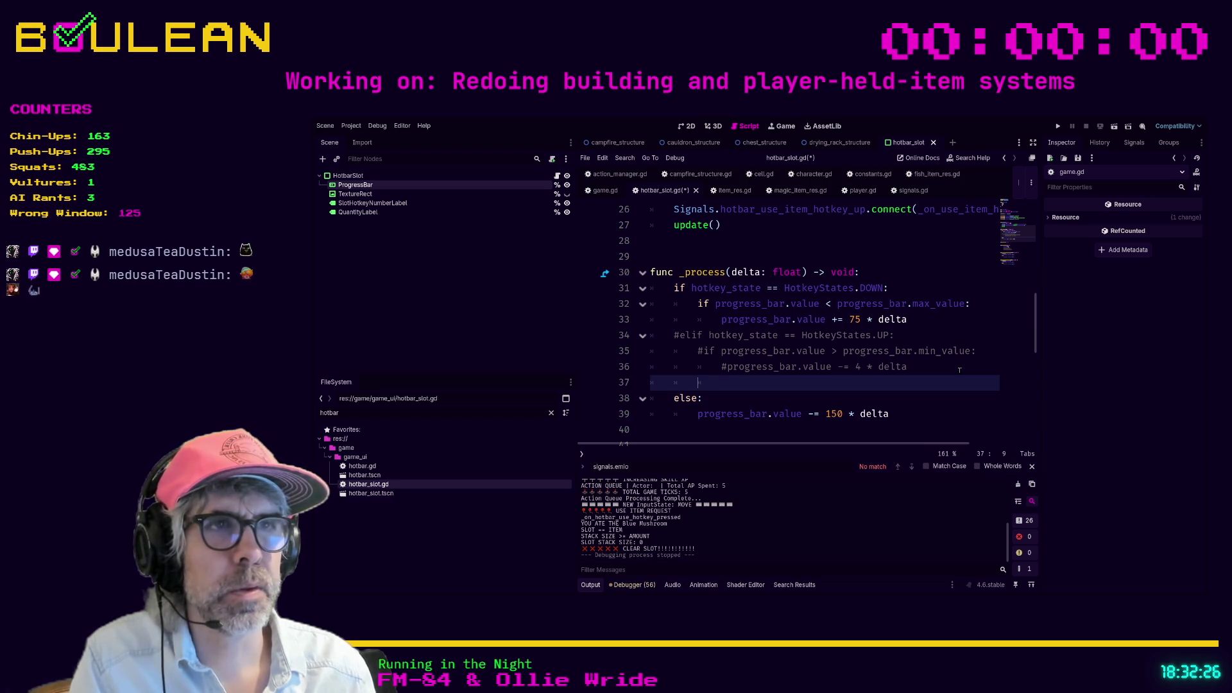
pyautogui.write('el')
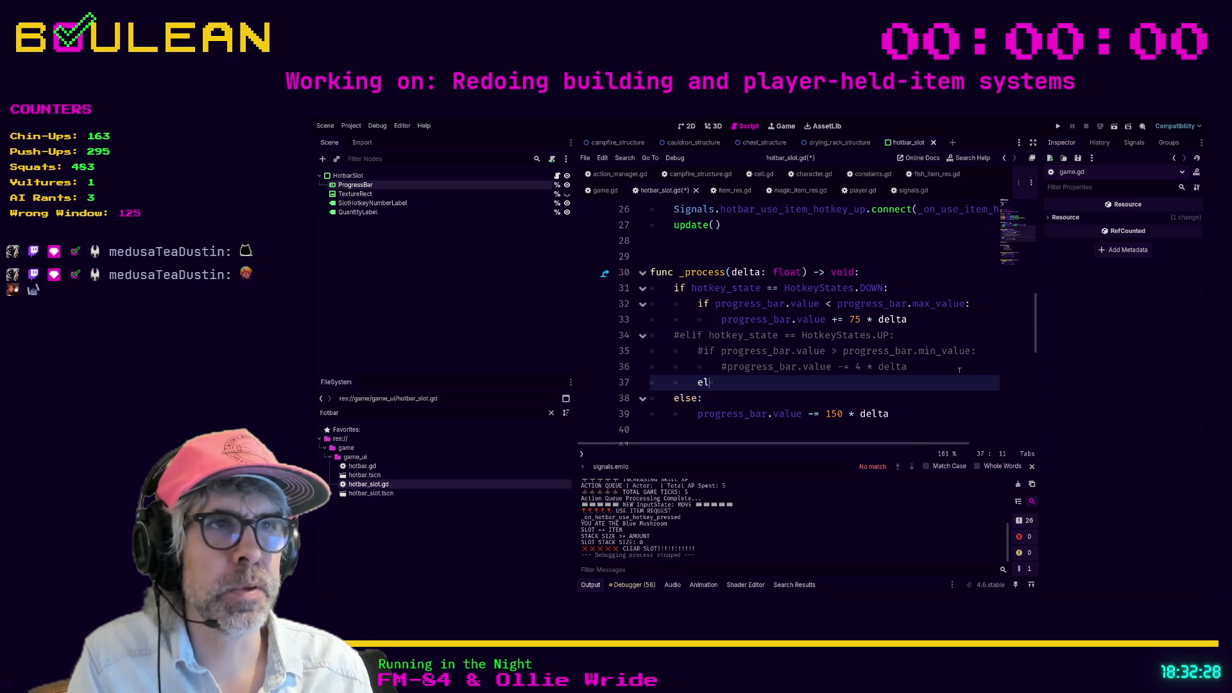
pyautogui.write('if progress_')
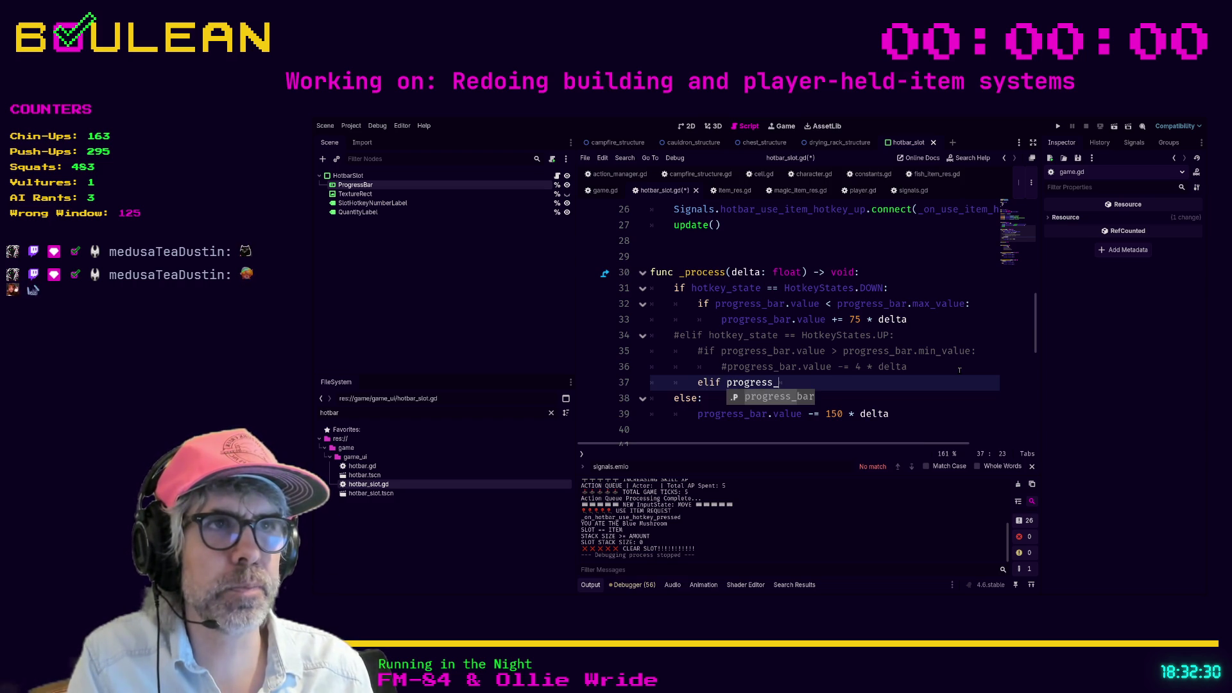
pyautogui.write('bar.value')
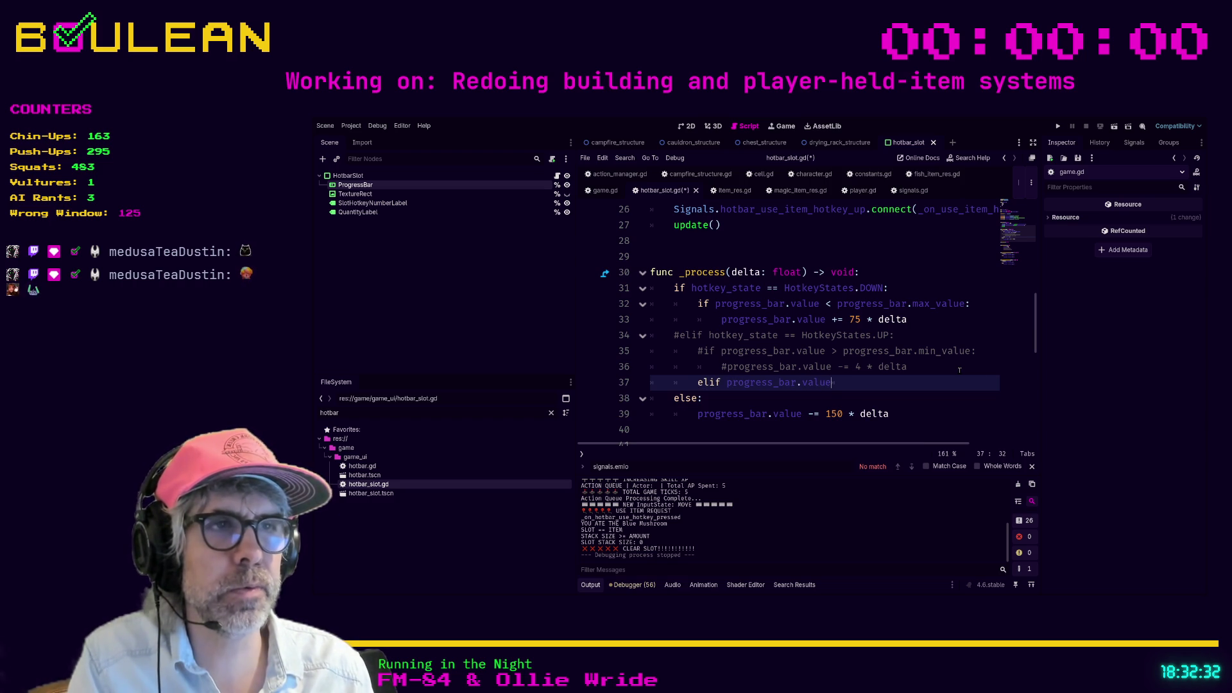
pyautogui.write(' >')
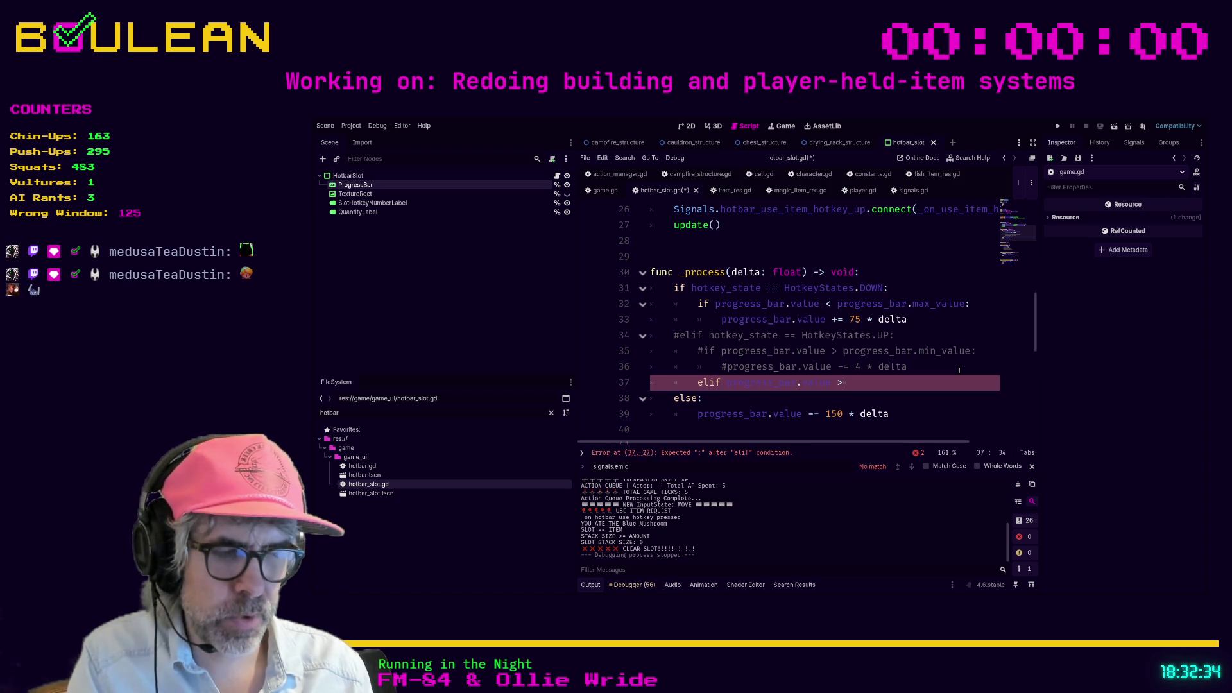
pyautogui.write('= pgr')
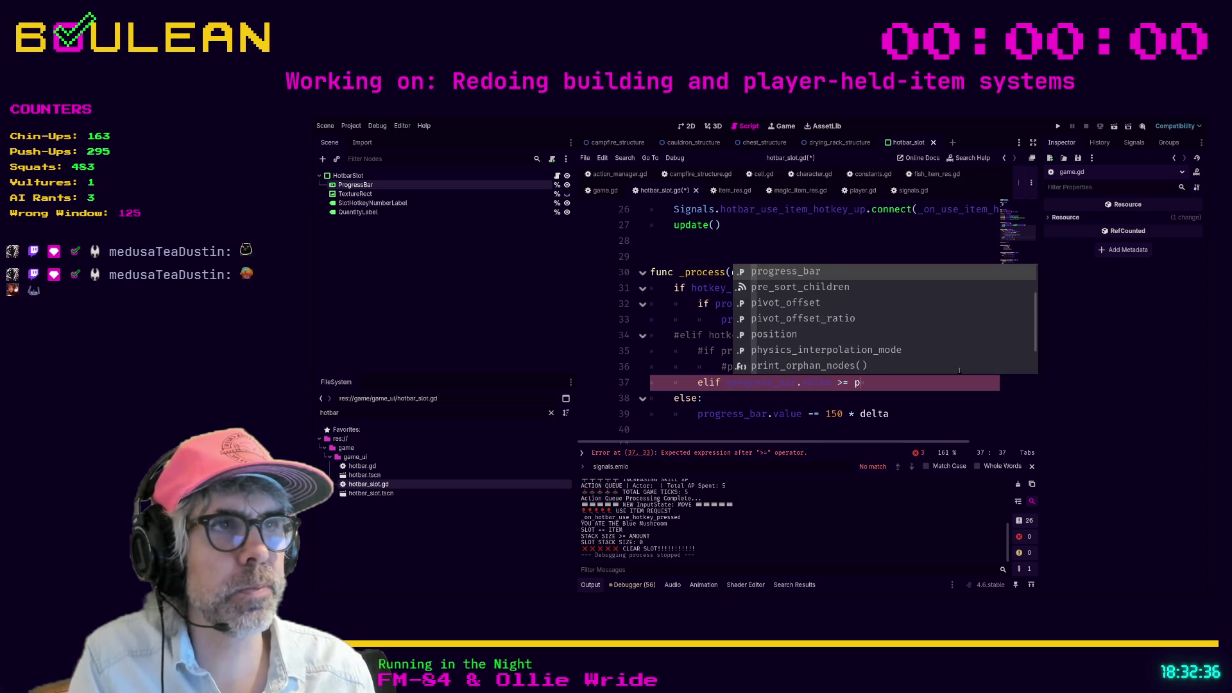
pyautogui.press('BackSpace')
pyautogui.press('BackSpace')
pyautogui.press('BackSpace')
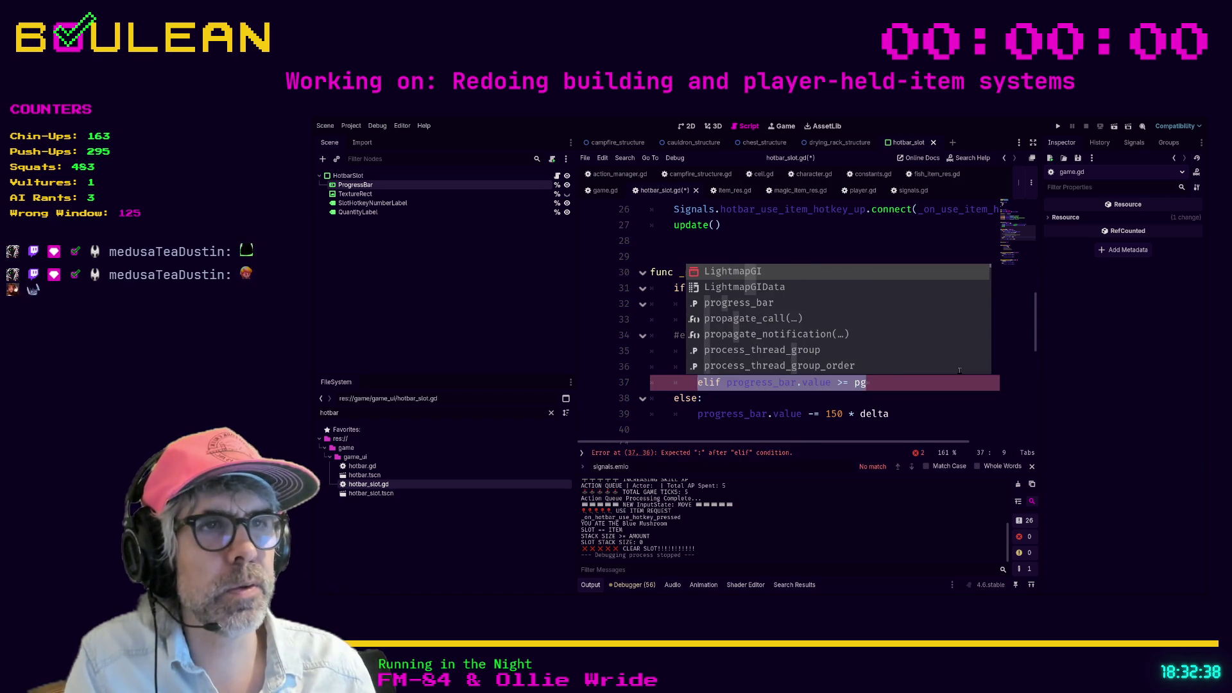
pyautogui.write(';')
pyautogui.press('BackSpace')
pyautogui.write('lse:')
pyautogui.press('Return')
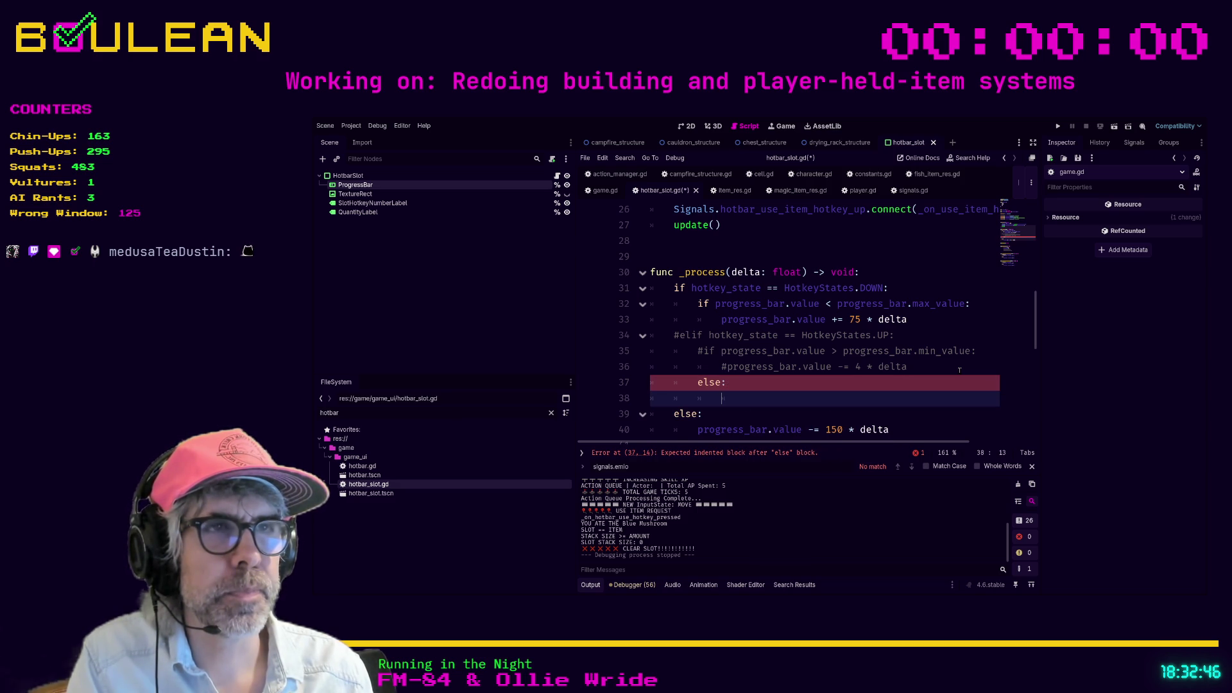
pyautogui.write('hot')
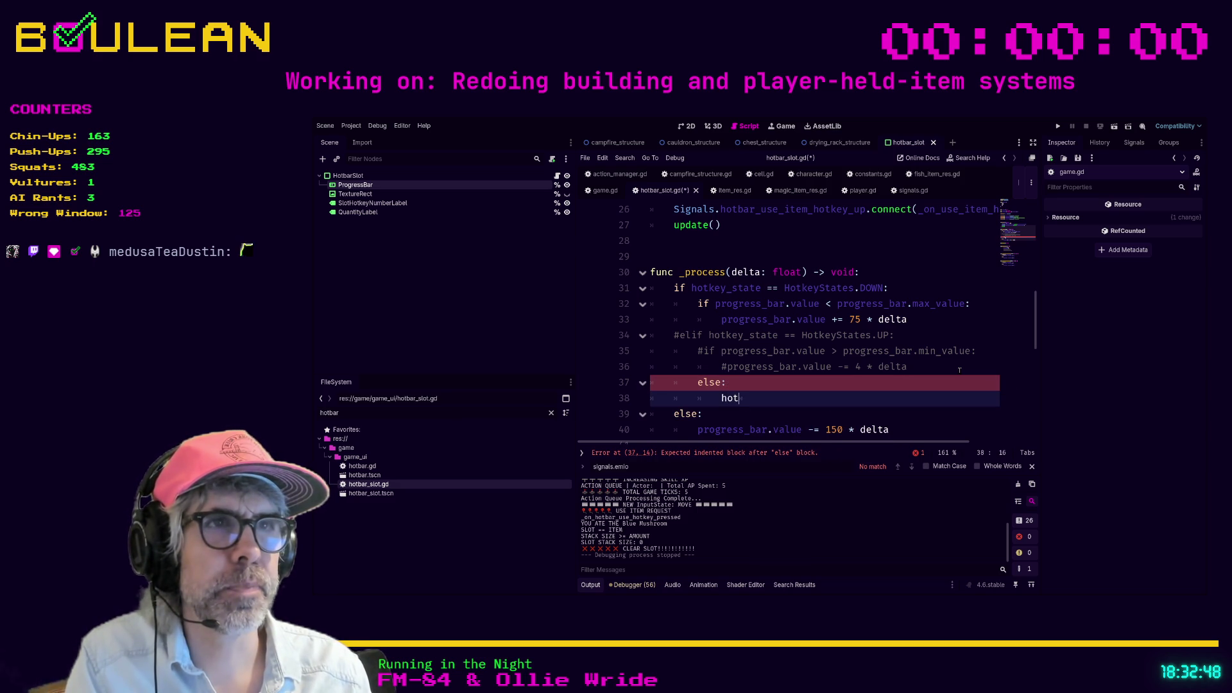
pyautogui.write('key_state == HotkeyStates.')
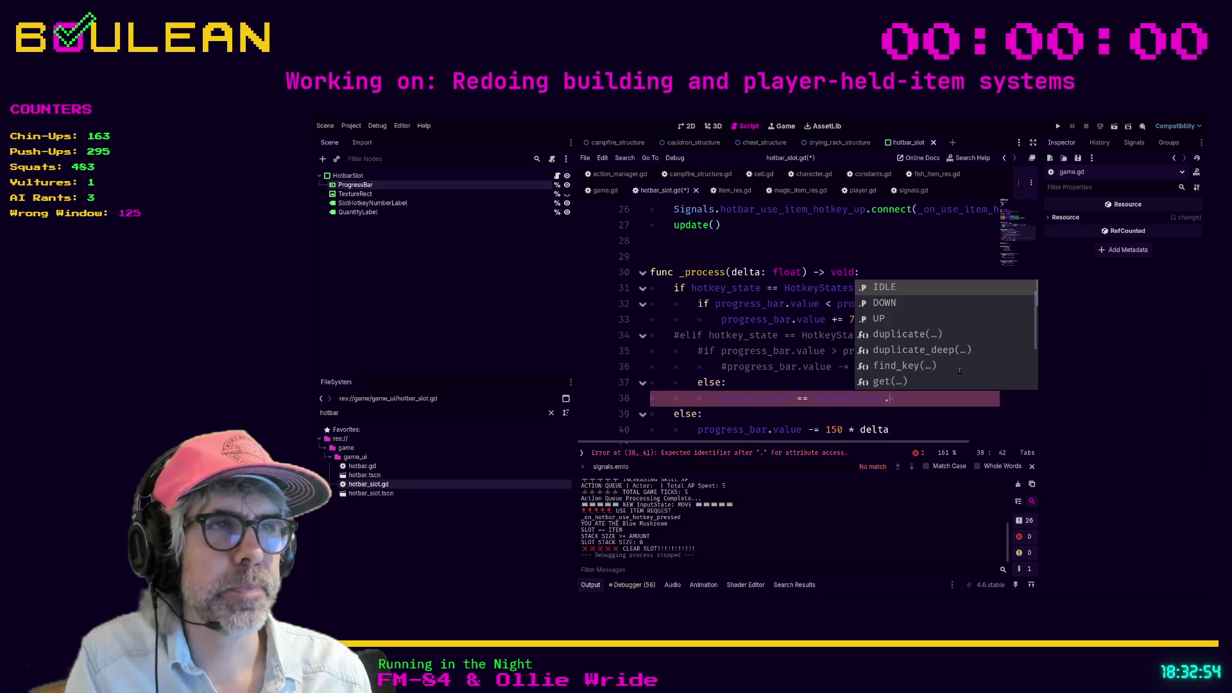
pyautogui.press('Return')
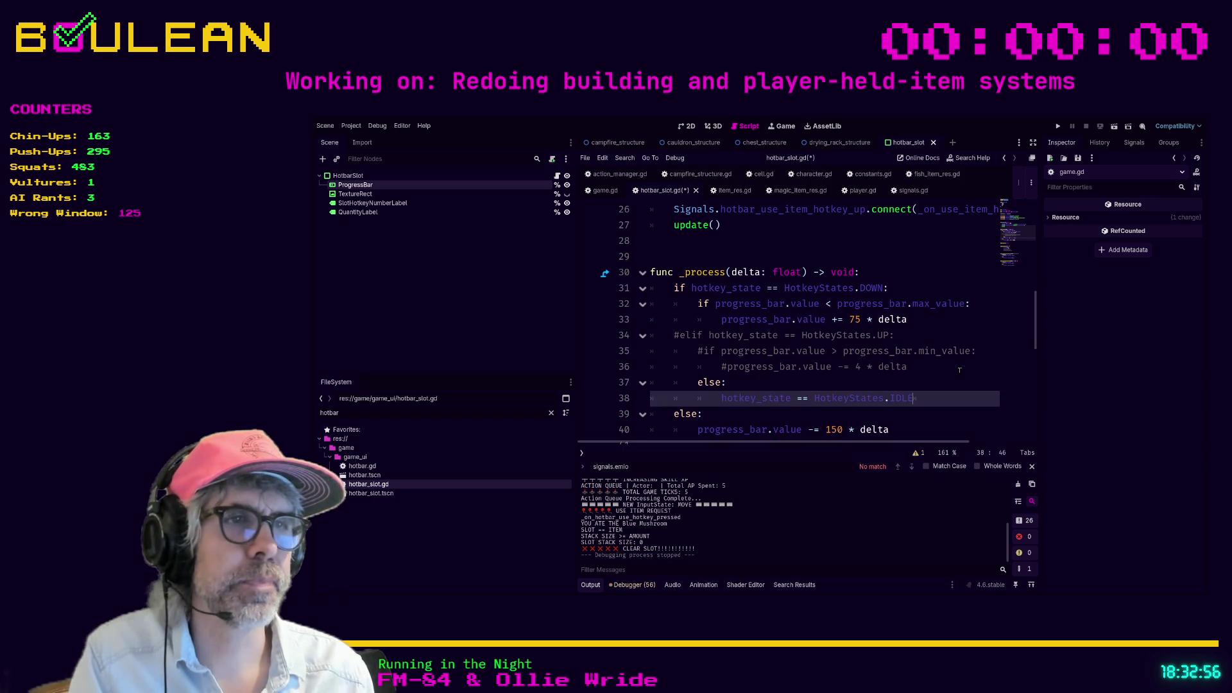
pyautogui.press('F5')
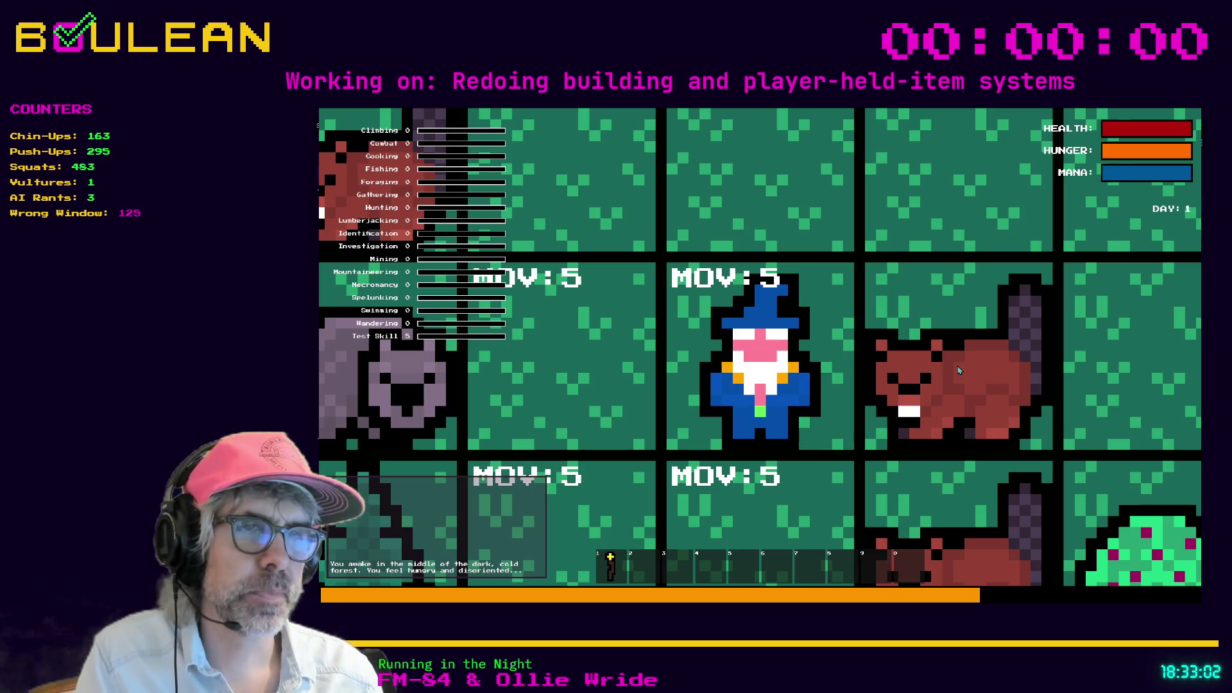
# Step: Attack the beaver twice, then walk the wizard across the map
pyautogui.click(958, 370)
pyautogui.click(957, 370)
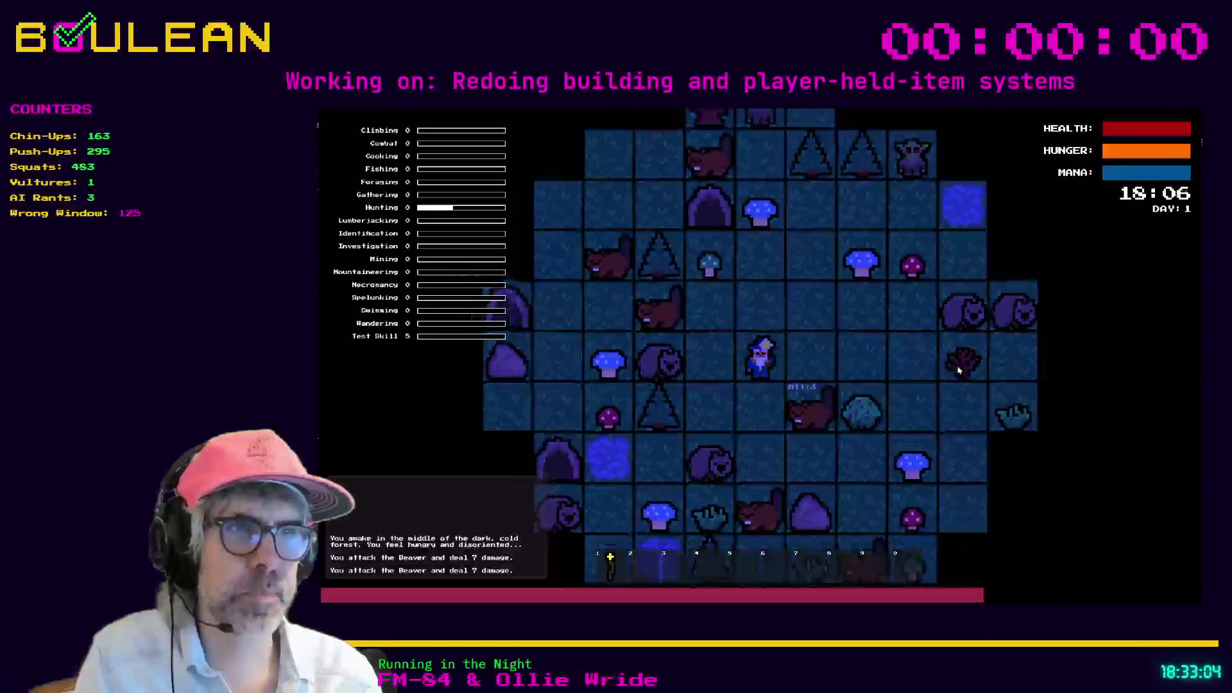
pyautogui.press('d')
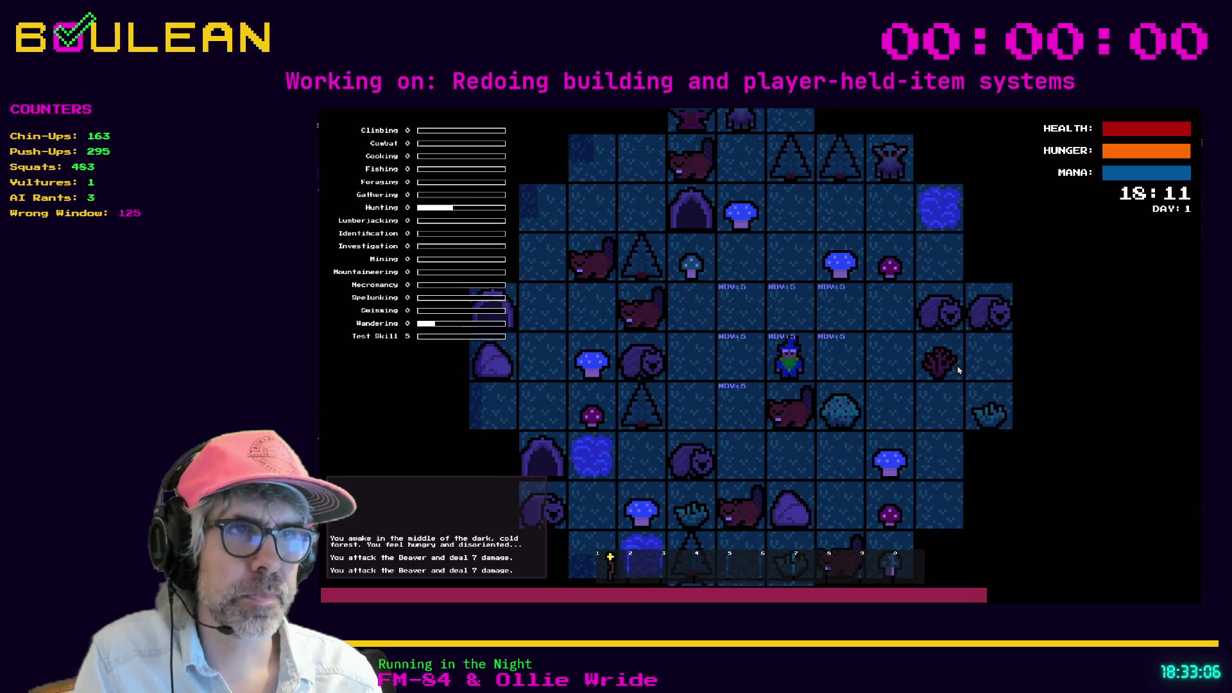
pyautogui.press('d')
pyautogui.press('w')
pyautogui.press('w')
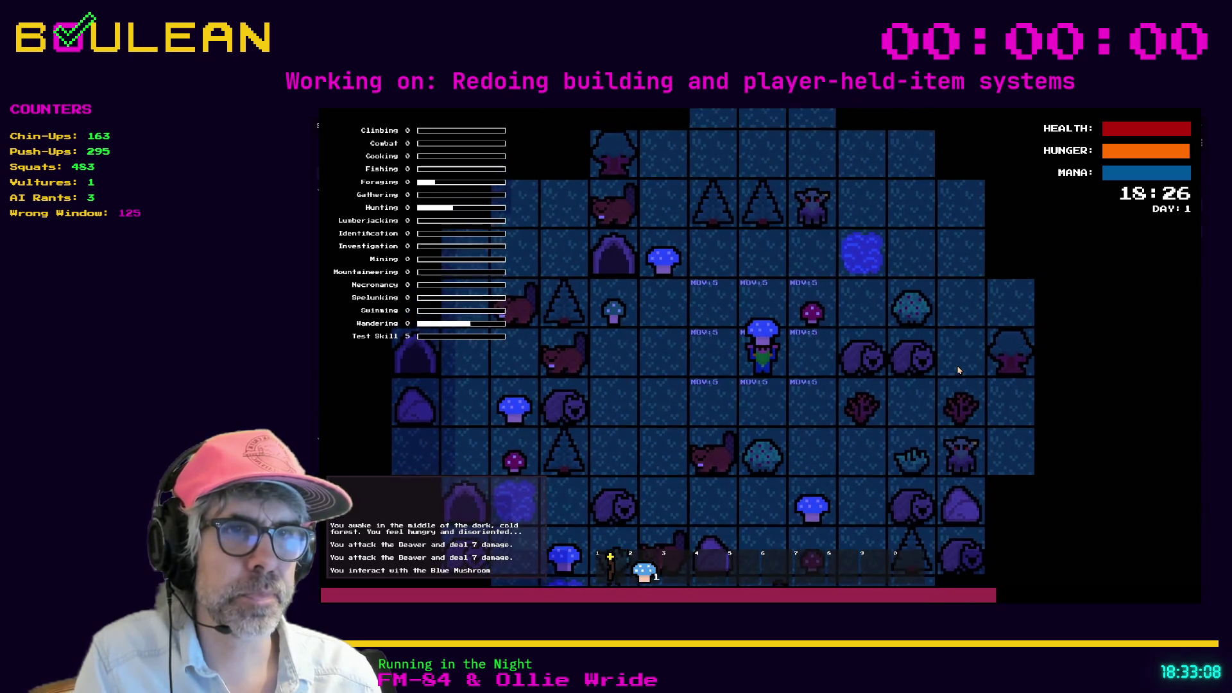
# Step: Use the Blue Mushroom from hotbar slot 2, step around, and stop the game
pyautogui.press('2')
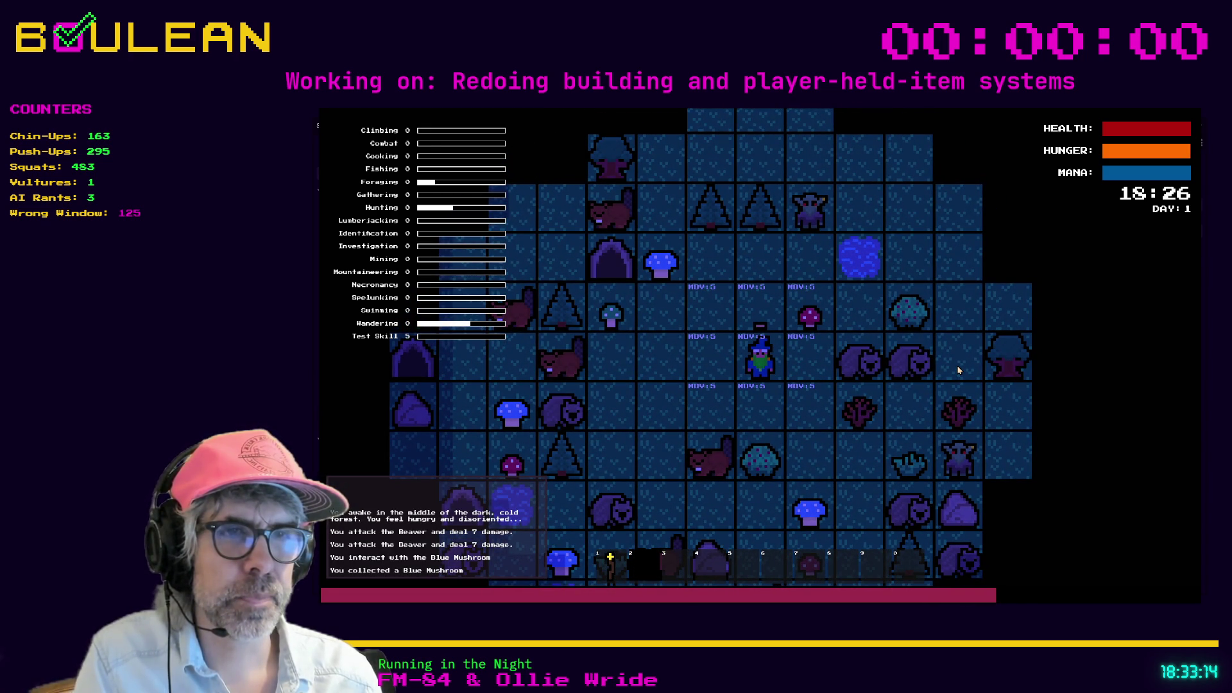
pyautogui.press('Left')
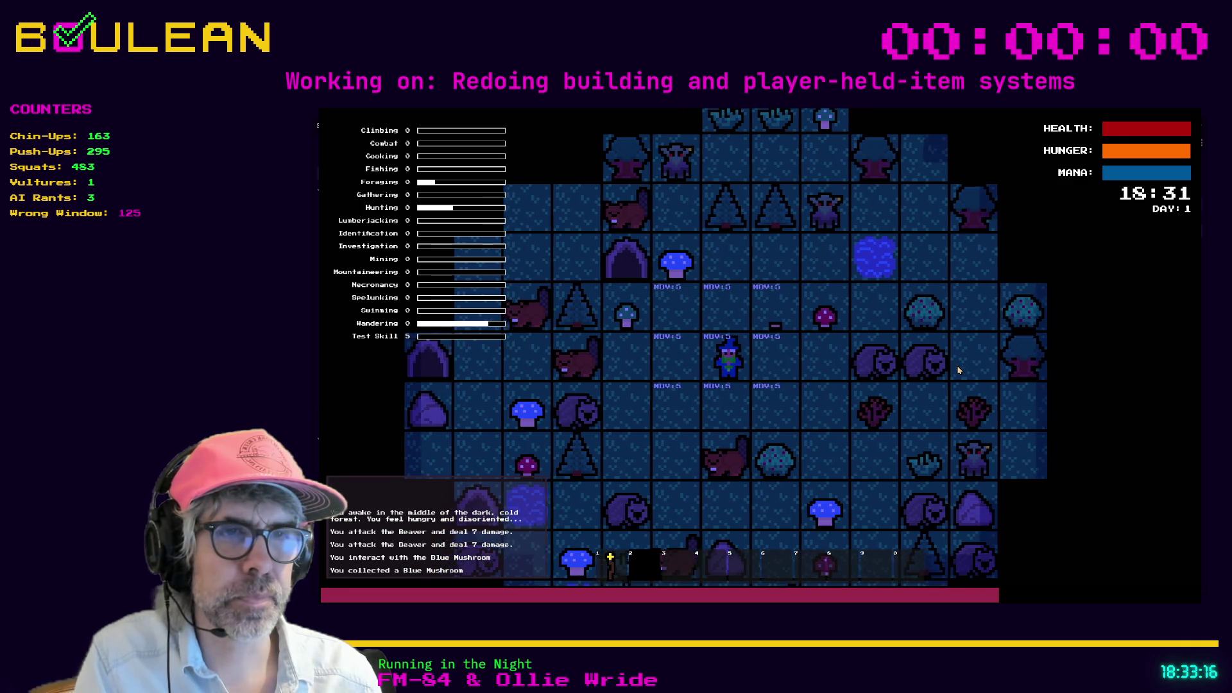
pyautogui.press('Down')
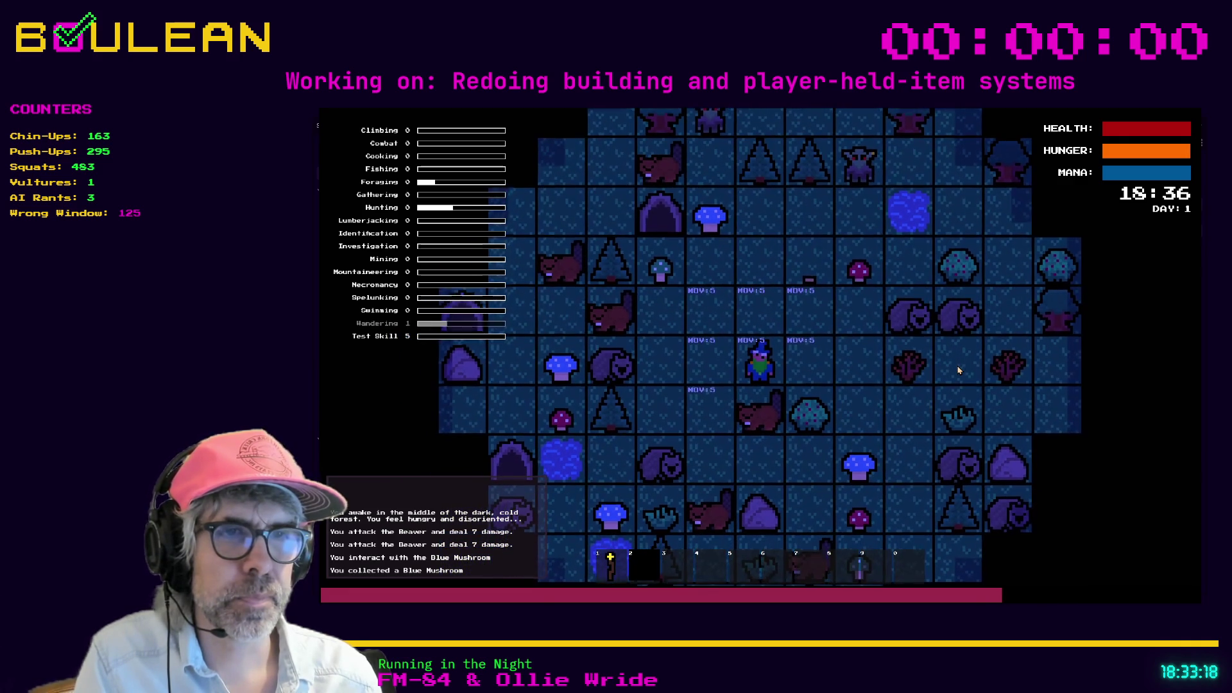
pyautogui.press('Right')
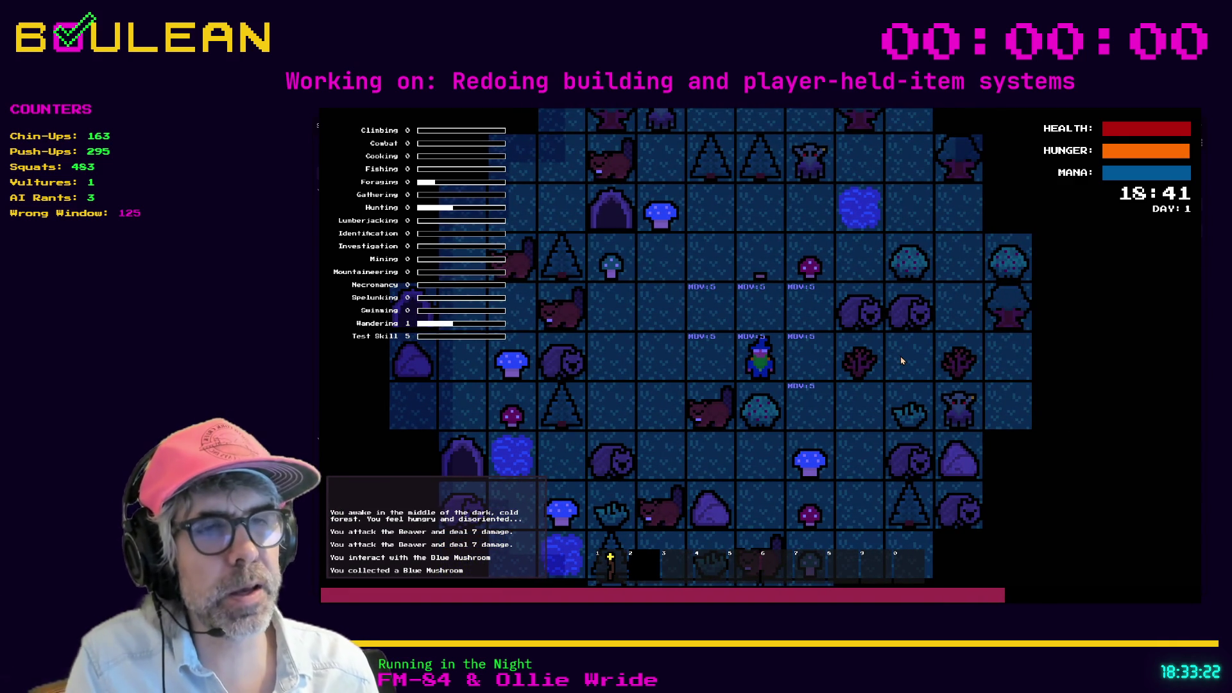
pyautogui.press('F8')
pyautogui.click(770, 381)
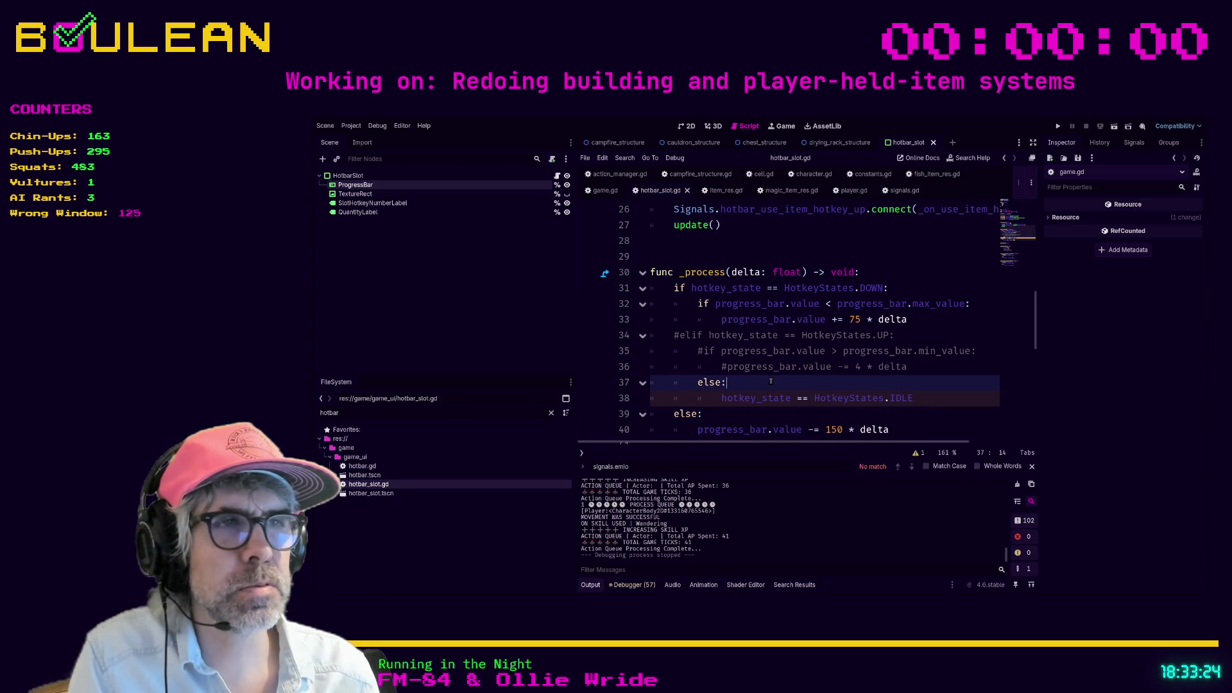
# Step: Scroll hotbar_slot.gd down to _process and place the cursor at the end of the outer else line
pyautogui.scroll(-1, 879, 379)
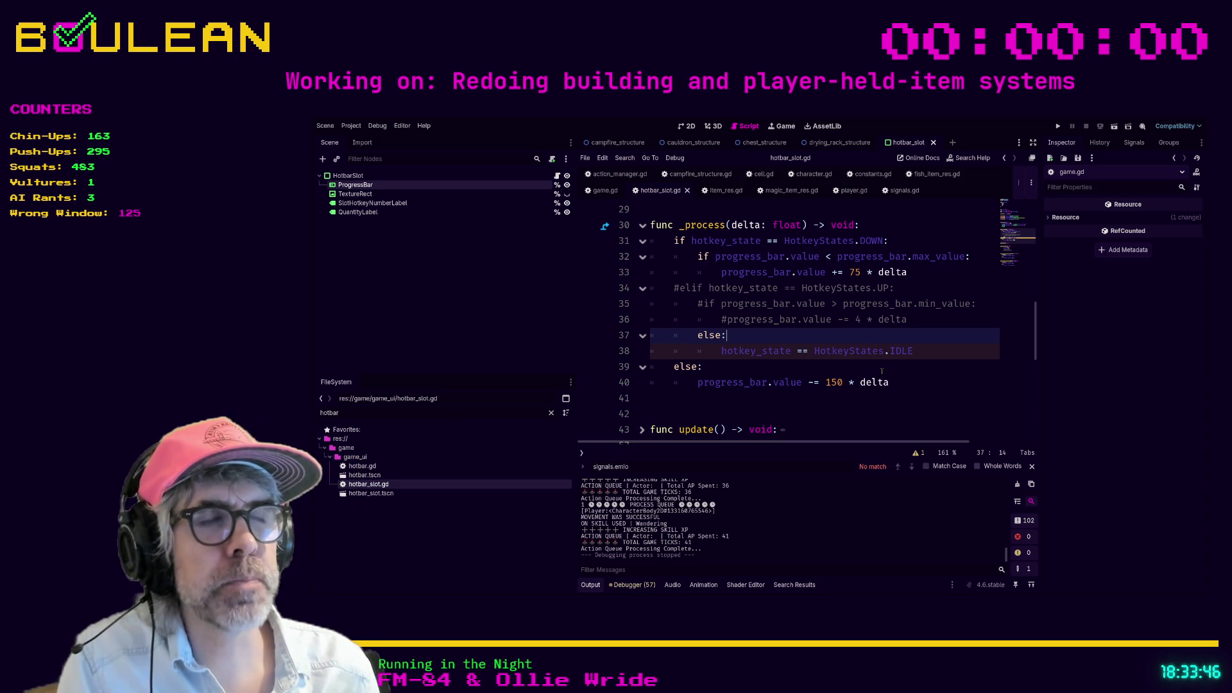
pyautogui.scroll(-10, 896, 370)
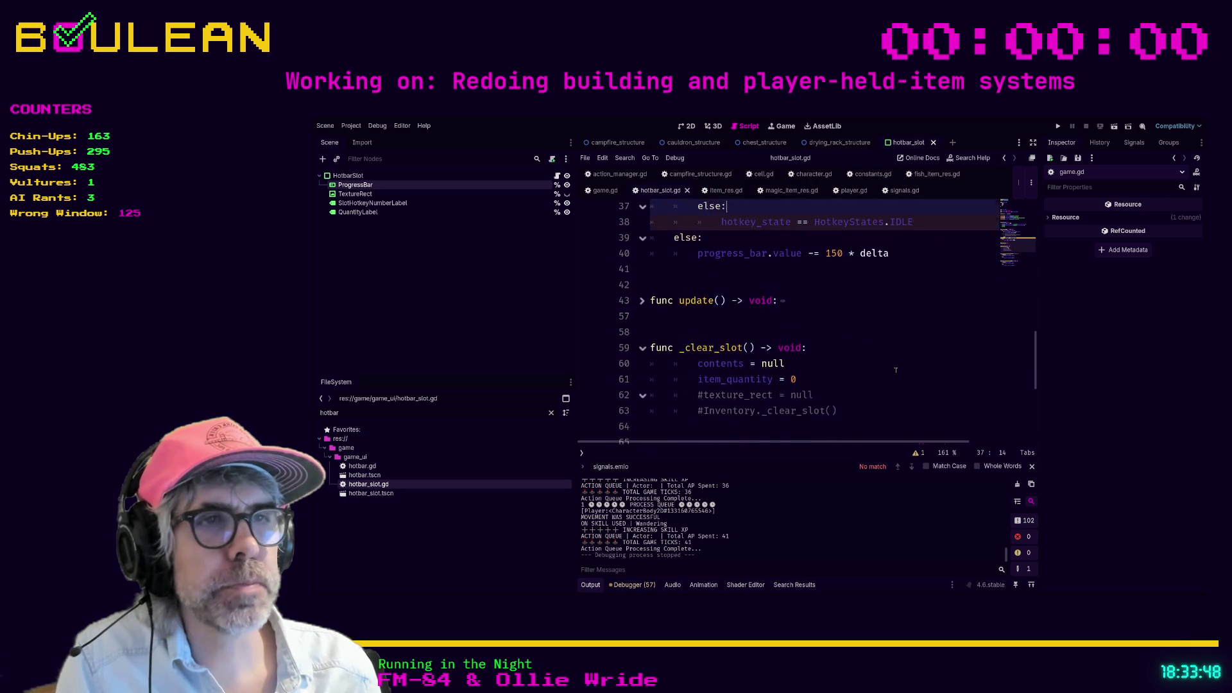
pyautogui.scroll(-2, 887, 374)
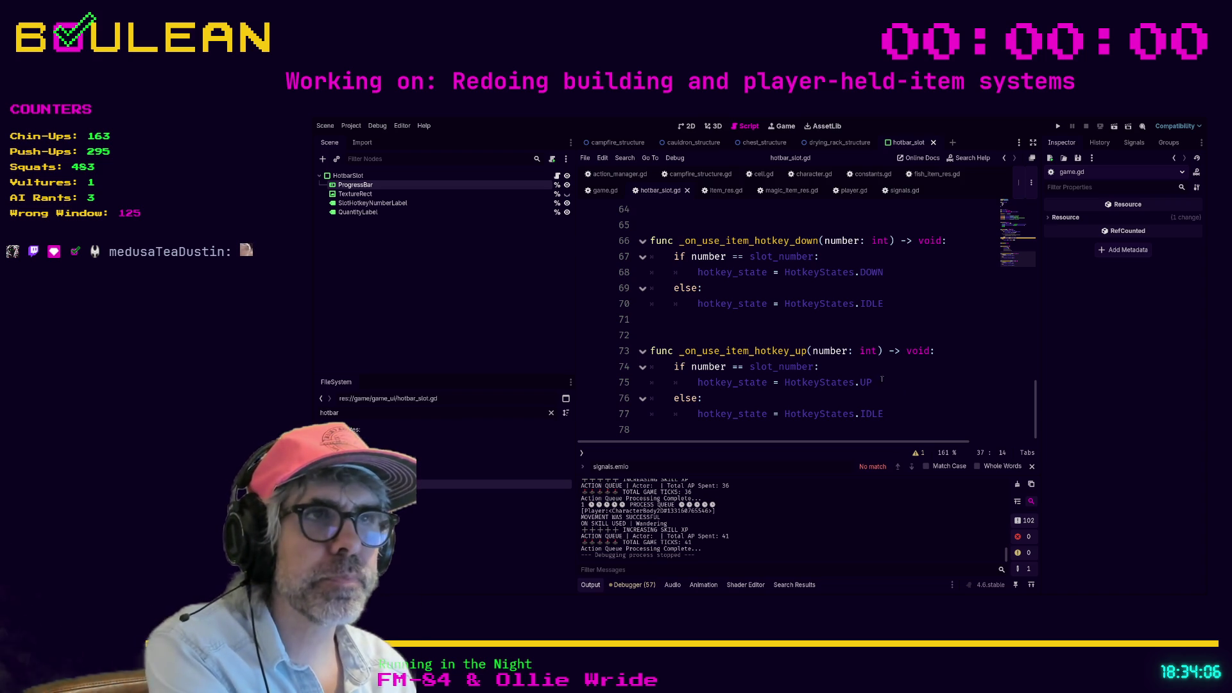
pyautogui.scroll(12, 884, 381)
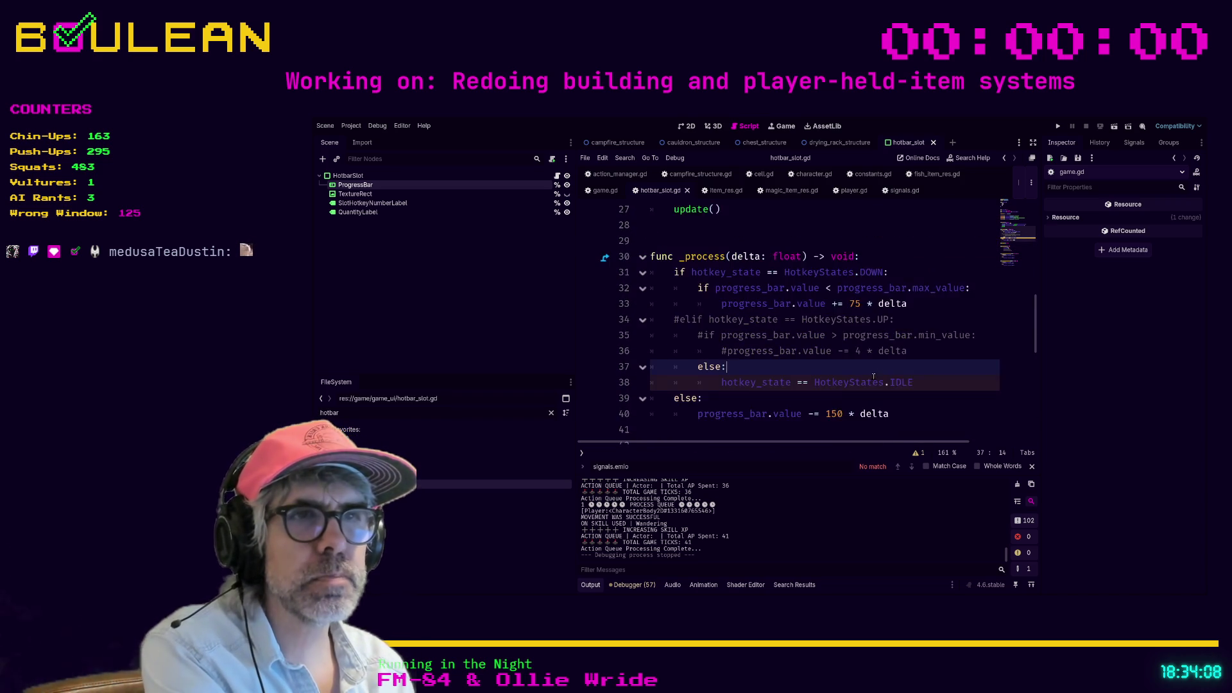
pyautogui.scroll(-1, 873, 377)
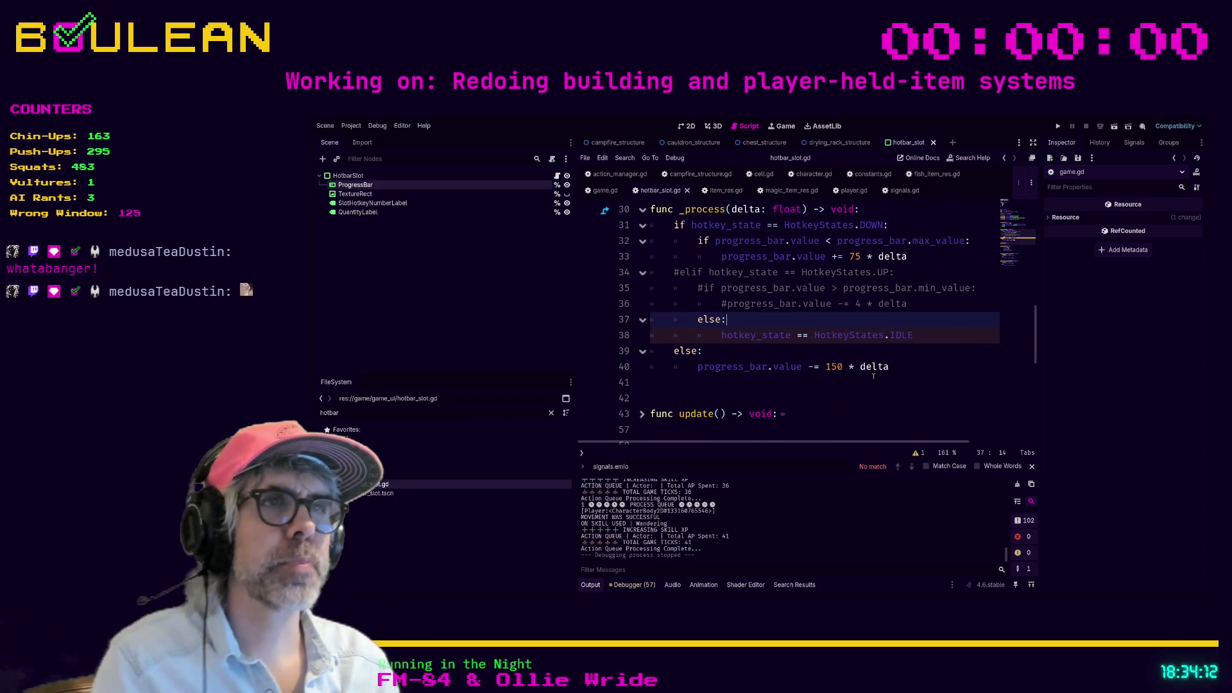
pyautogui.click(721, 353)
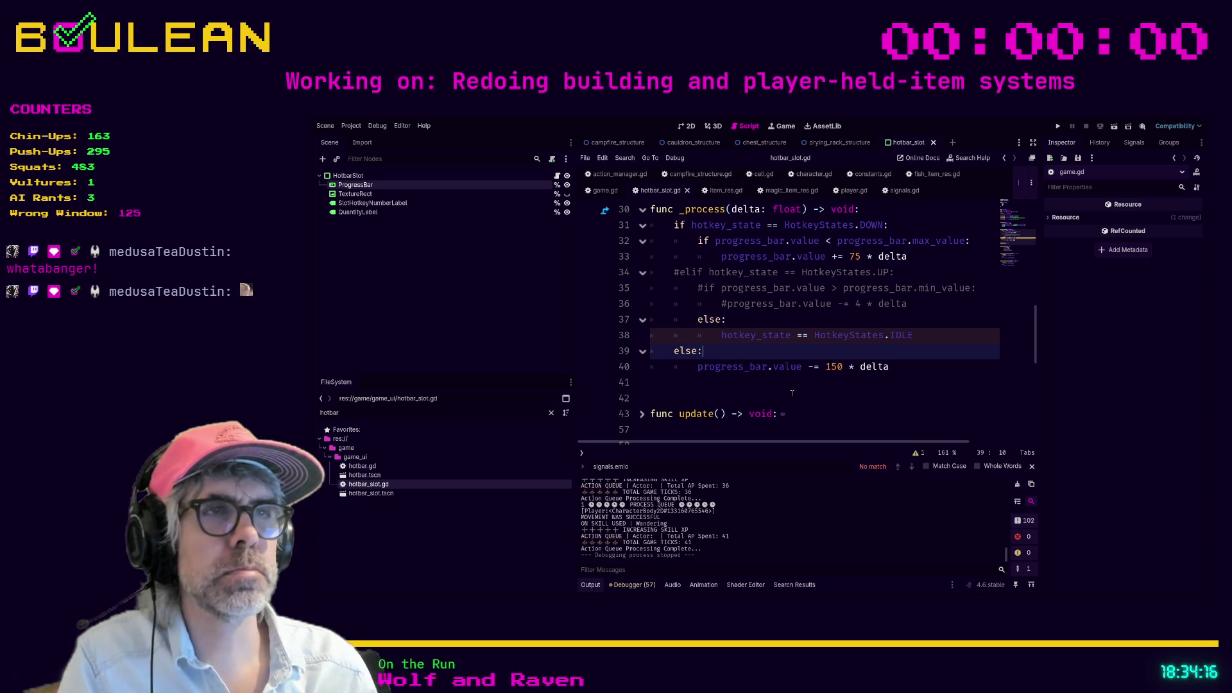
# Step: Insert print("DOWN") above the progress check in the DOWN branch
pyautogui.press('Up')
pyautogui.press('Up')
pyautogui.press('Up')
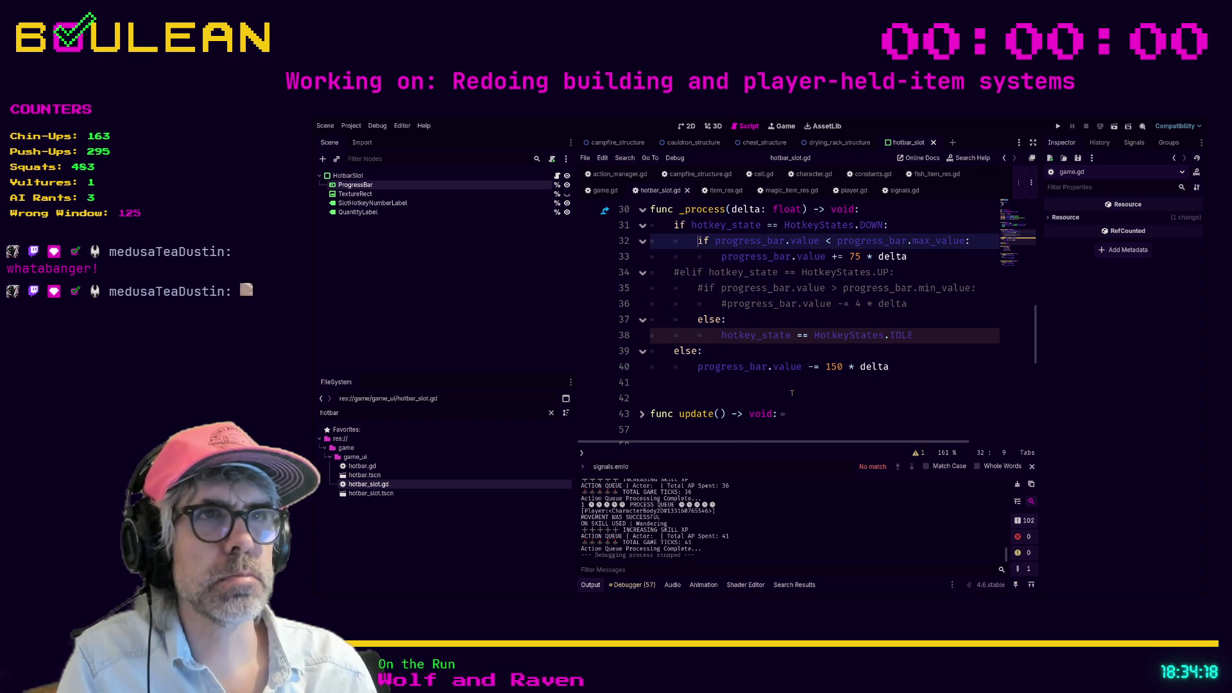
pyautogui.hotkey('ctrl', 'shift', 'Return')
pyautogui.write('print("DOWN')
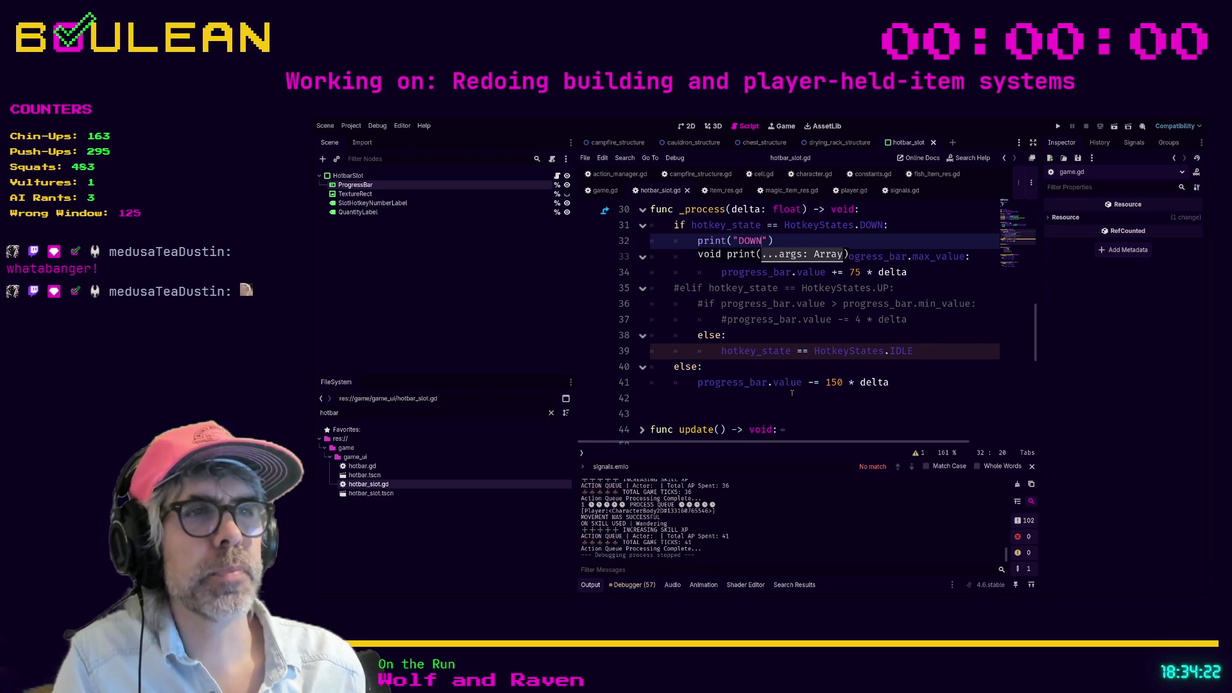
# Step: Discard a half-typed line in the outer else, then save hotbar_slot.gd and run the game
pyautogui.click(764, 359)
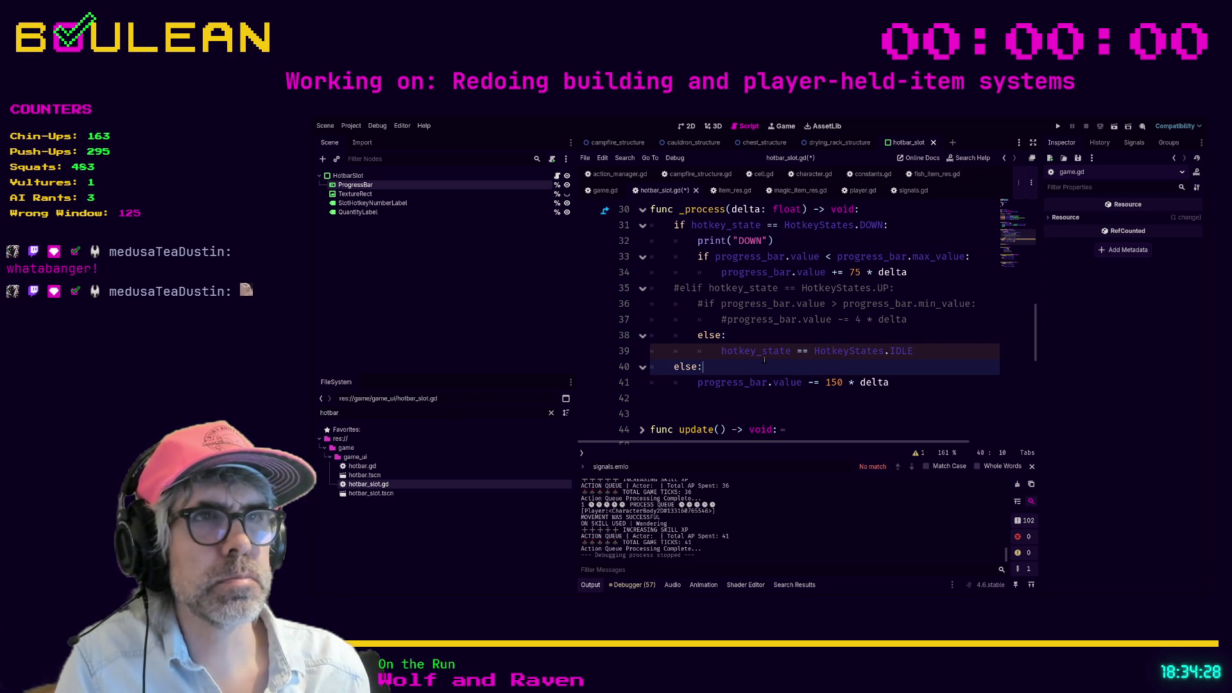
pyautogui.press('Return')
pyautogui.write('hotk')
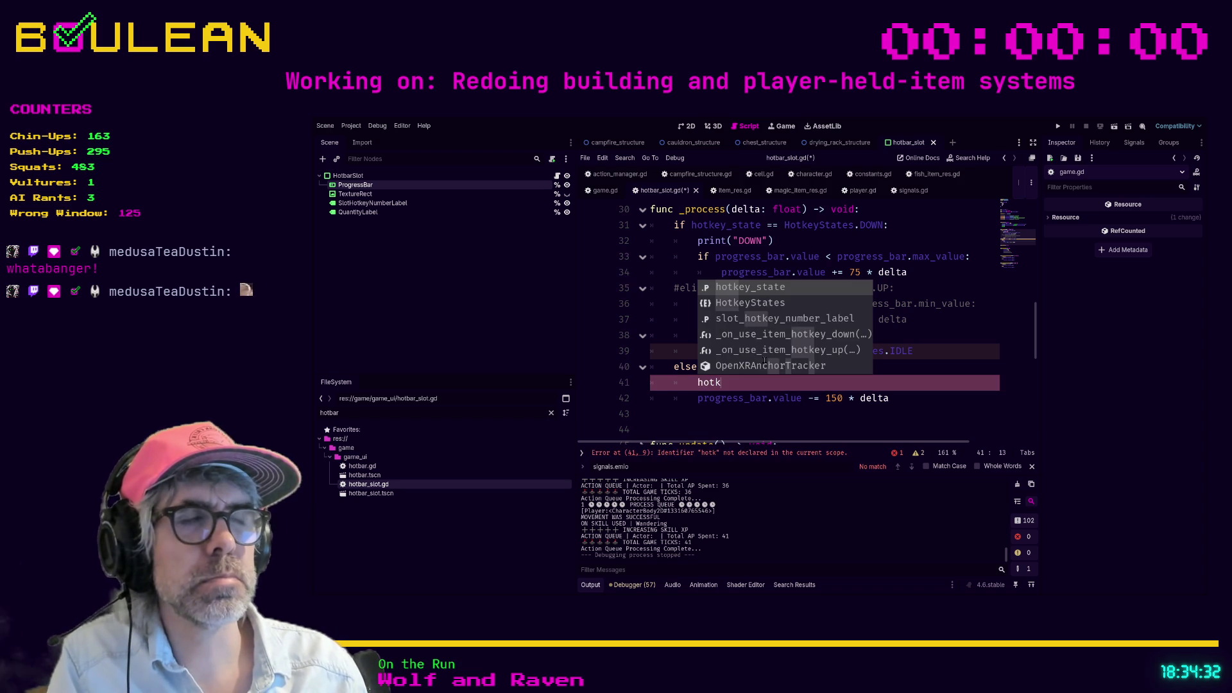
pyautogui.press('BackSpace')
pyautogui.press('BackSpace')
pyautogui.press('BackSpace')
pyautogui.press('BackSpace')
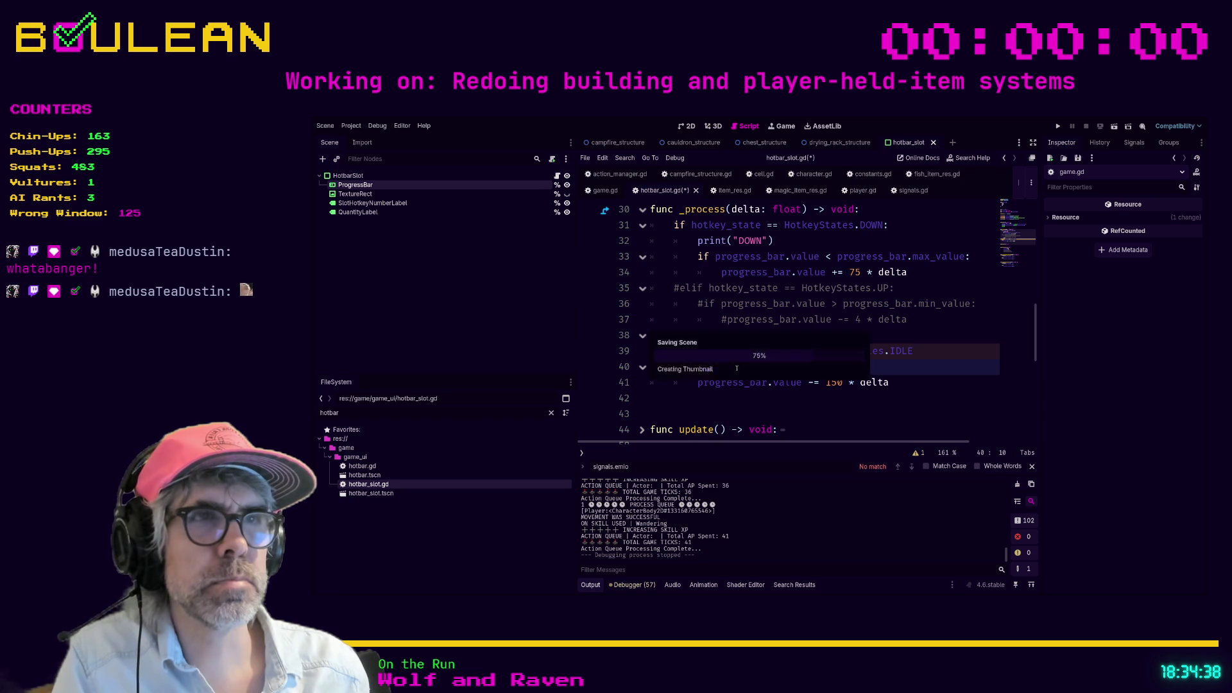
pyautogui.hotkey('ctrl', 's')
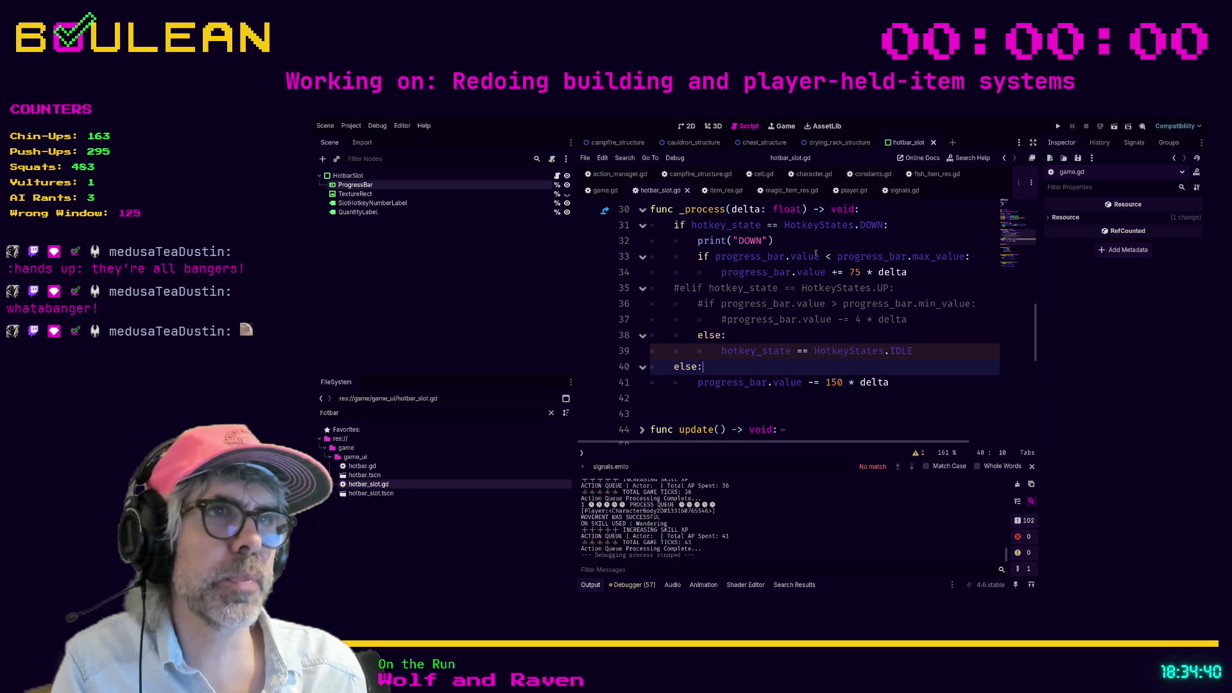
pyautogui.press('F5')
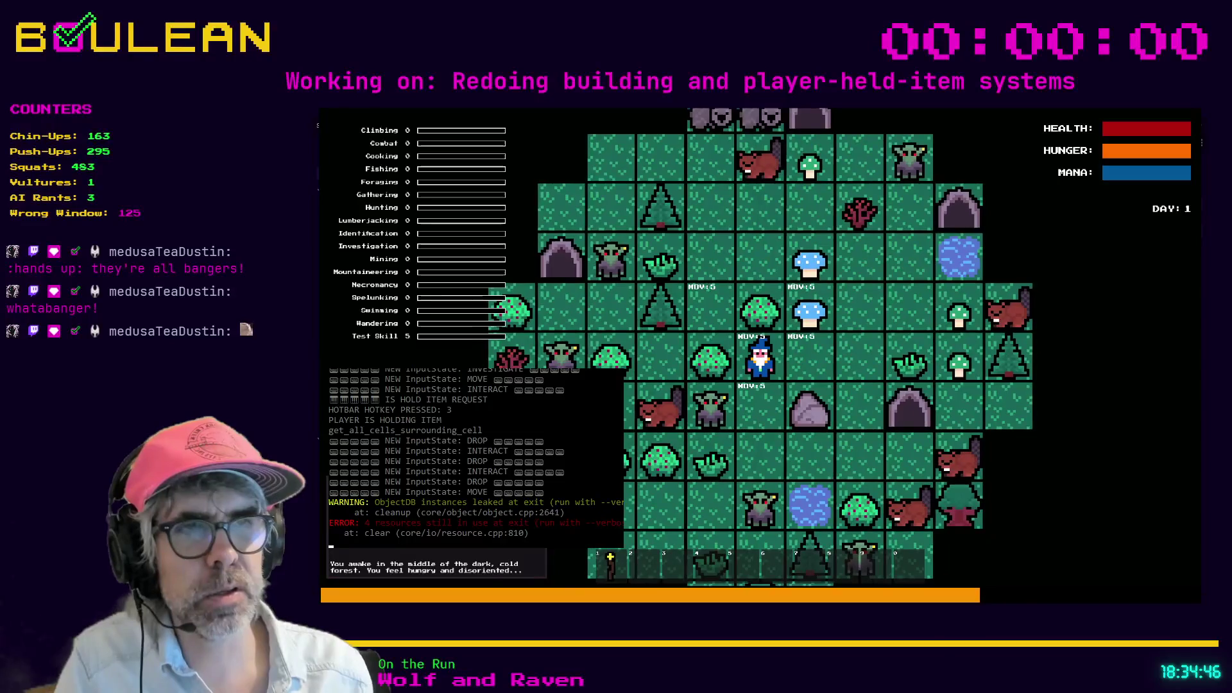
# Step: Forage the berry bush to trigger the DOWN prints, then stop the game
pyautogui.press('e')
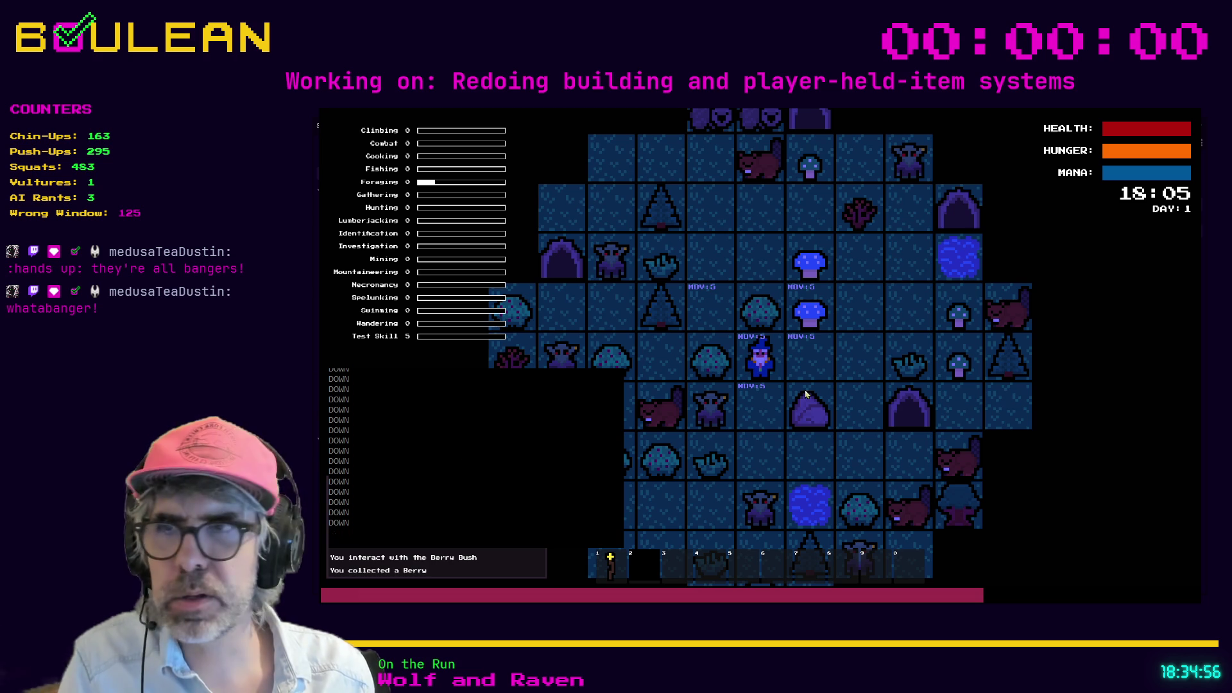
pyautogui.press('F8')
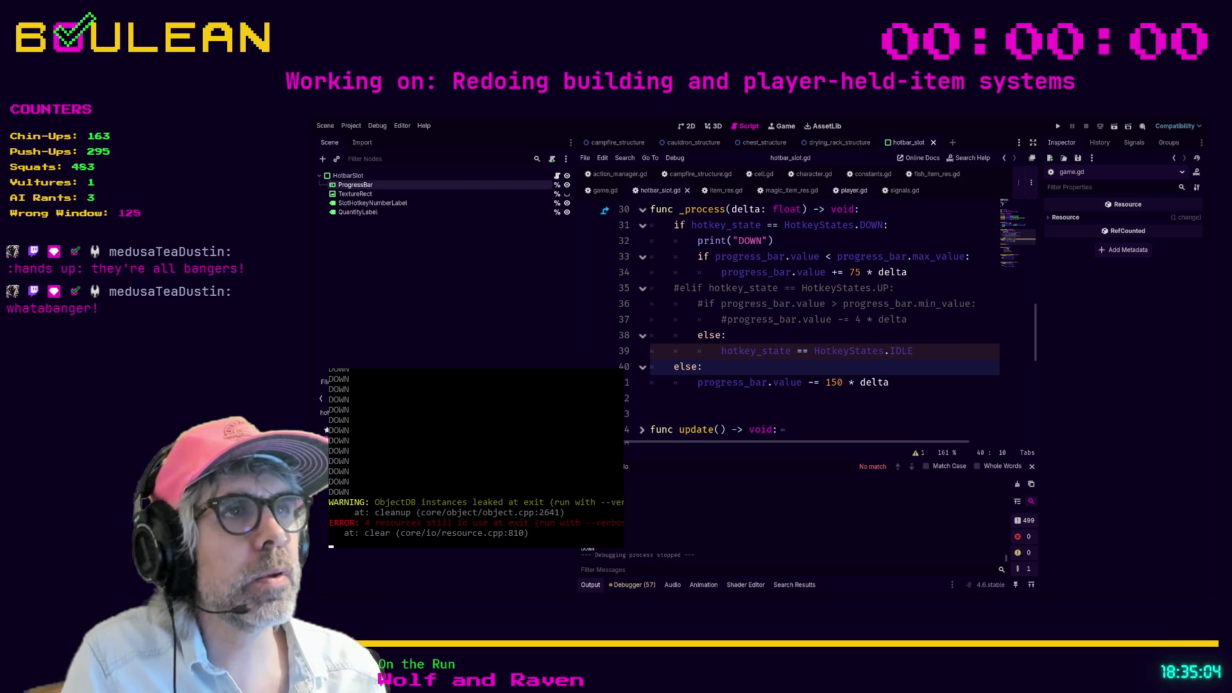
# Step: Switch to player.gd and search it for emit_hotbar_use_item_hotkey_up
pyautogui.click(850, 191)
pyautogui.scroll(-1, 763, 334)
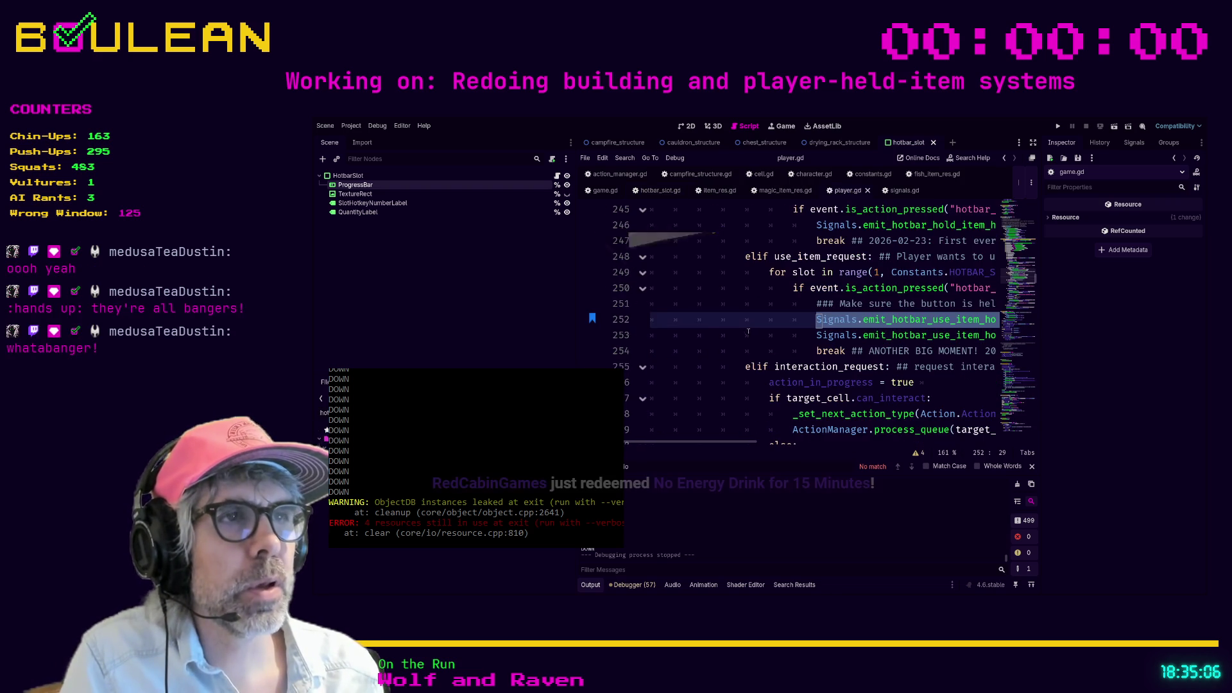
pyautogui.keyDown('ctrl'); pyautogui.scroll(-1, 741, 324); pyautogui.keyUp('ctrl')
pyautogui.keyDown('ctrl'); pyautogui.scroll(-1, 741, 324); pyautogui.keyUp('ctrl')
pyautogui.keyDown('ctrl'); pyautogui.scroll(-1, 738, 322); pyautogui.keyUp('ctrl')
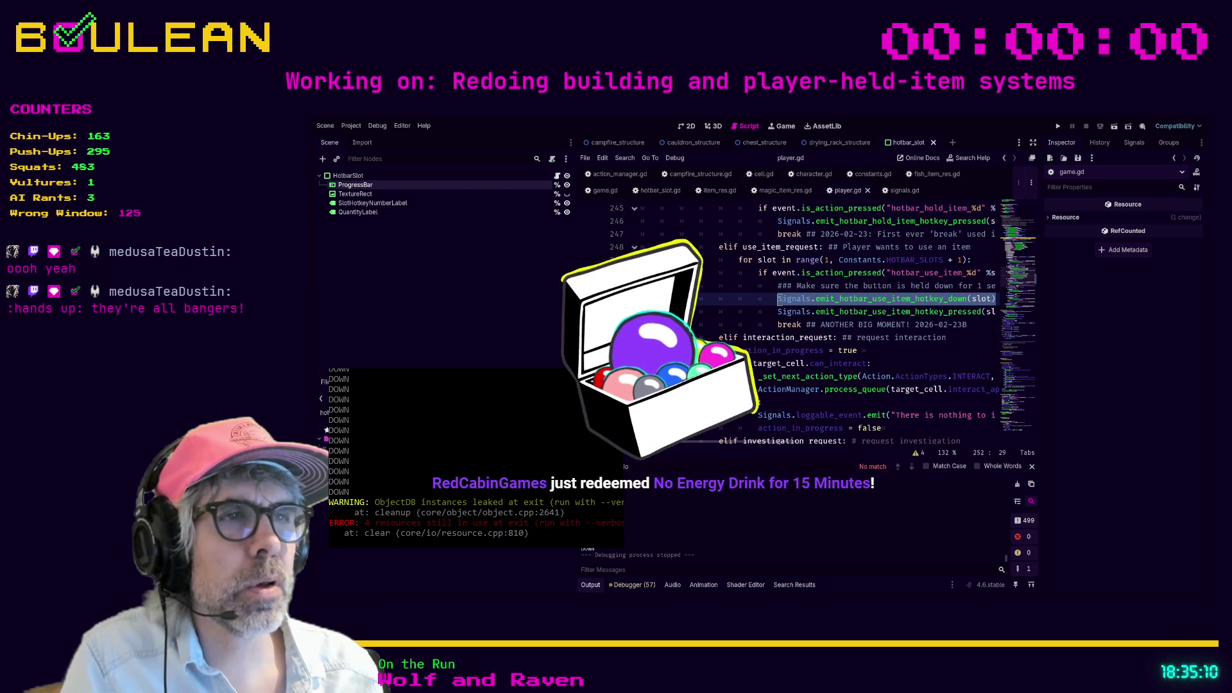
pyautogui.moveTo(683, 442); pyautogui.dragTo(731, 429)
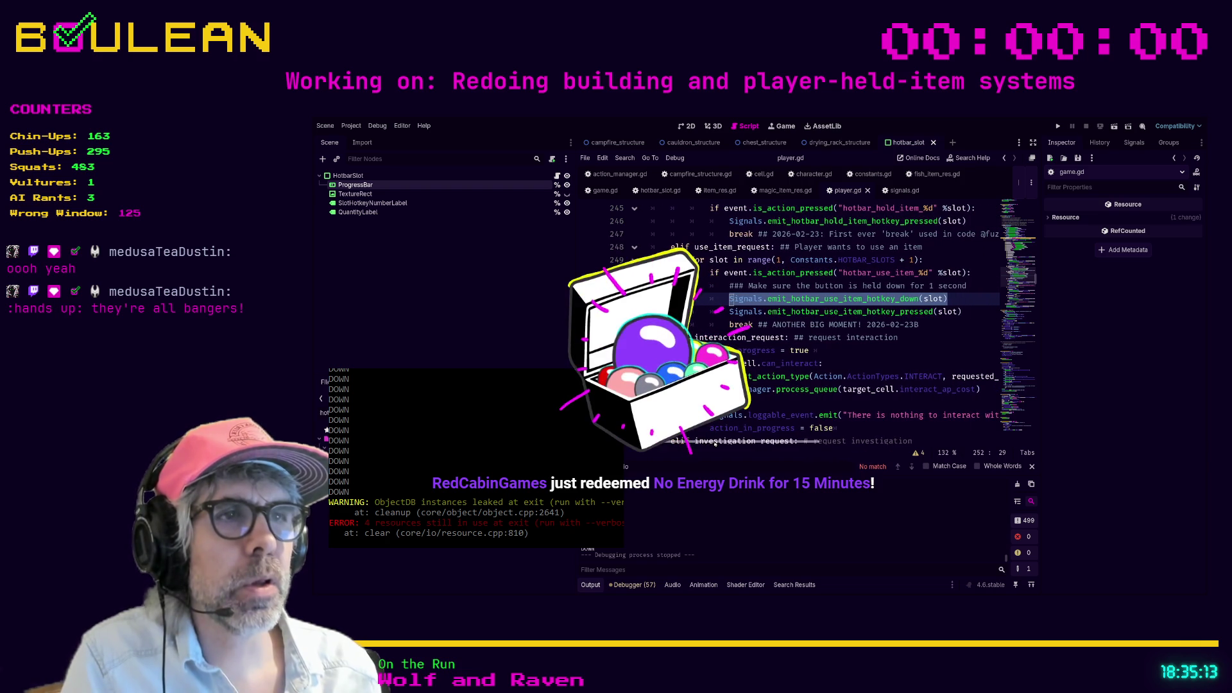
pyautogui.click(859, 363)
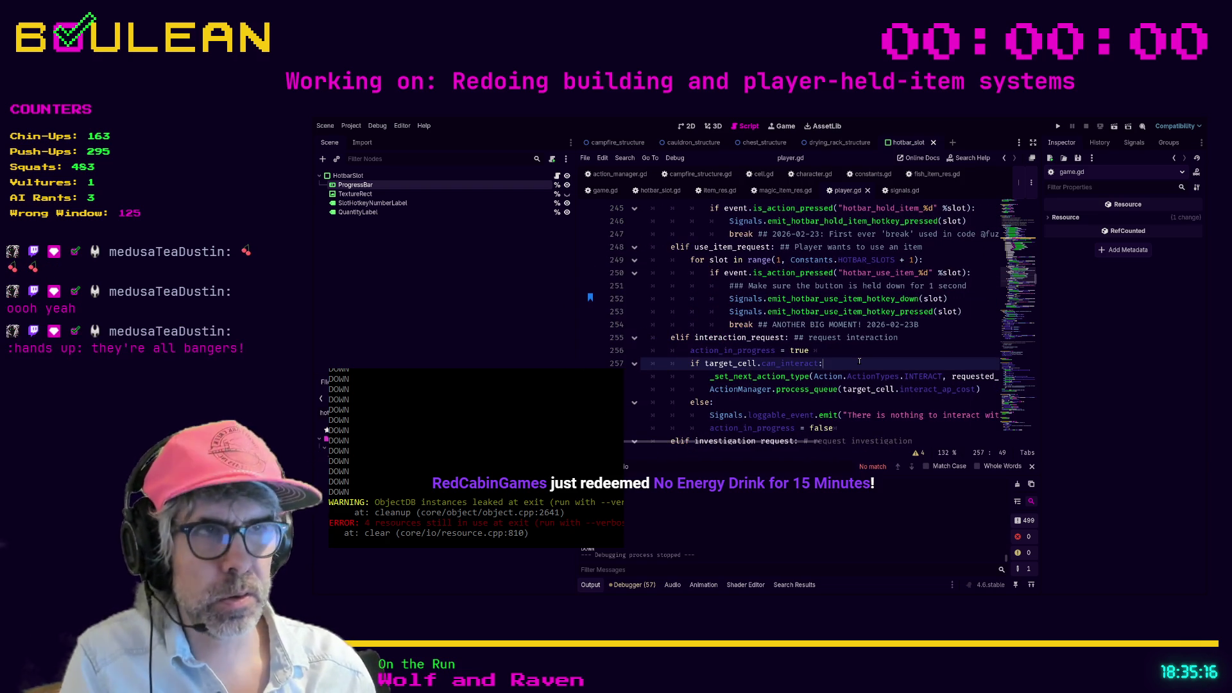
pyautogui.hotkey('ctrl', 'f')
pyautogui.write('emit_h')
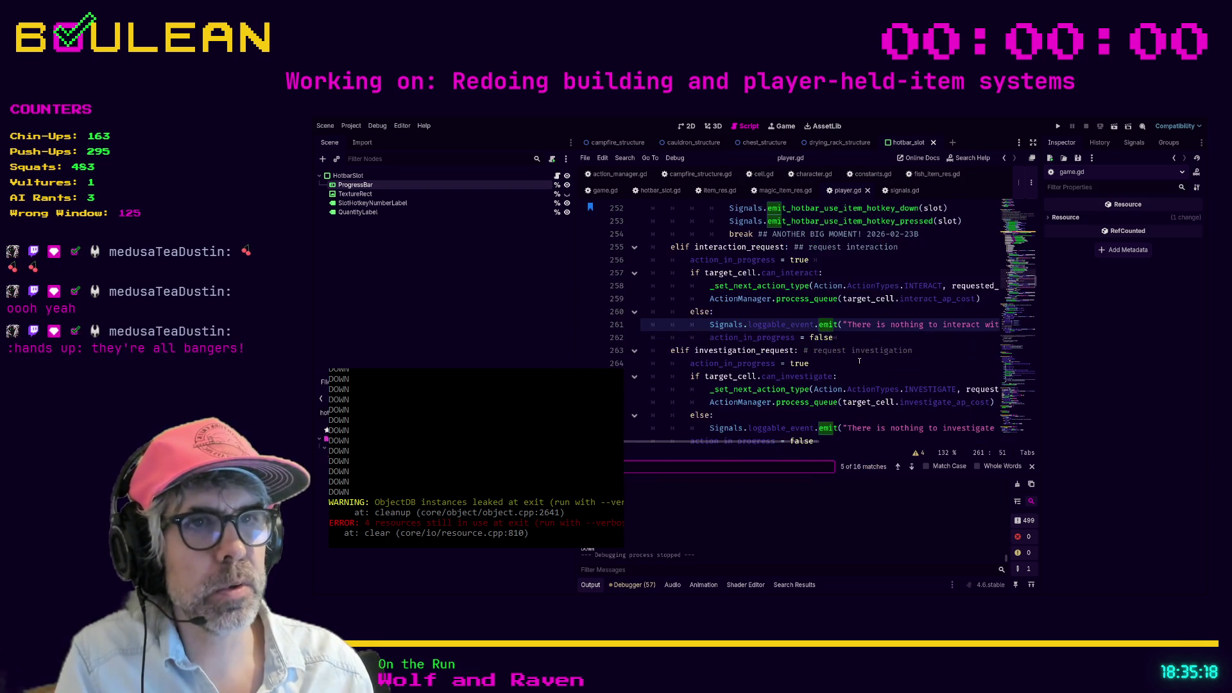
pyautogui.write('otbar')
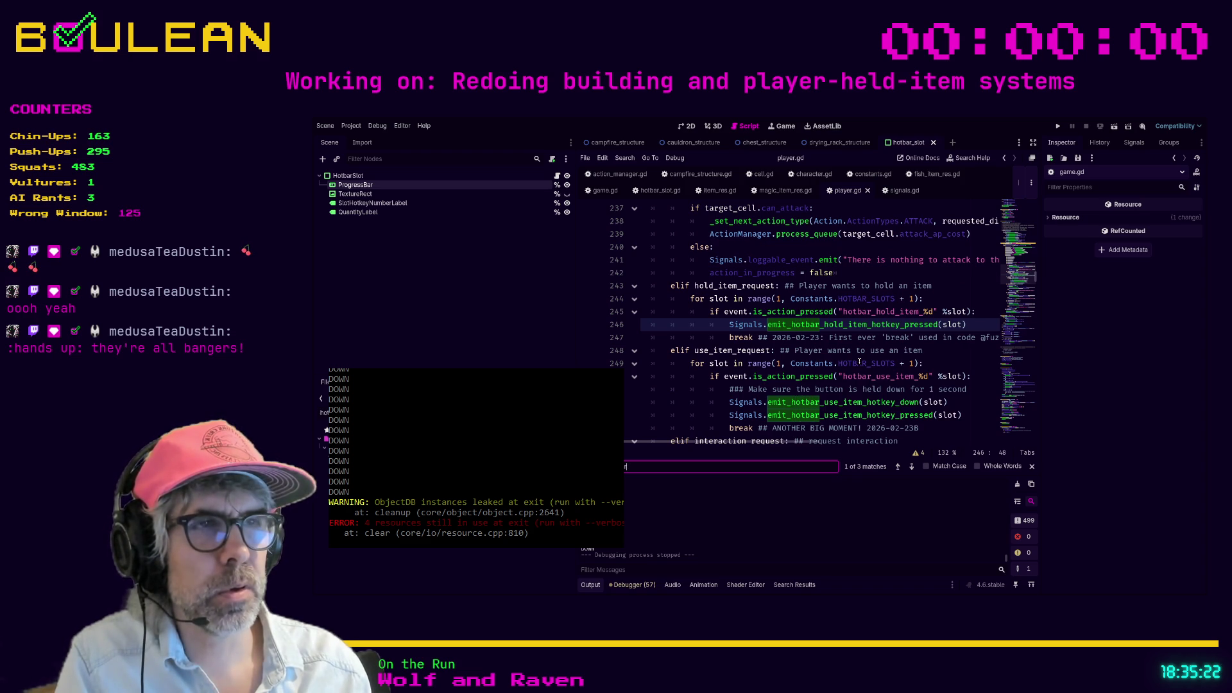
pyautogui.write('_use_')
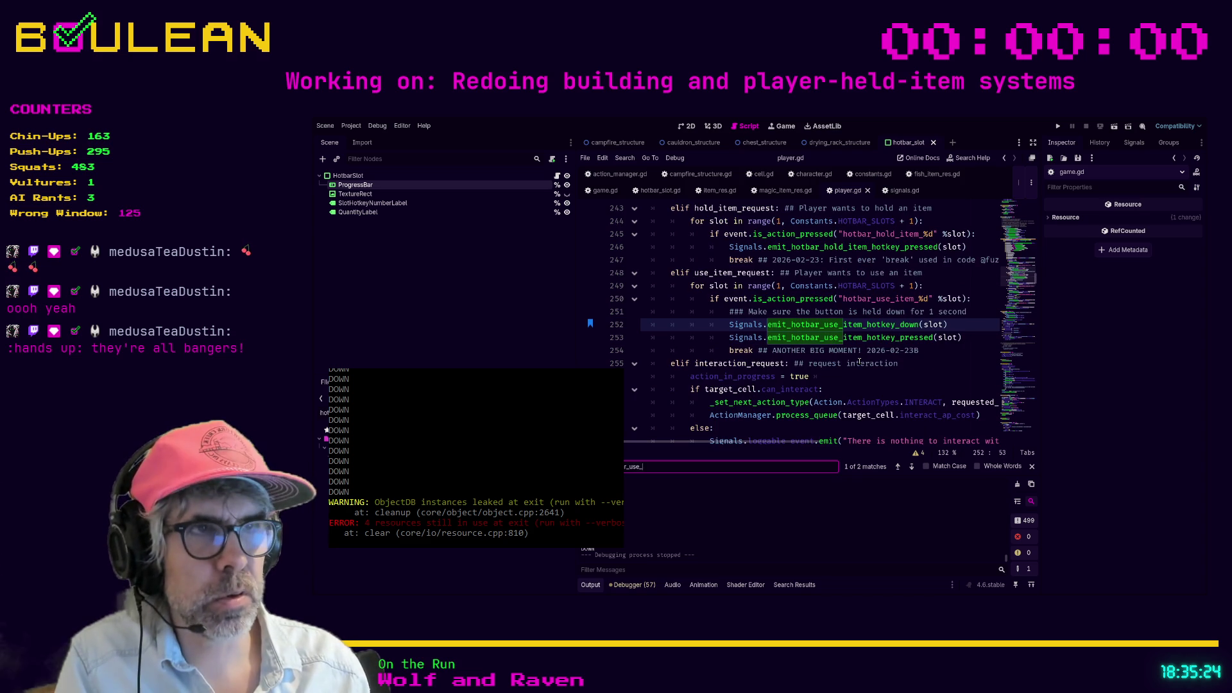
pyautogui.write('item_hotkey_up')
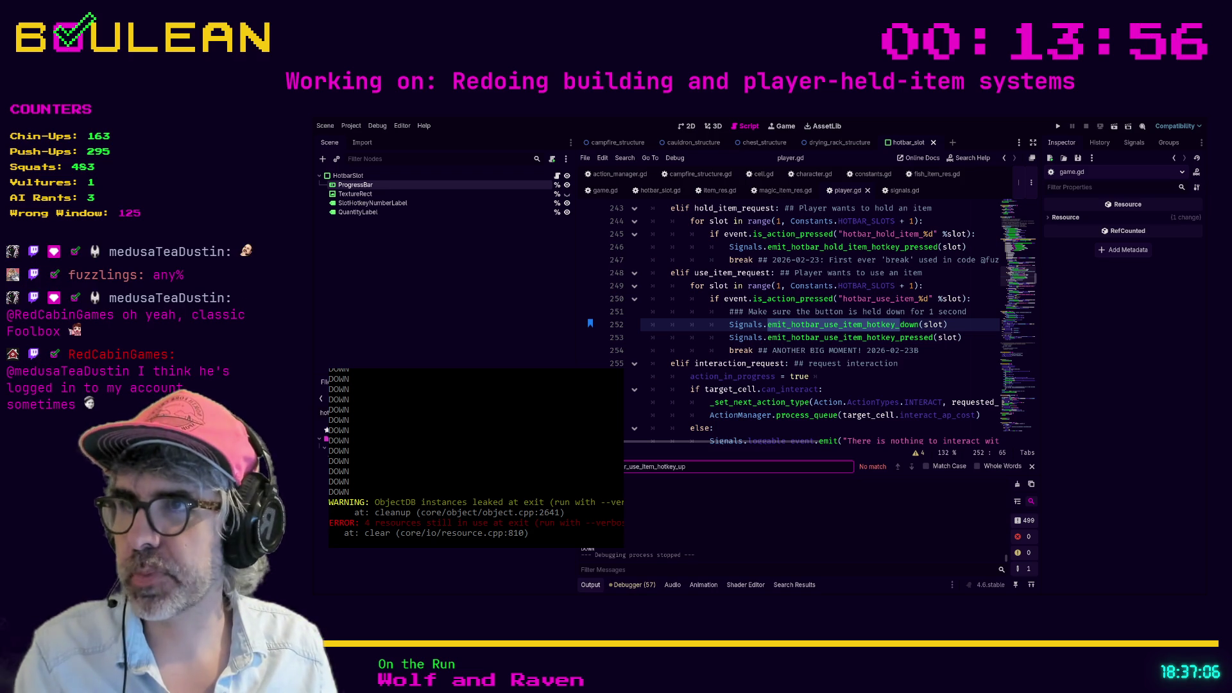
# Step: Run the game, collect the Red Mushroom and chop the tree for a log
pyautogui.click(827, 376)
pyautogui.press('F5')
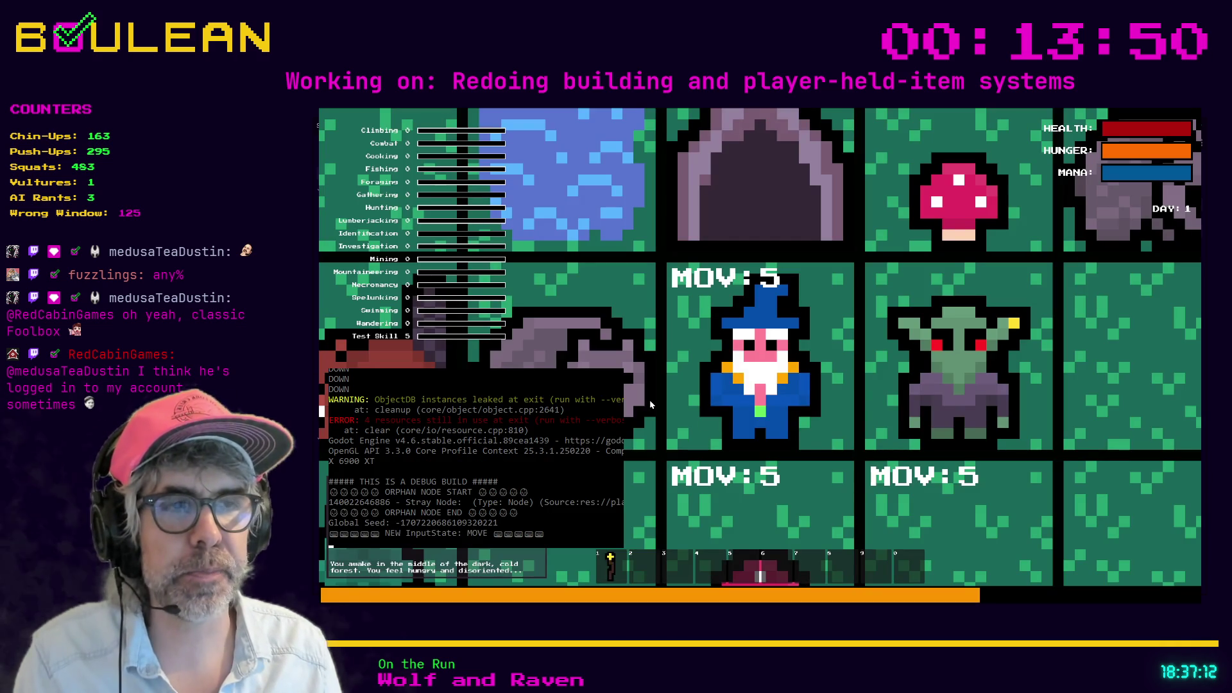
pyautogui.press('e')
pyautogui.press('Down')
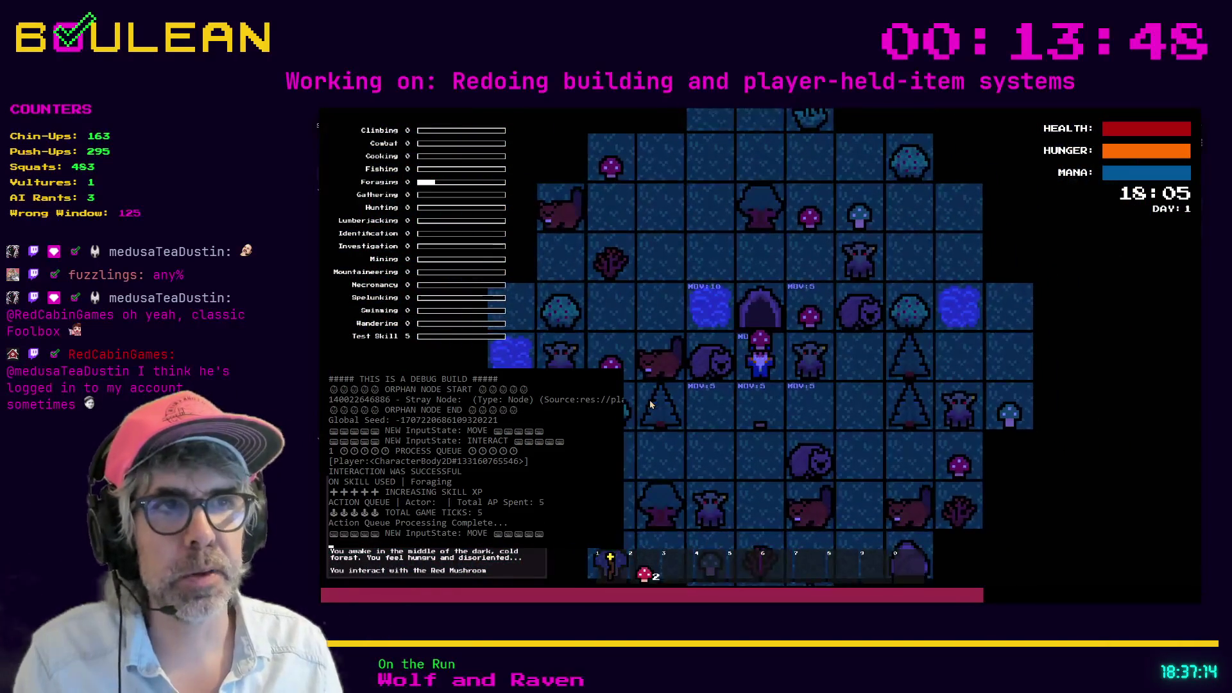
pyautogui.press('Down')
pyautogui.press('Left')
pyautogui.press('e')
pyautogui.press('Left')
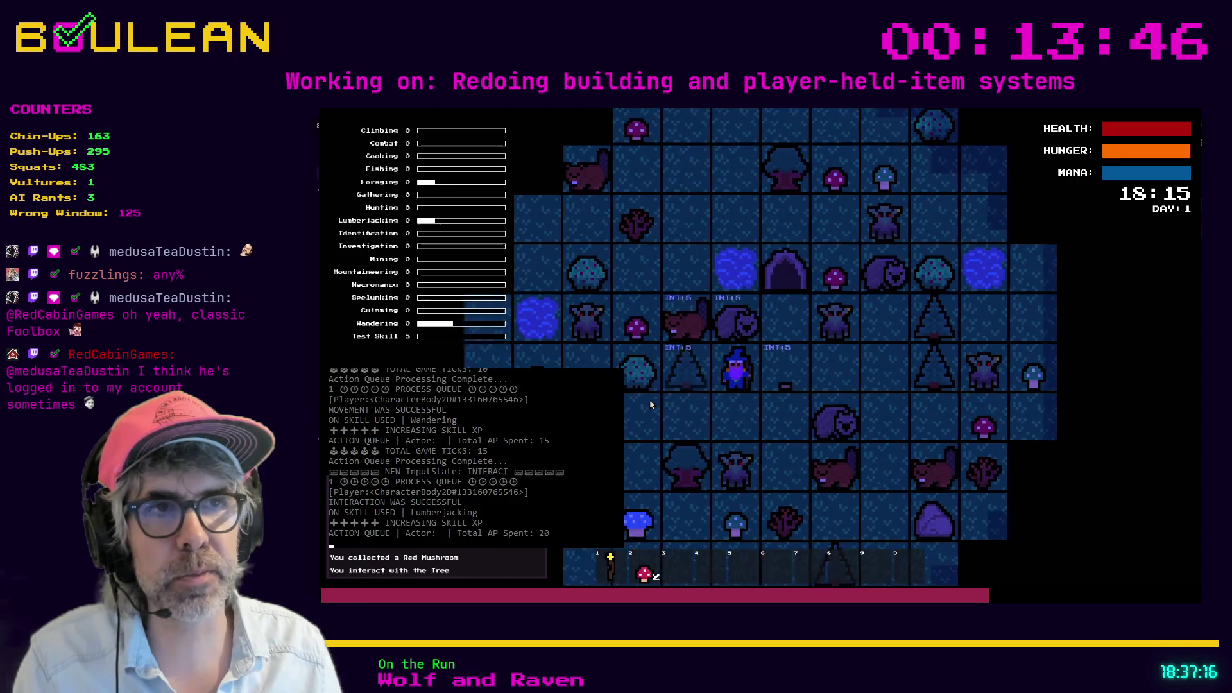
pyautogui.press('Left')
pyautogui.press('Left')
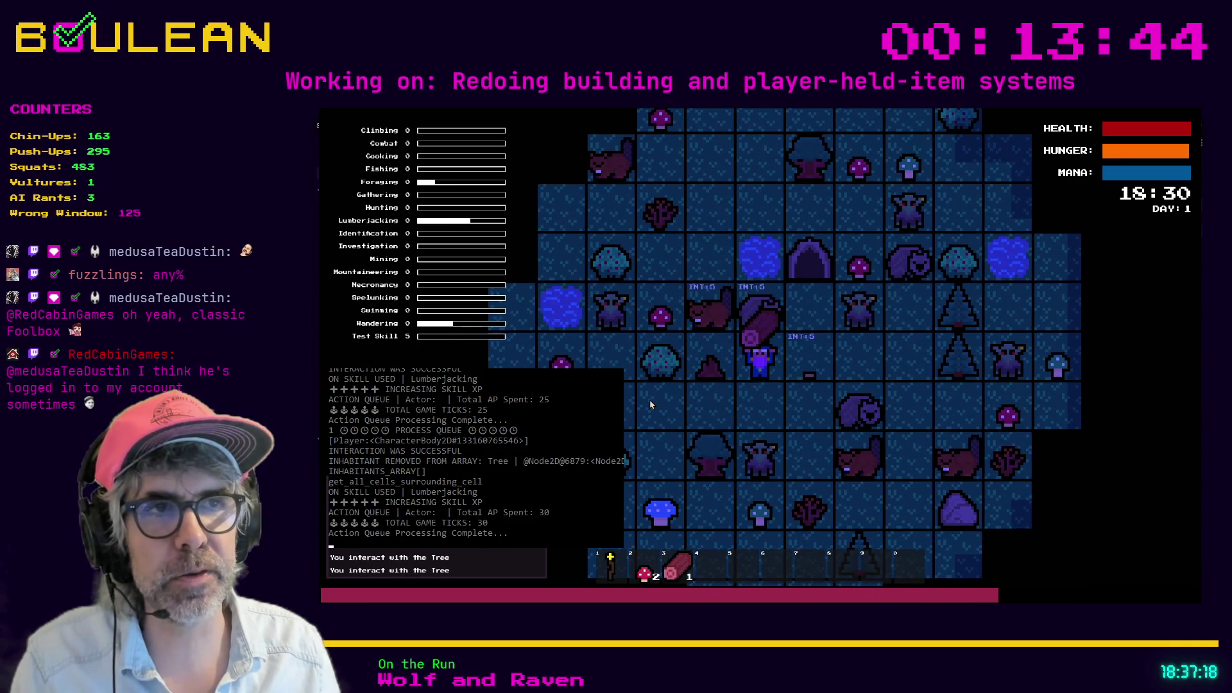
# Step: Craft a Campfire from the log and place it below the wizard
pyautogui.press('c')
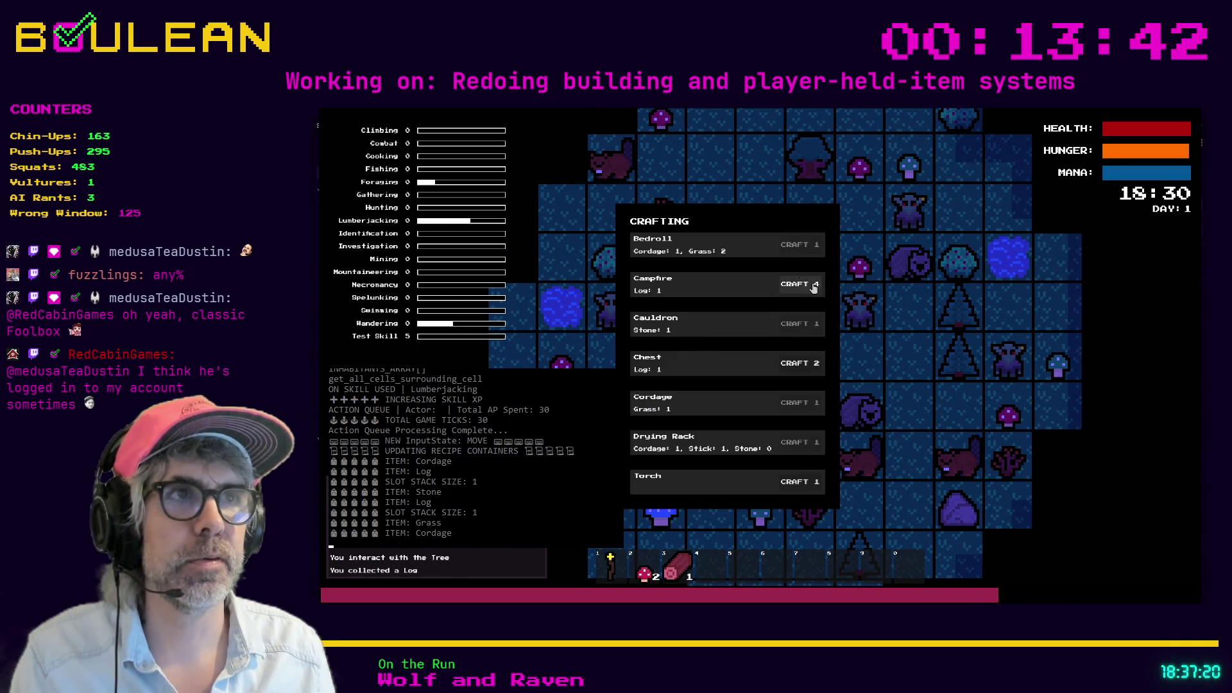
pyautogui.click(813, 287)
pyautogui.press('Down')
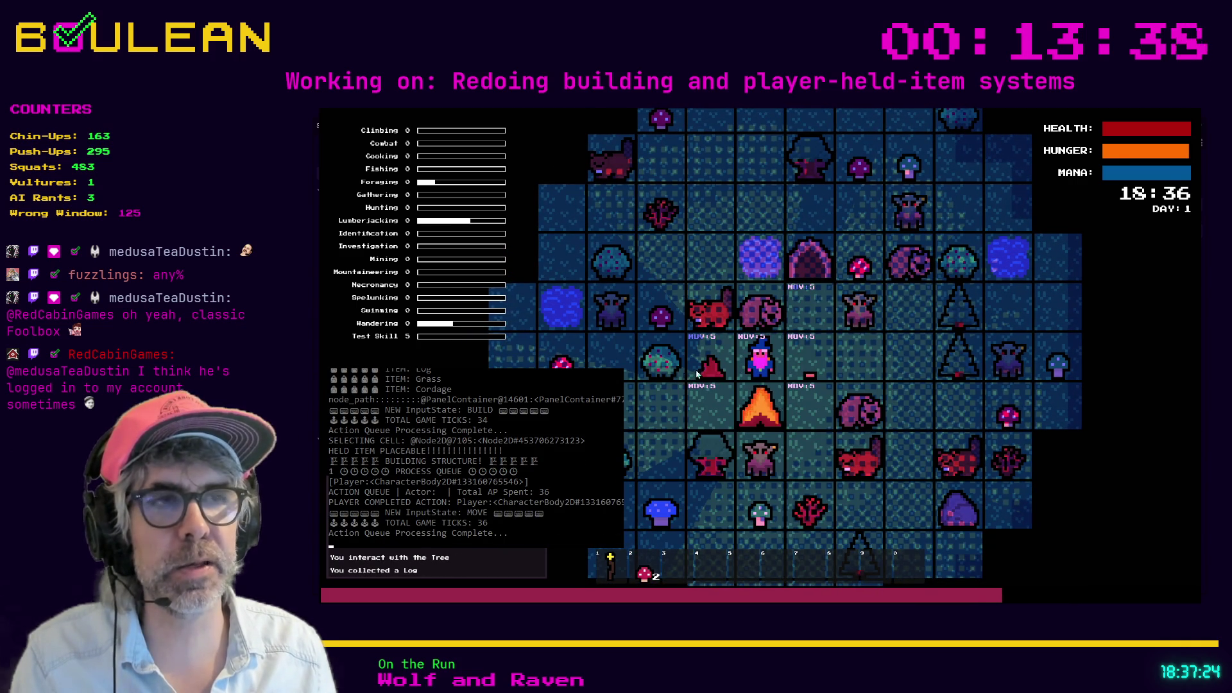
pyautogui.scroll(3, 737, 344)
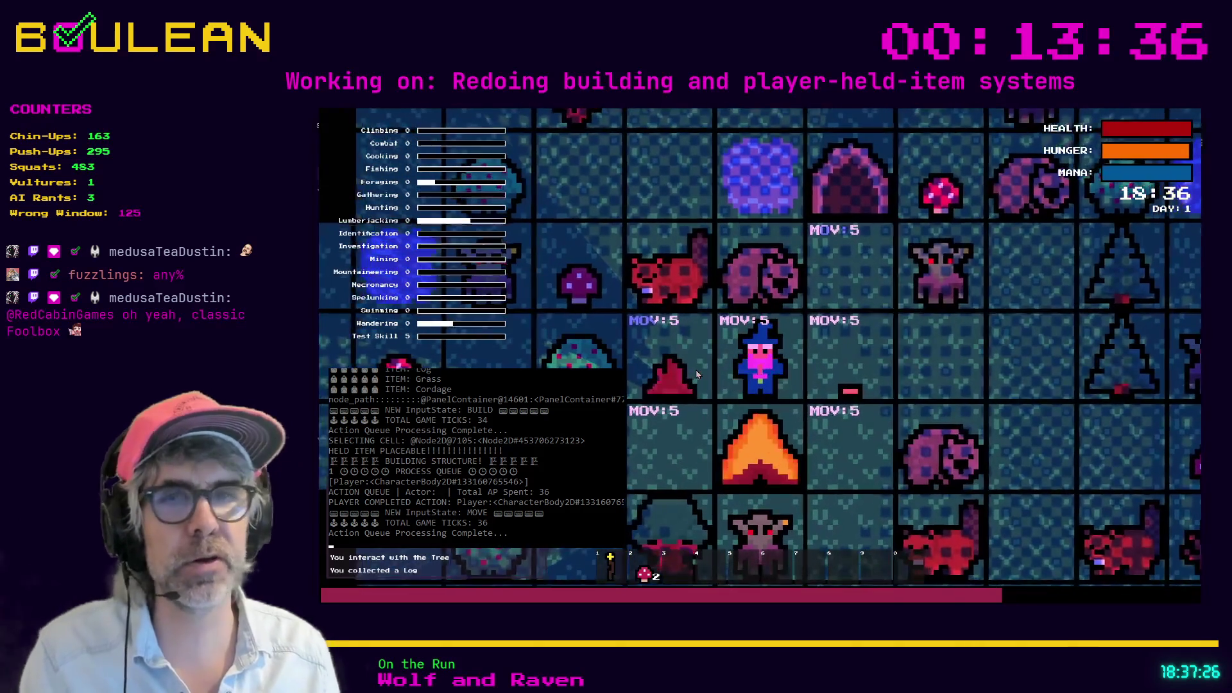